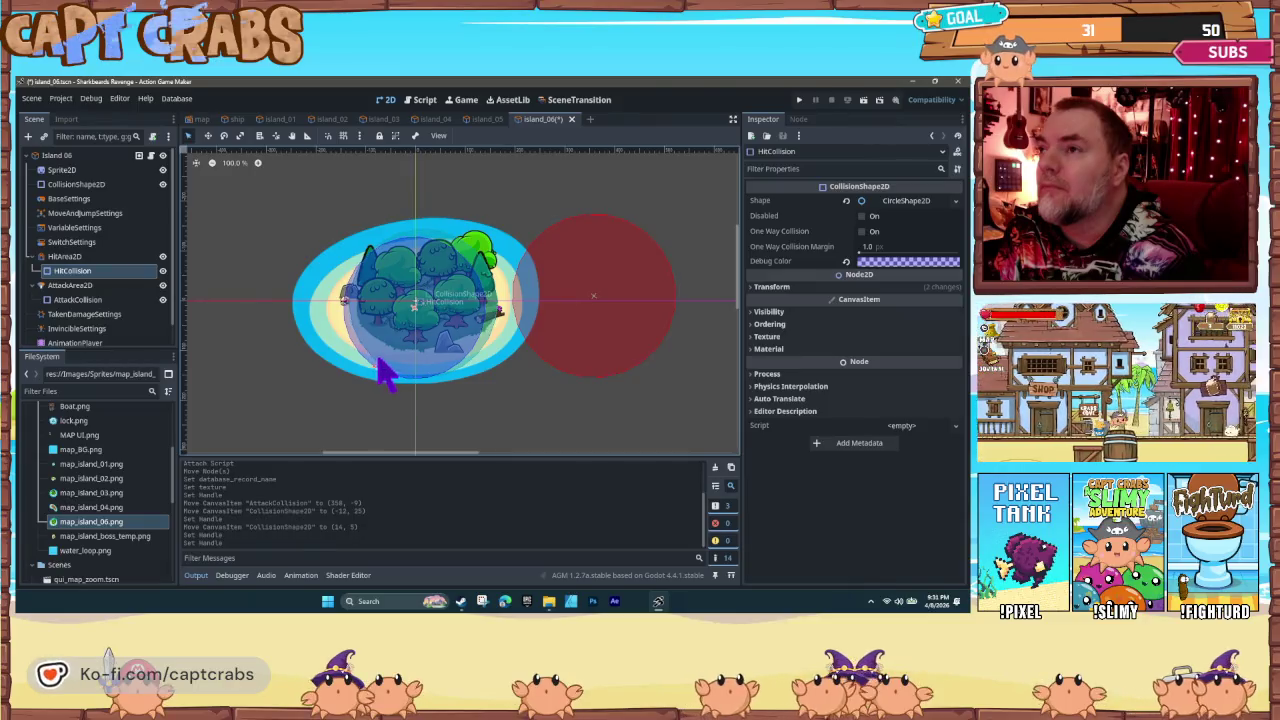
Step: Drag Island 06's red AttackCollision circle so it sits centred on the island
{"action": "mouse_move", "coordinate": [600, 350]}
{"action": "left_mouse_down"}
{"action": "mouse_move", "coordinate": [463, 334]}
{"action": "mouse_move", "coordinate": [417, 343]}
{"action": "mouse_move", "coordinate": [391, 371]}
{"action": "left_mouse_up"}
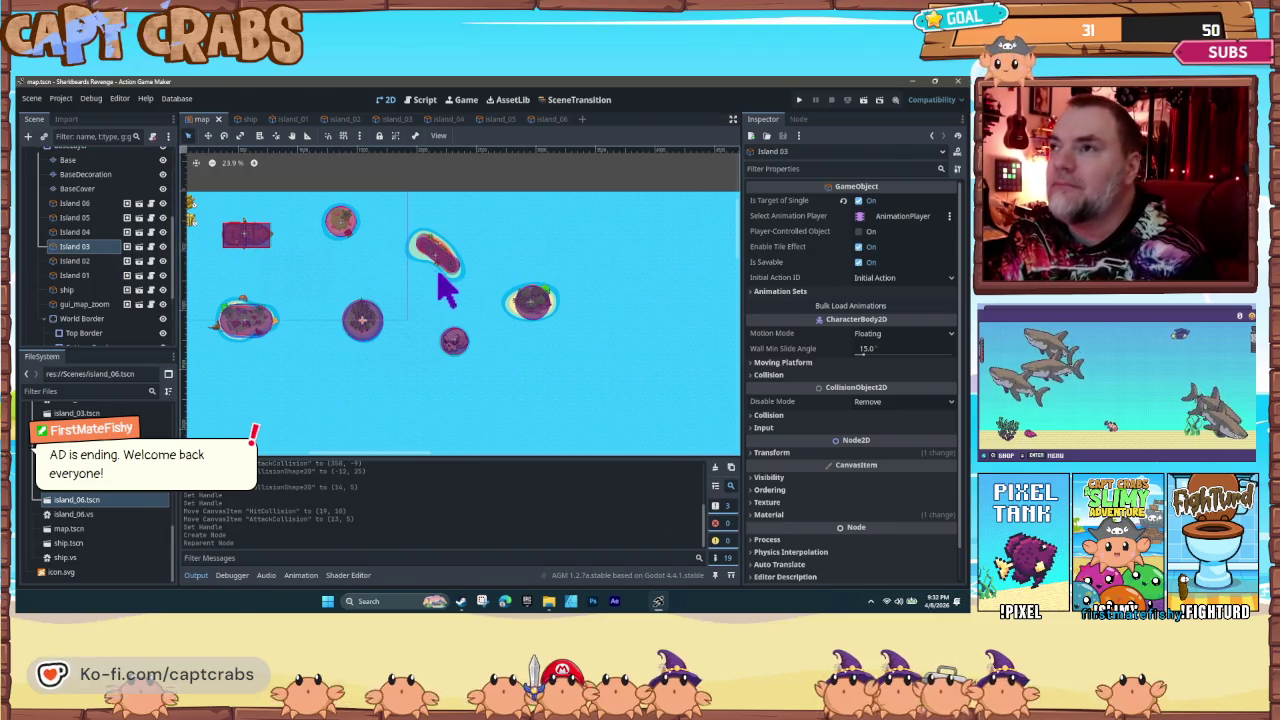
Step: Nudge Islands 04, 05, 02, 03 and 06 into slightly adjusted positions
{"action": "left_click_drag", "start_coordinate": [424, 254], "coordinate": [430, 238]}
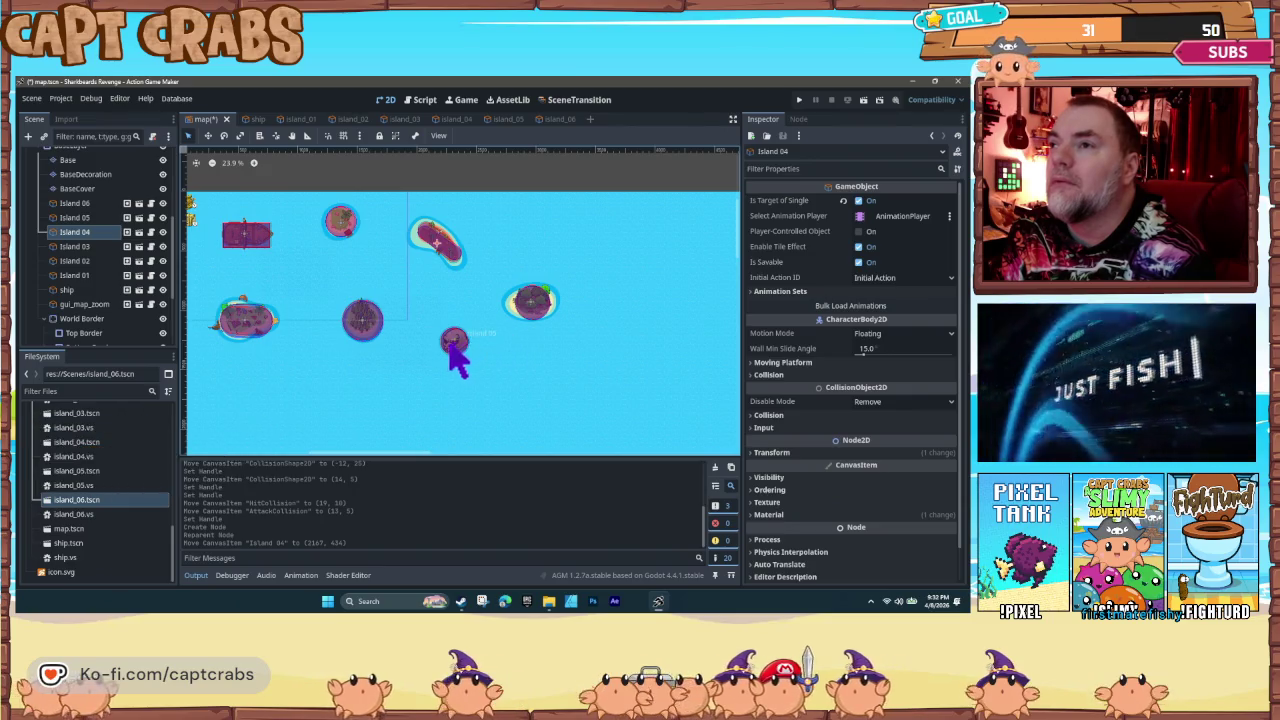
{"action": "left_click_drag", "start_coordinate": [448, 340], "coordinate": [441, 345]}
{"action": "left_click_drag", "start_coordinate": [244, 332], "coordinate": [231, 335]}
{"action": "left_click_drag", "start_coordinate": [357, 330], "coordinate": [338, 335]}
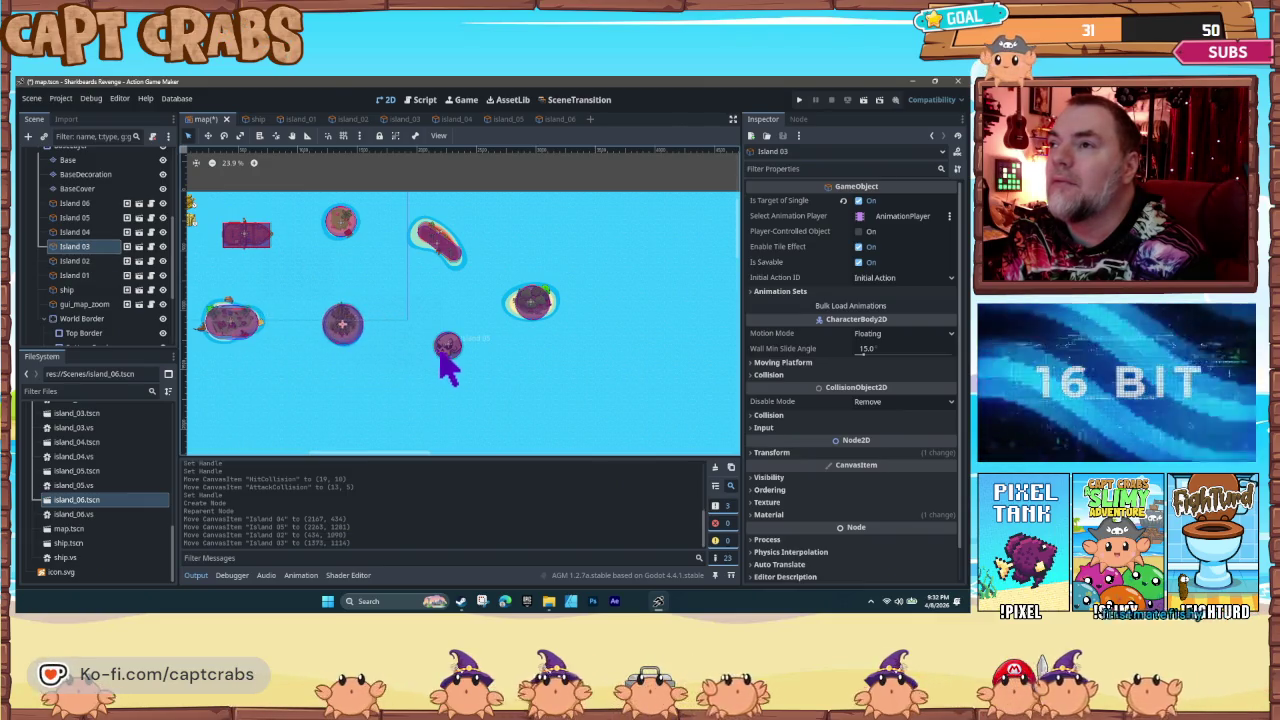
{"action": "left_click_drag", "start_coordinate": [441, 352], "coordinate": [434, 346]}
{"action": "left_click", "coordinate": [530, 302]}
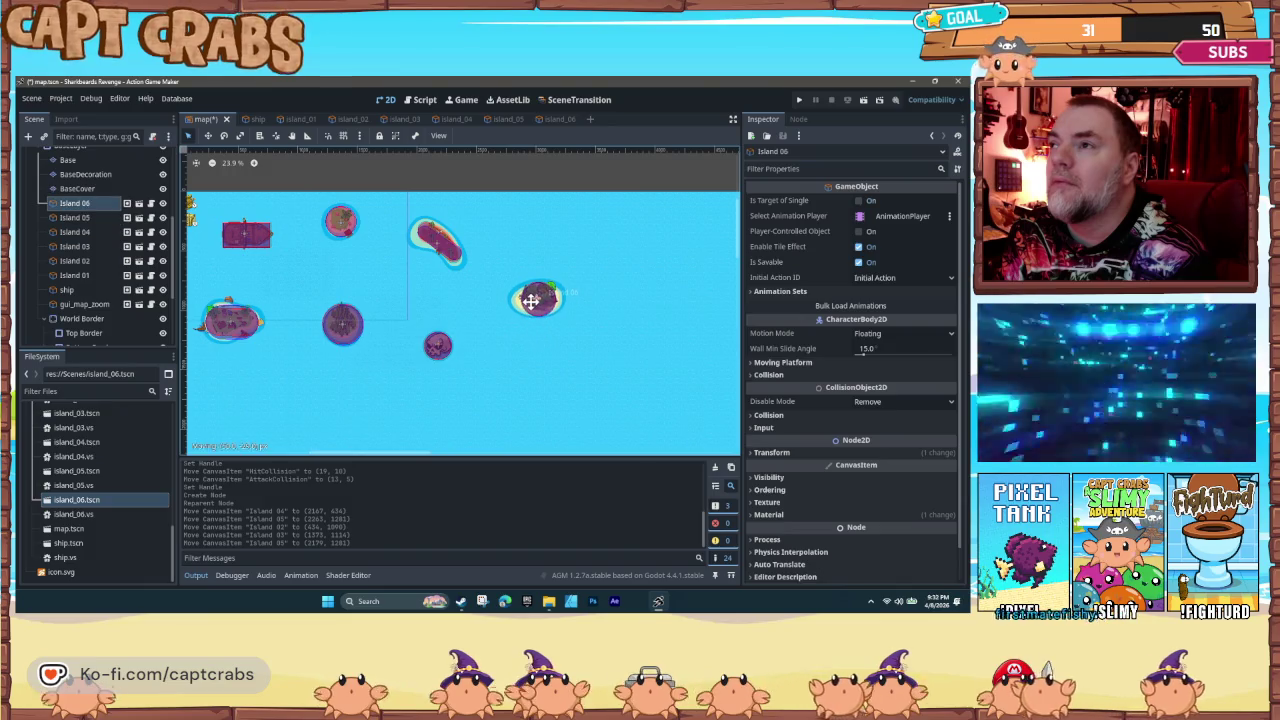
{"action": "left_click_drag", "start_coordinate": [530, 302], "coordinate": [527, 300]}
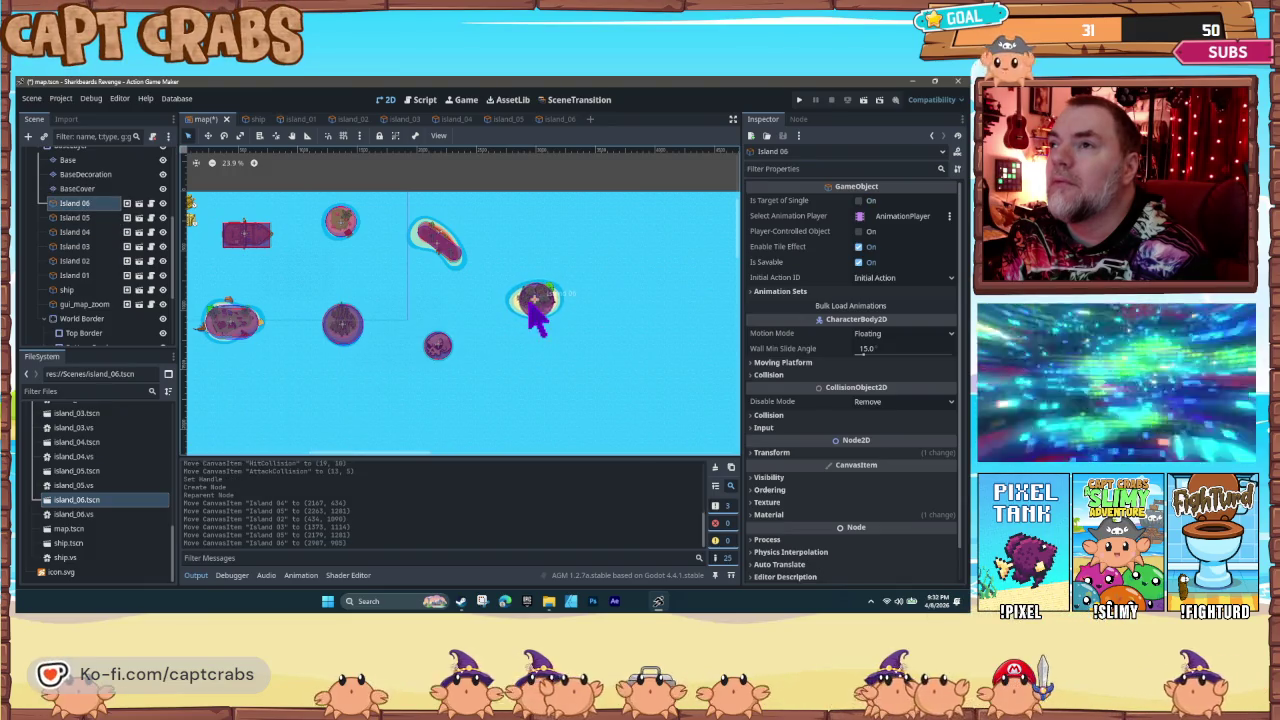
Step: Zoom out and move Islands 03 and 04 to new spots on the wider map
{"action": "scroll", "coordinate": [403, 330], "scroll_direction": "down", "scroll_amount": 3}
{"action": "mouse_move", "coordinate": [391, 372]}
{"action": "left_mouse_down"}
{"action": "mouse_move", "coordinate": [369, 294]}
{"action": "mouse_move", "coordinate": [329, 258]}
{"action": "mouse_move", "coordinate": [269, 258]}
{"action": "left_mouse_up"}
{"action": "mouse_move", "coordinate": [329, 258]}
{"action": "left_mouse_down"}
{"action": "mouse_move", "coordinate": [331, 272]}
{"action": "mouse_move", "coordinate": [394, 269]}
{"action": "left_mouse_up"}
{"action": "mouse_move", "coordinate": [386, 207]}
{"action": "left_mouse_down"}
{"action": "mouse_move", "coordinate": [448, 235]}
{"action": "mouse_move", "coordinate": [449, 224]}
{"action": "left_mouse_up"}
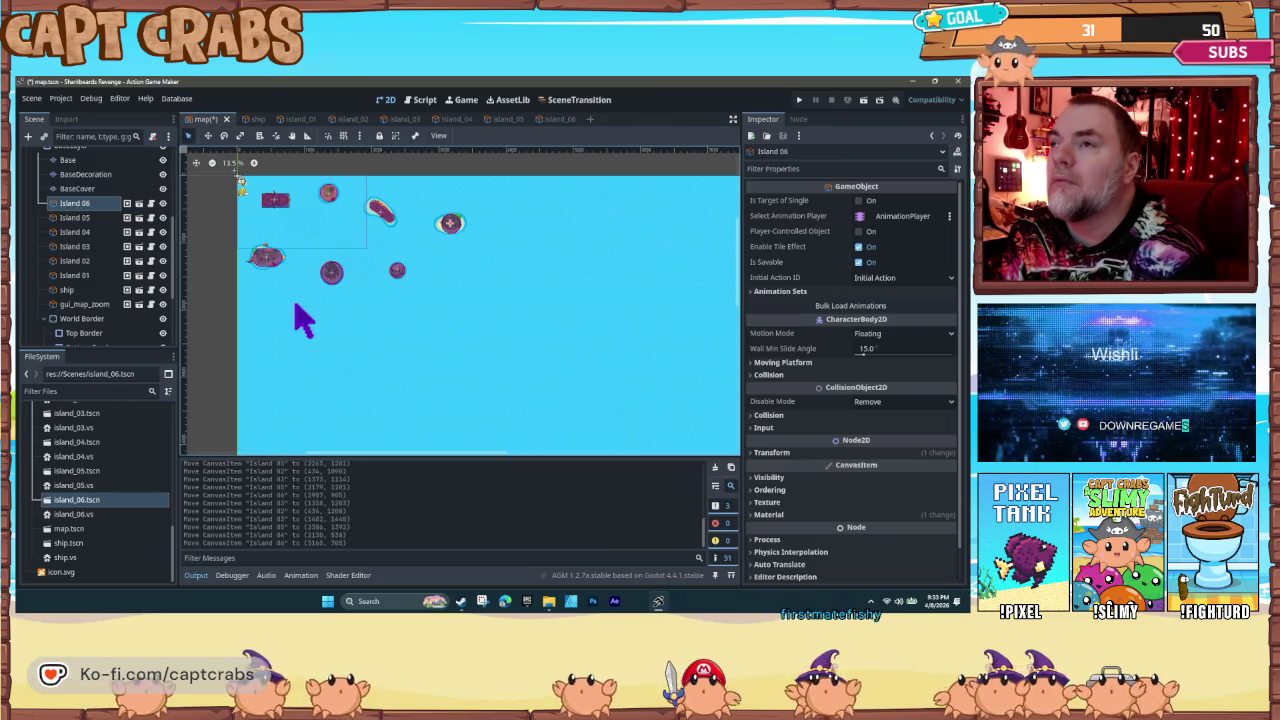
Step: Check the map bounds at different zoom levels and save map.tscn
{"action": "scroll", "coordinate": [300, 314], "scroll_direction": "down", "scroll_amount": 3}
{"action": "scroll", "coordinate": [337, 343], "scroll_direction": "up", "scroll_amount": 2}
{"action": "scroll", "coordinate": [322, 337], "scroll_direction": "up", "scroll_amount": 2}
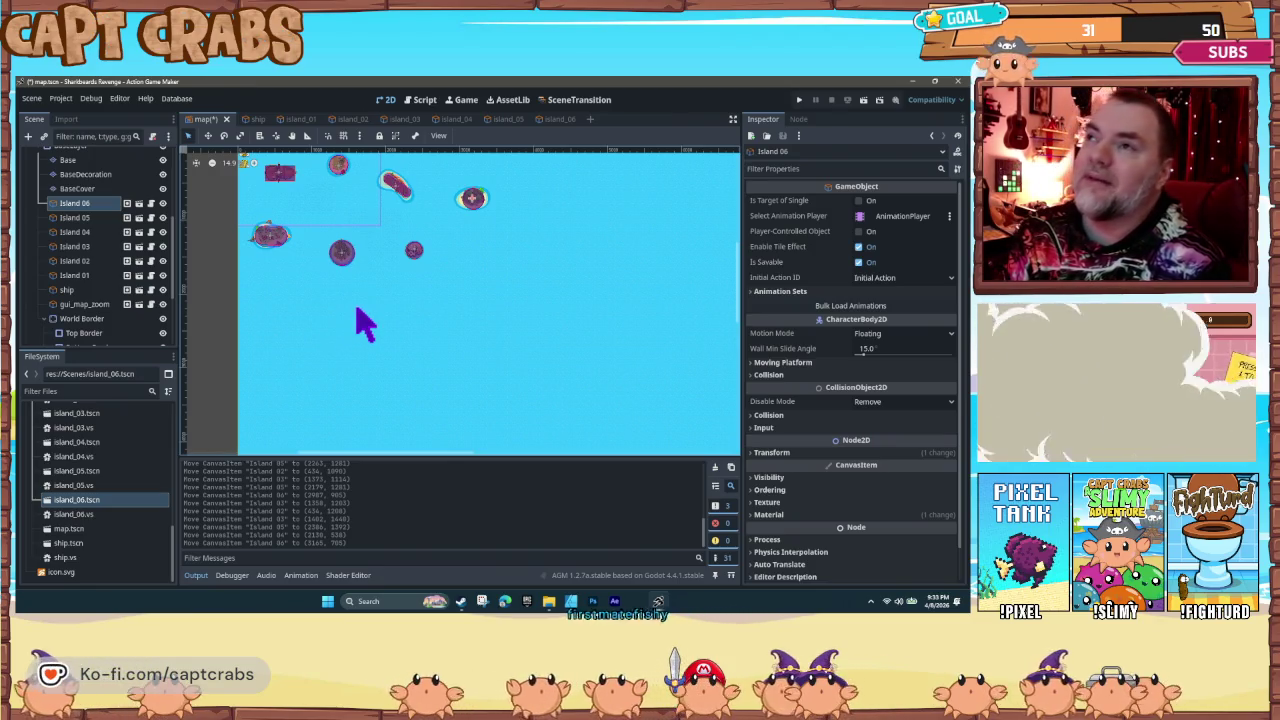
{"action": "scroll", "coordinate": [362, 335], "scroll_direction": "down", "scroll_amount": 3}
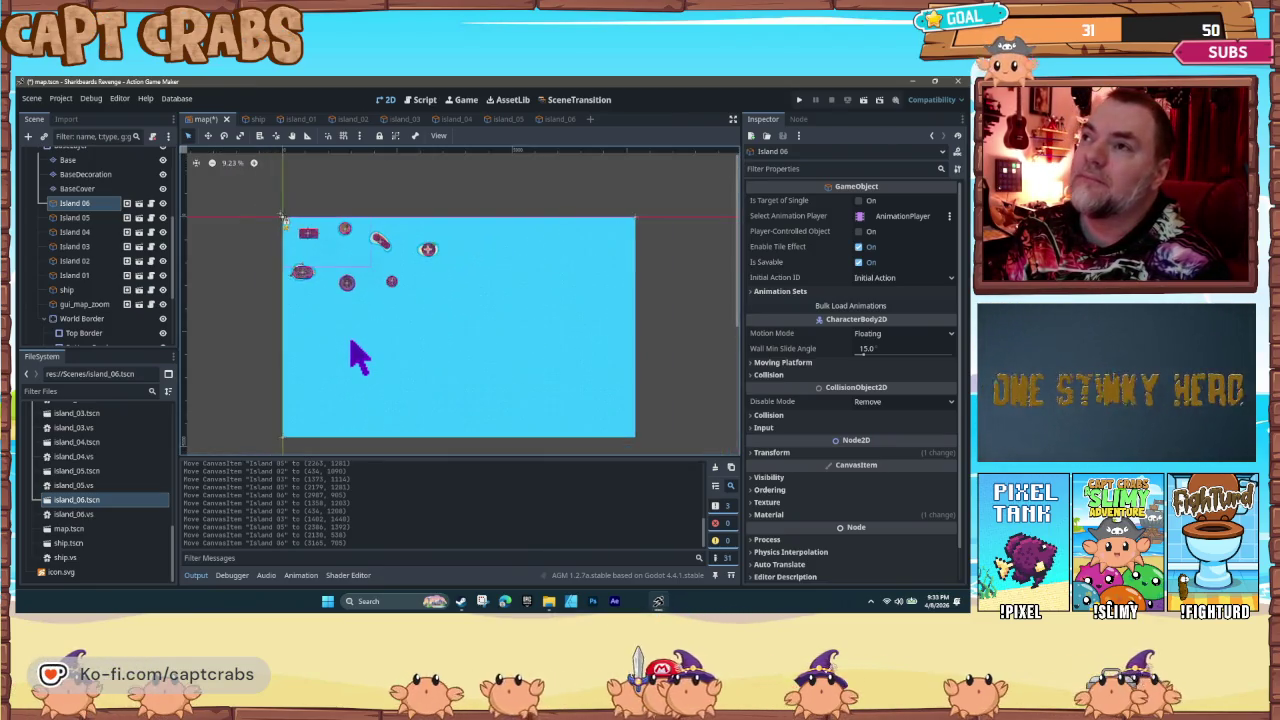
{"action": "scroll", "coordinate": [352, 356], "scroll_direction": "up", "scroll_amount": 2}
{"action": "scroll", "coordinate": [340, 365], "scroll_direction": "down", "scroll_amount": 1}
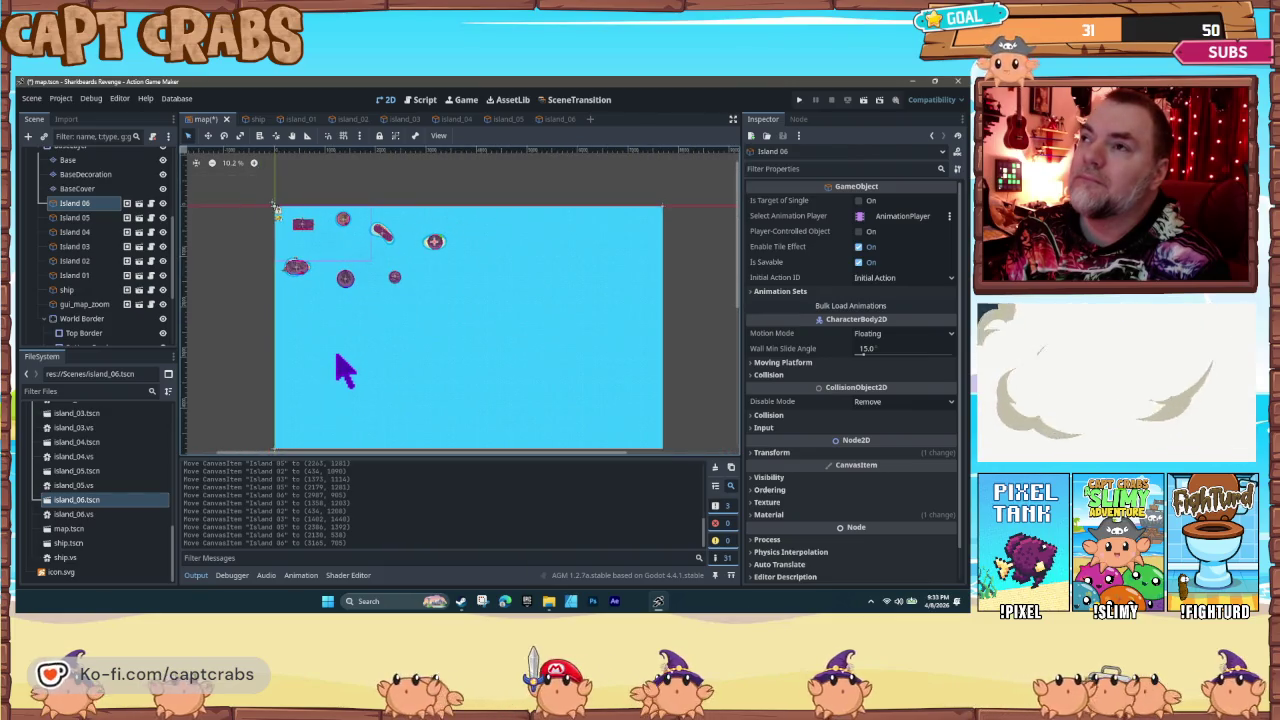
{"action": "scroll", "coordinate": [340, 368], "scroll_direction": "up", "scroll_amount": 1}
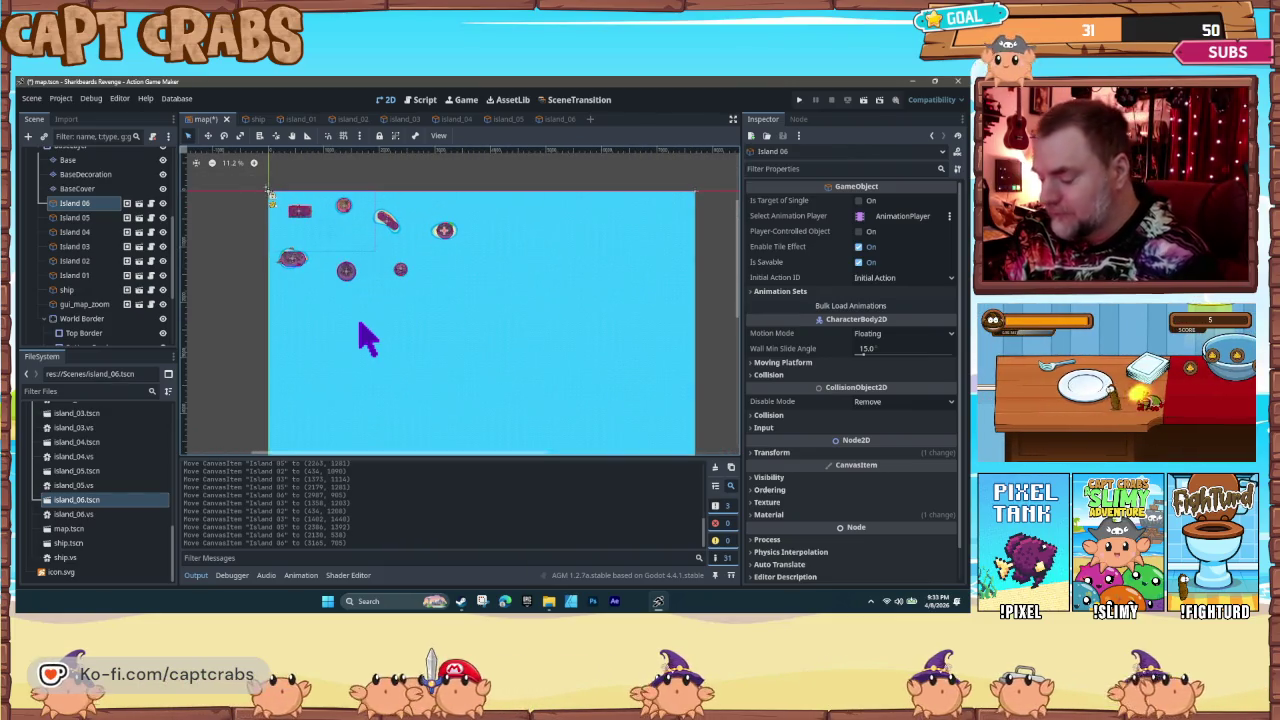
{"action": "key", "text": "ctrl+s"}
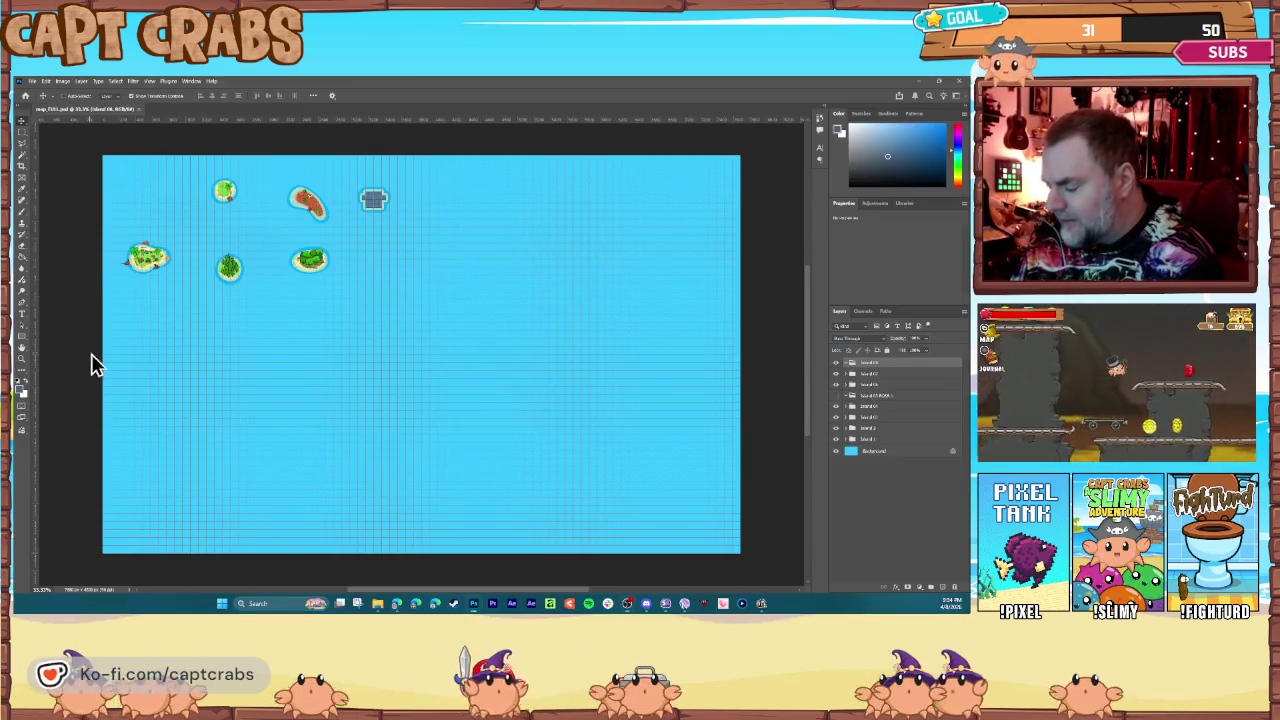
Step: Hide the grid overlay on the map PSD and select the boss island layer group
{"action": "key", "text": "ctrl+apostrophe"}
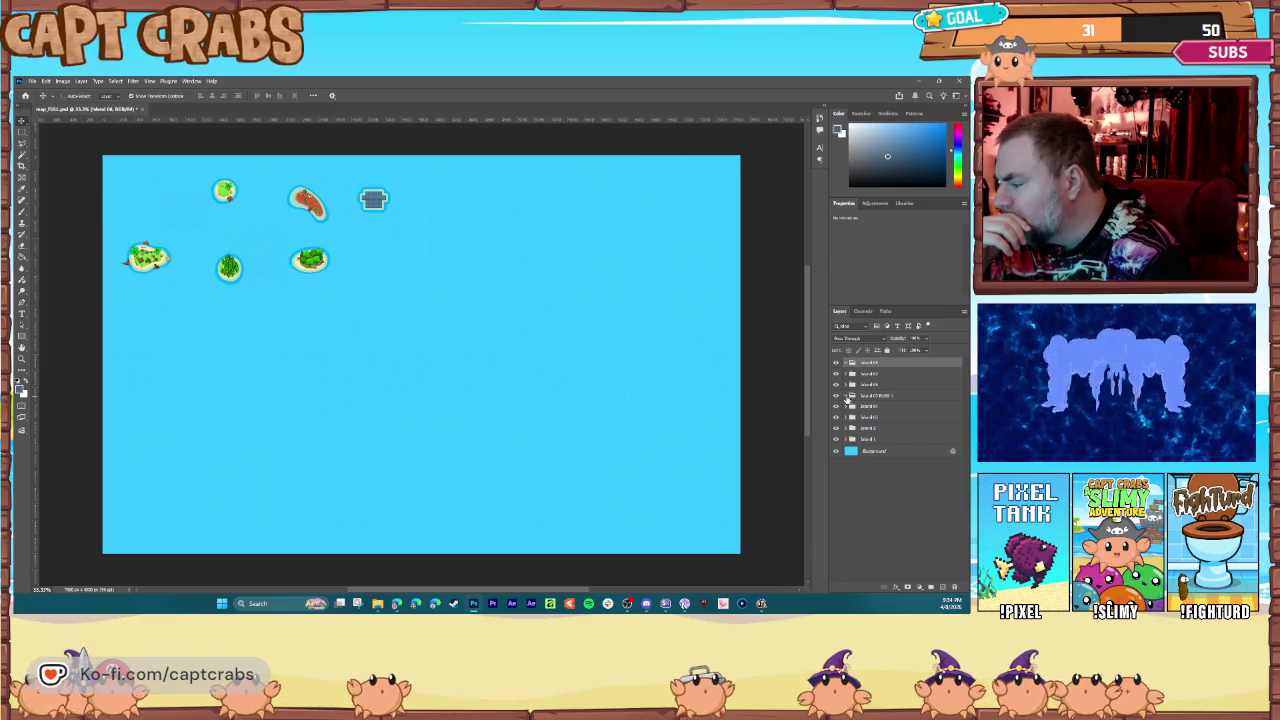
{"action": "left_click", "coordinate": [861, 396]}
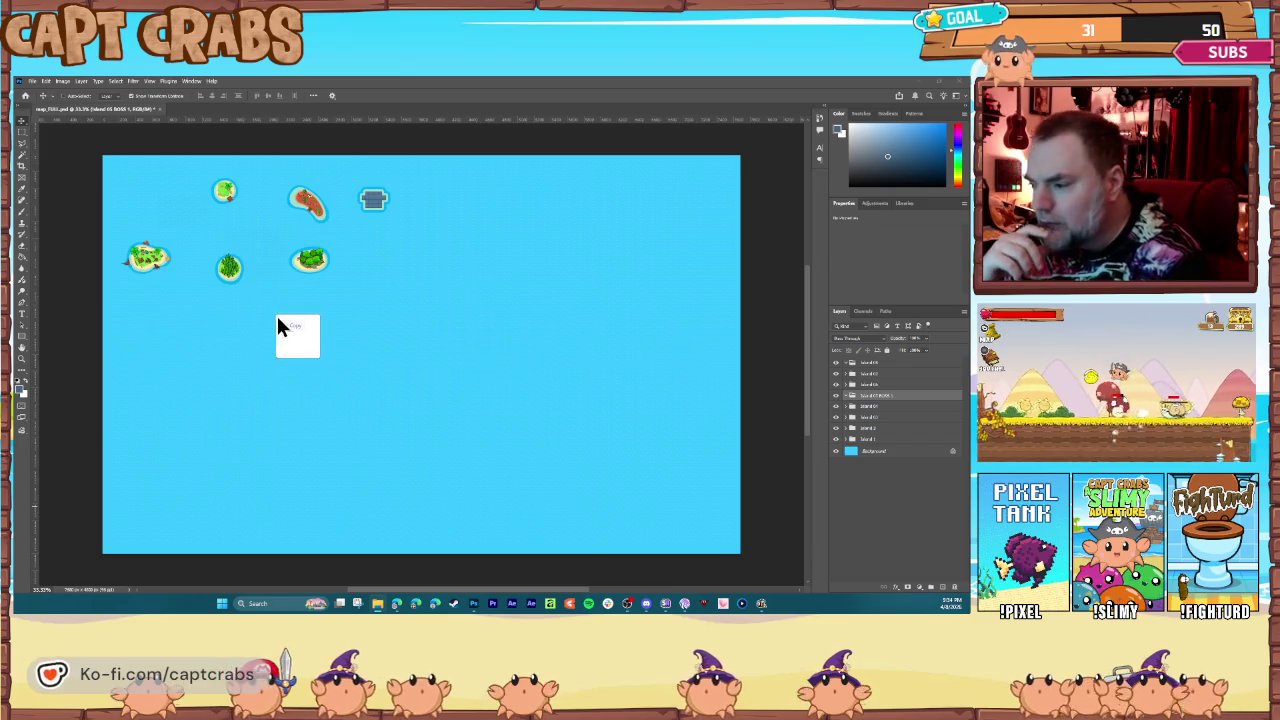
Step: Place the skull PNG near the top-left islands as the boss marker, then collapse its group
{"action": "left_click_drag", "start_coordinate": [280, 325], "coordinate": [285, 326]}
{"action": "left_click_drag", "start_coordinate": [420, 355], "coordinate": [266, 239]}
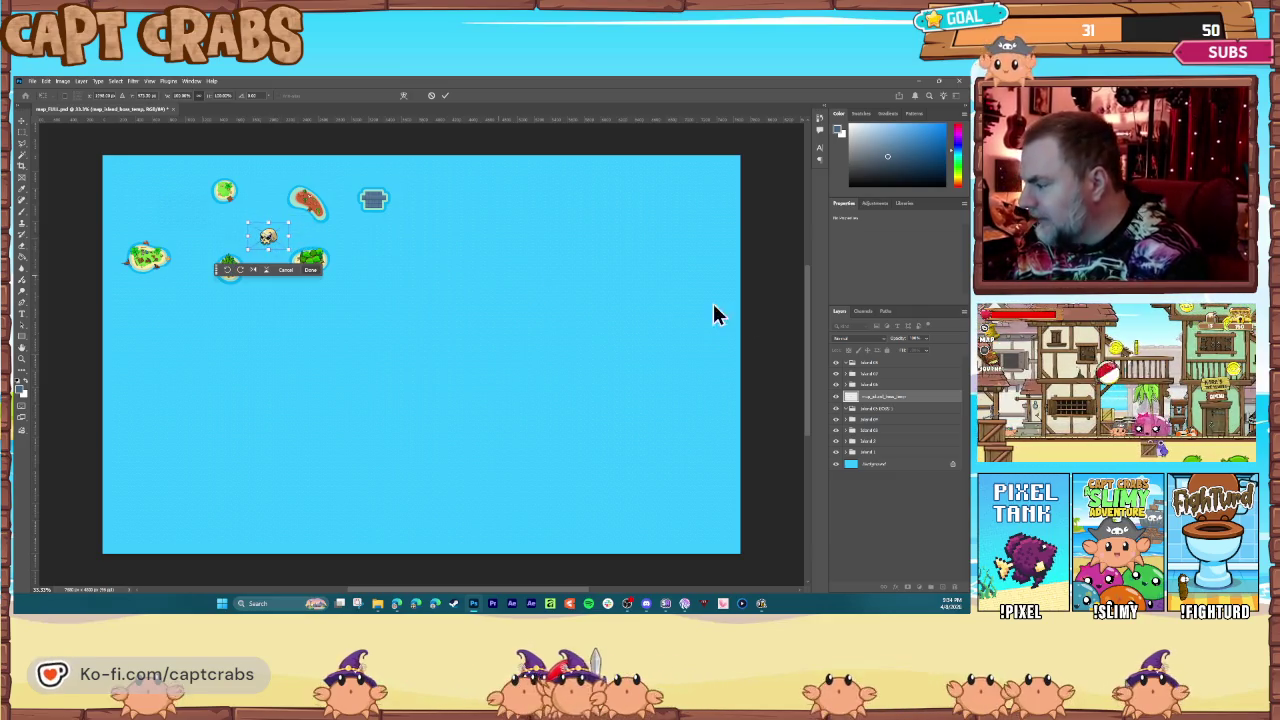
{"action": "key", "text": "Return"}
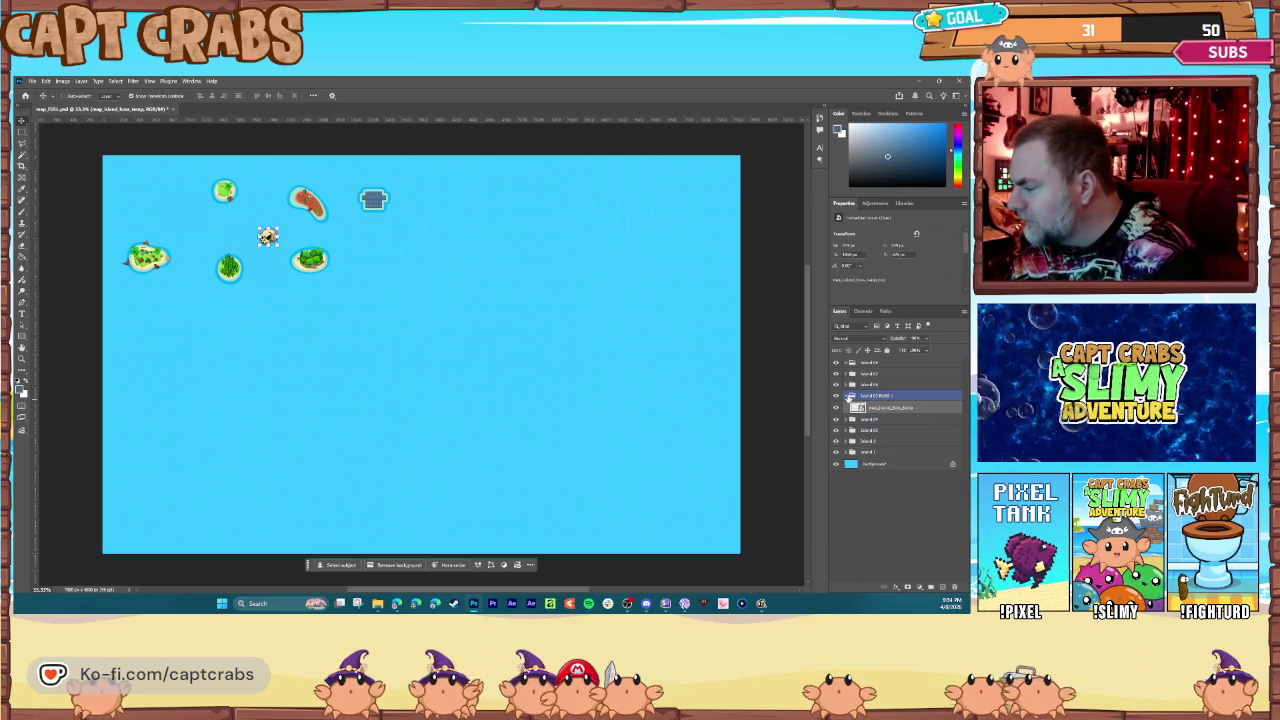
{"action": "left_click", "coordinate": [848, 396]}
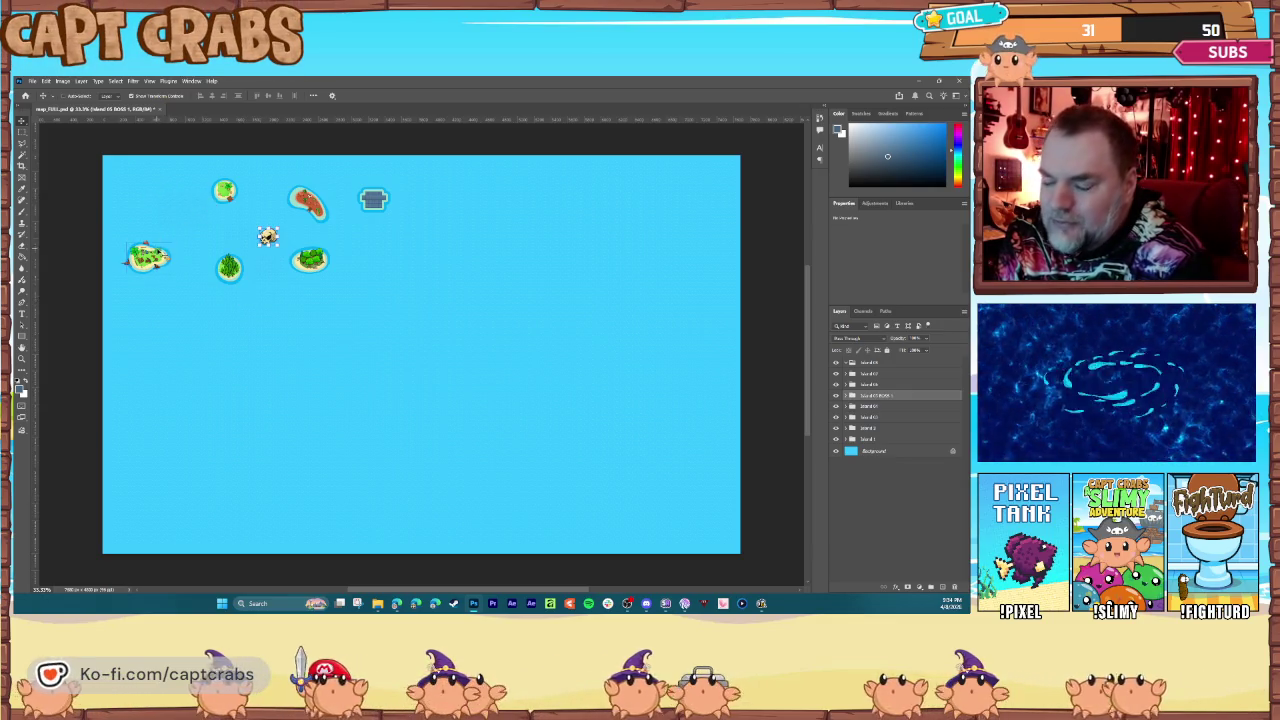
{"action": "key", "text": "ctrl+minus"}
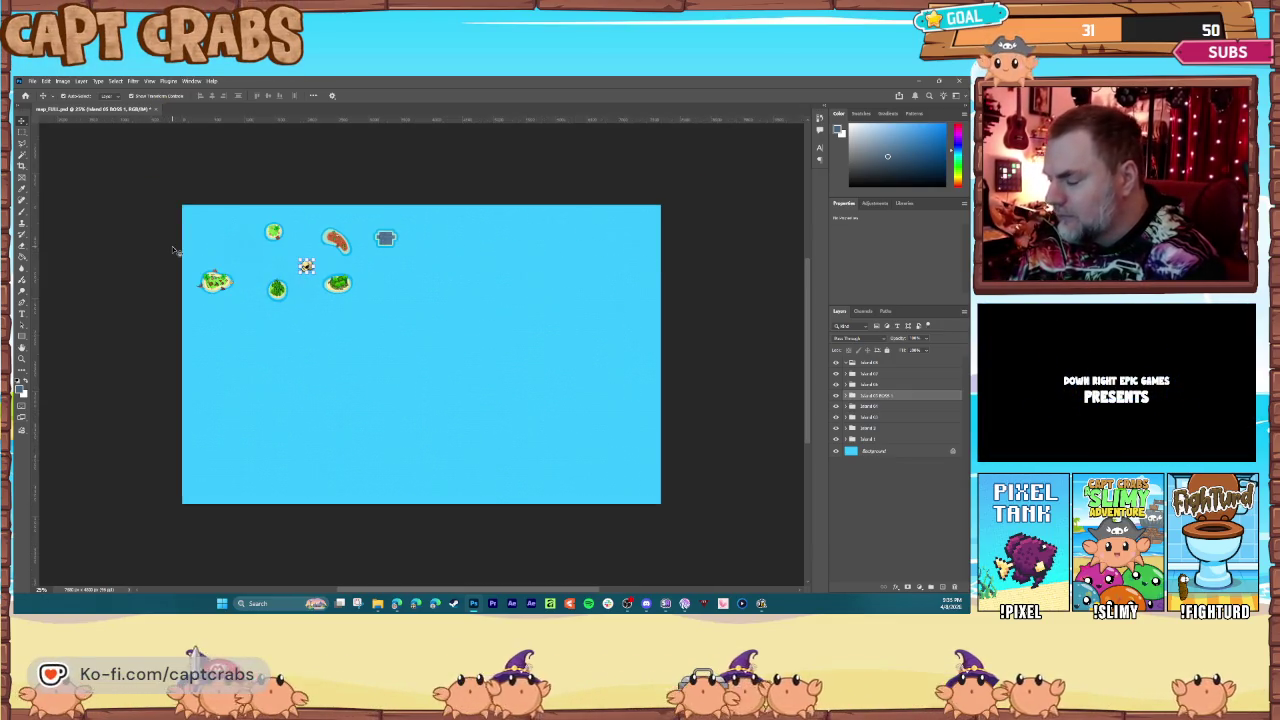
{"action": "key", "text": "ctrl+minus"}
{"action": "key", "text": "ctrl+plus"}
{"action": "key", "text": "ctrl+plus"}
{"action": "key", "text": "ctrl+plus"}
{"action": "key", "text": "ctrl+plus"}
{"action": "key", "text": "ctrl+plus"}
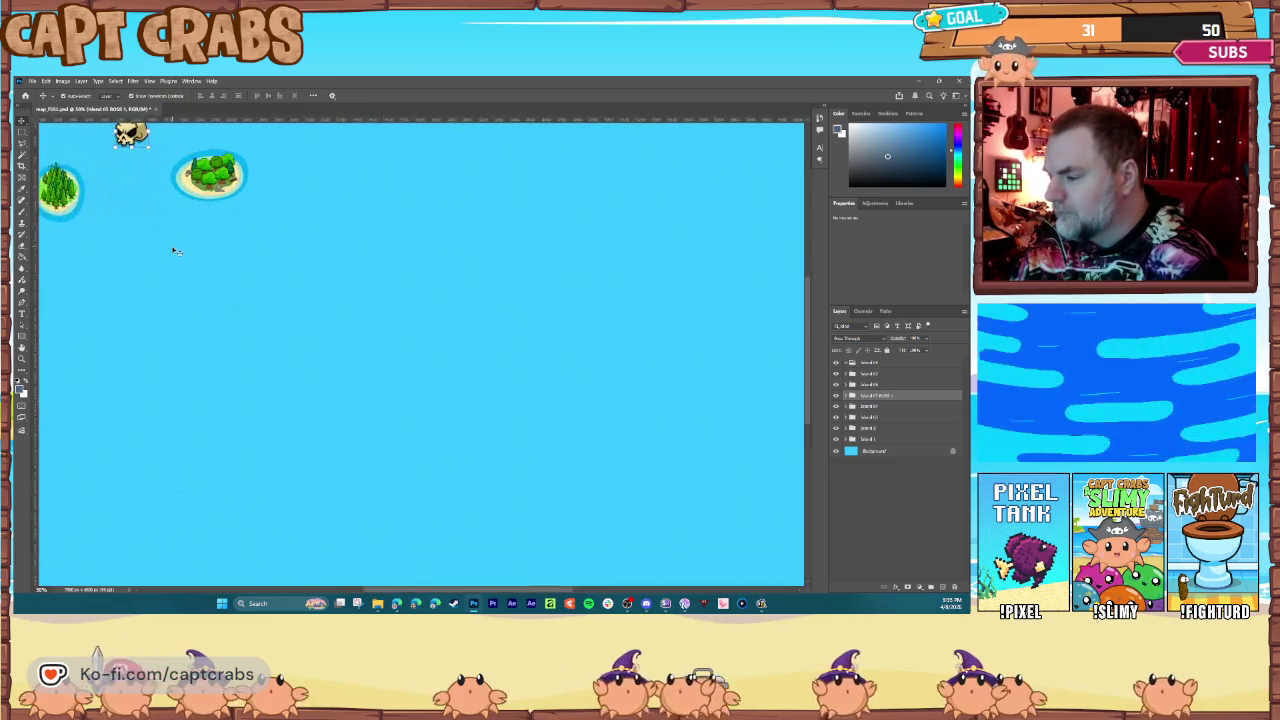
Step: Zoom into the island cluster, select the Background layer and save the map document
{"action": "key", "text": "ctrl+minus"}
{"action": "key", "text": "ctrl+minus"}
{"action": "mouse_move", "coordinate": [134, 160]}
{"action": "left_mouse_down"}
{"action": "mouse_move", "coordinate": [426, 349]}
{"action": "mouse_move", "coordinate": [360, 309]}
{"action": "left_mouse_up"}
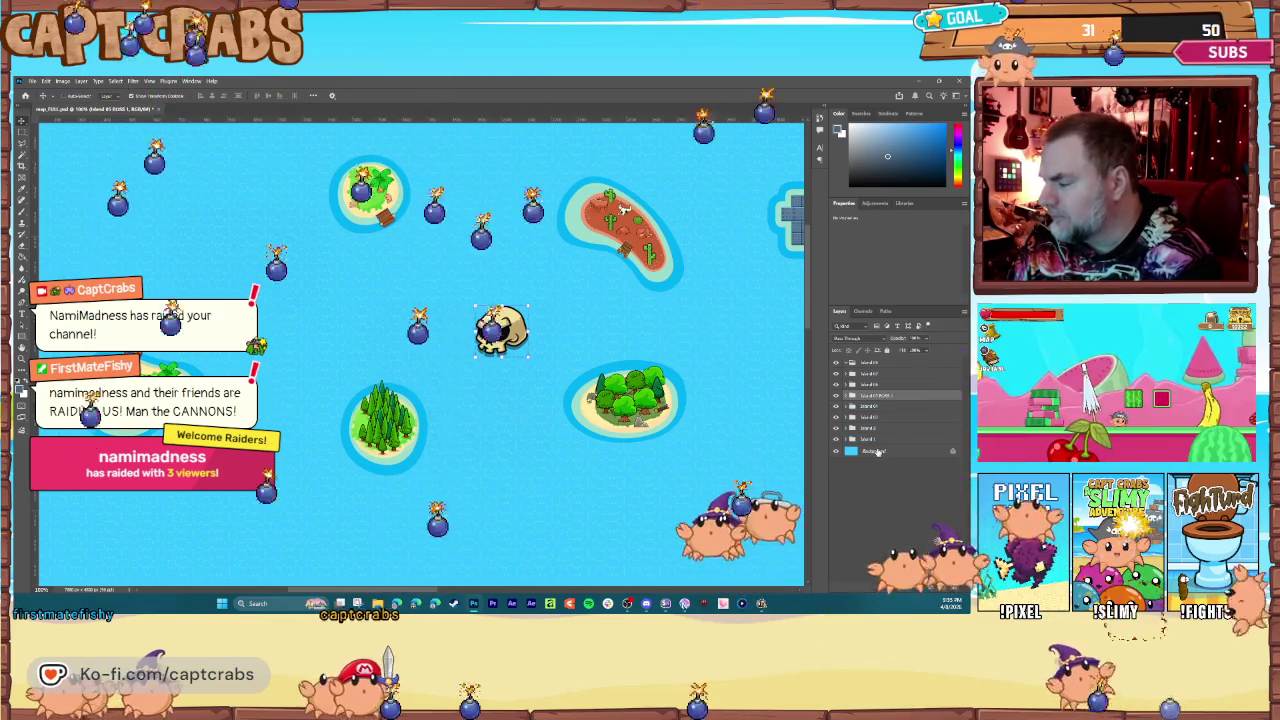
{"action": "left_click", "coordinate": [880, 451]}
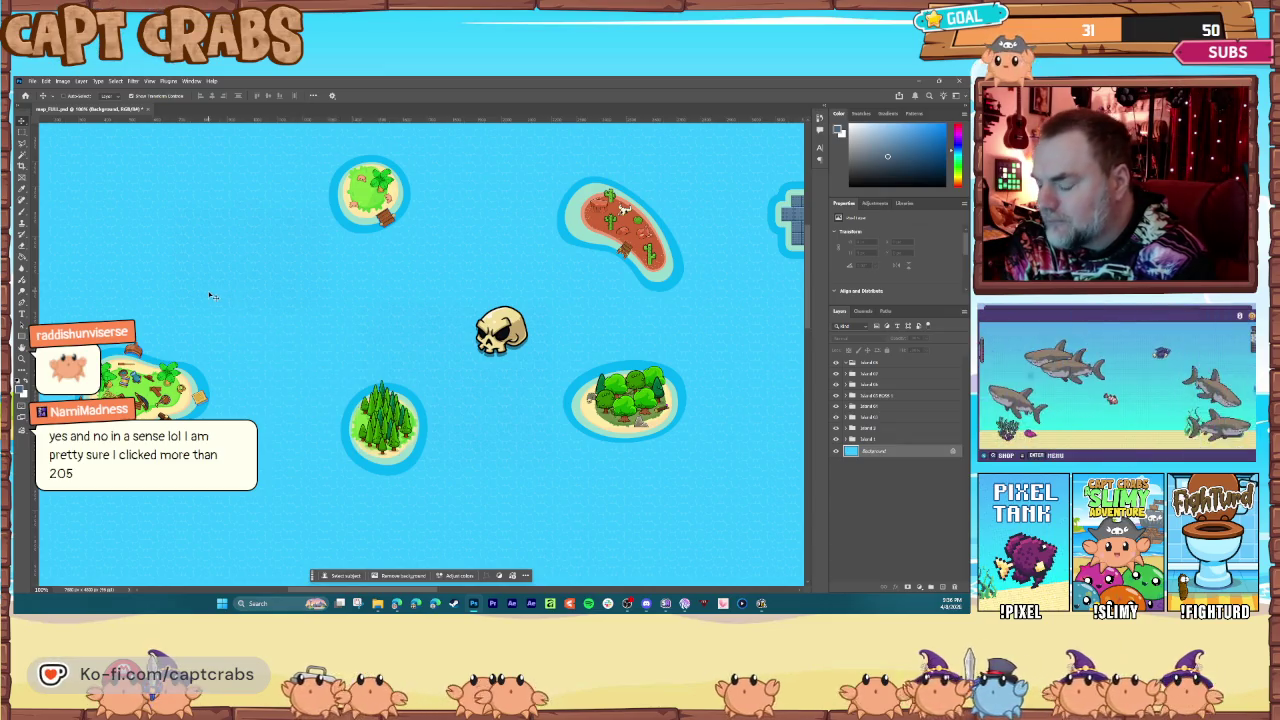
{"action": "key", "text": "ctrl+s"}
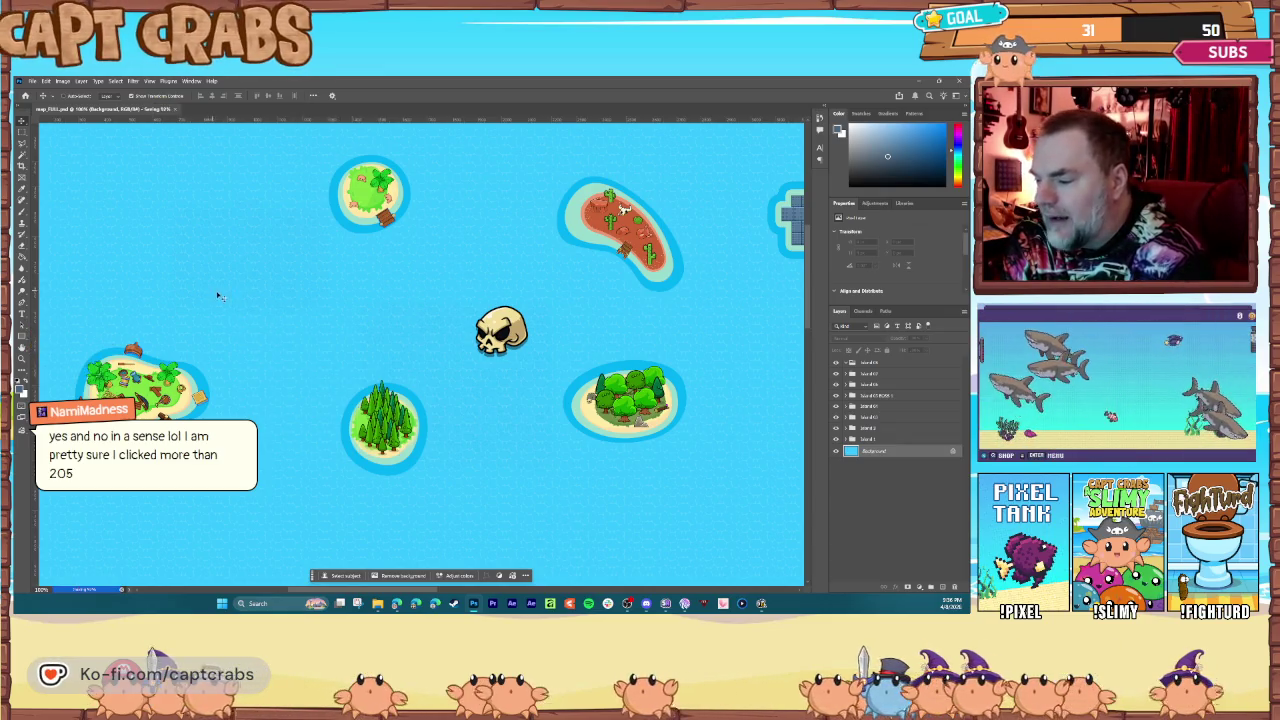
Step: Add a new layer above the background, reset to default colours and take the Brush tool
{"action": "left_click", "coordinate": [931, 588]}
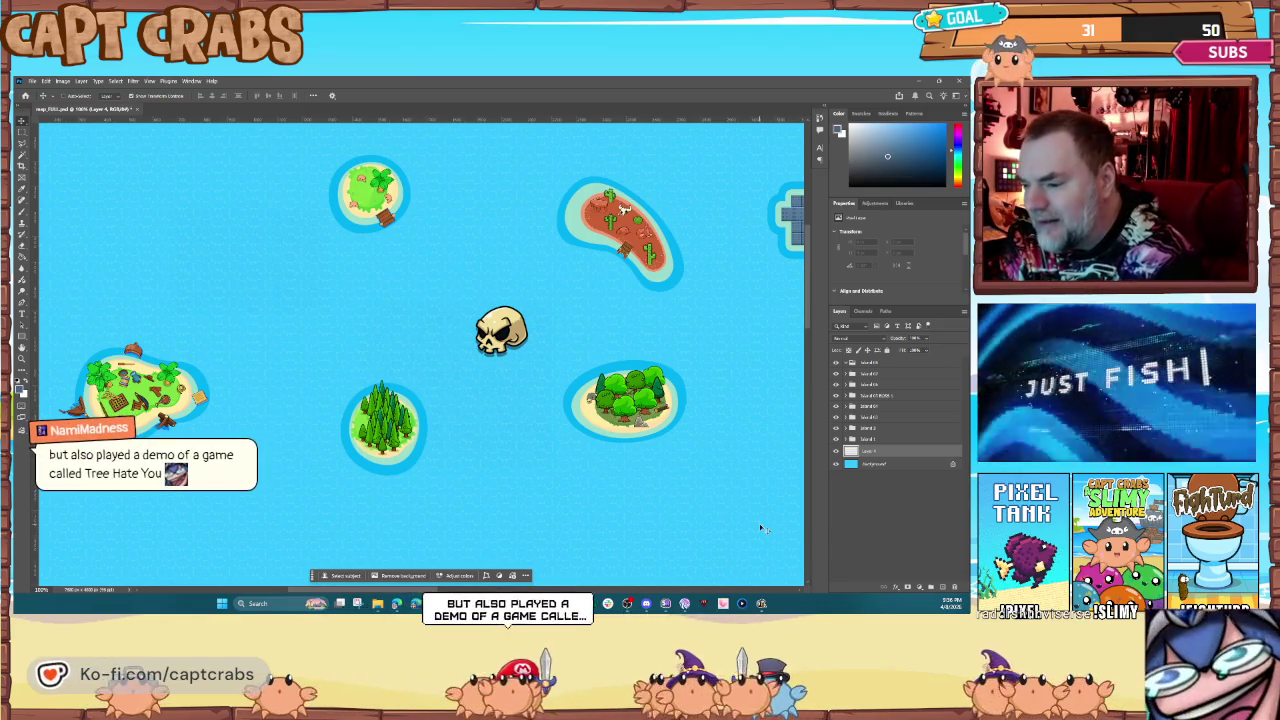
{"action": "left_click", "coordinate": [22, 388]}
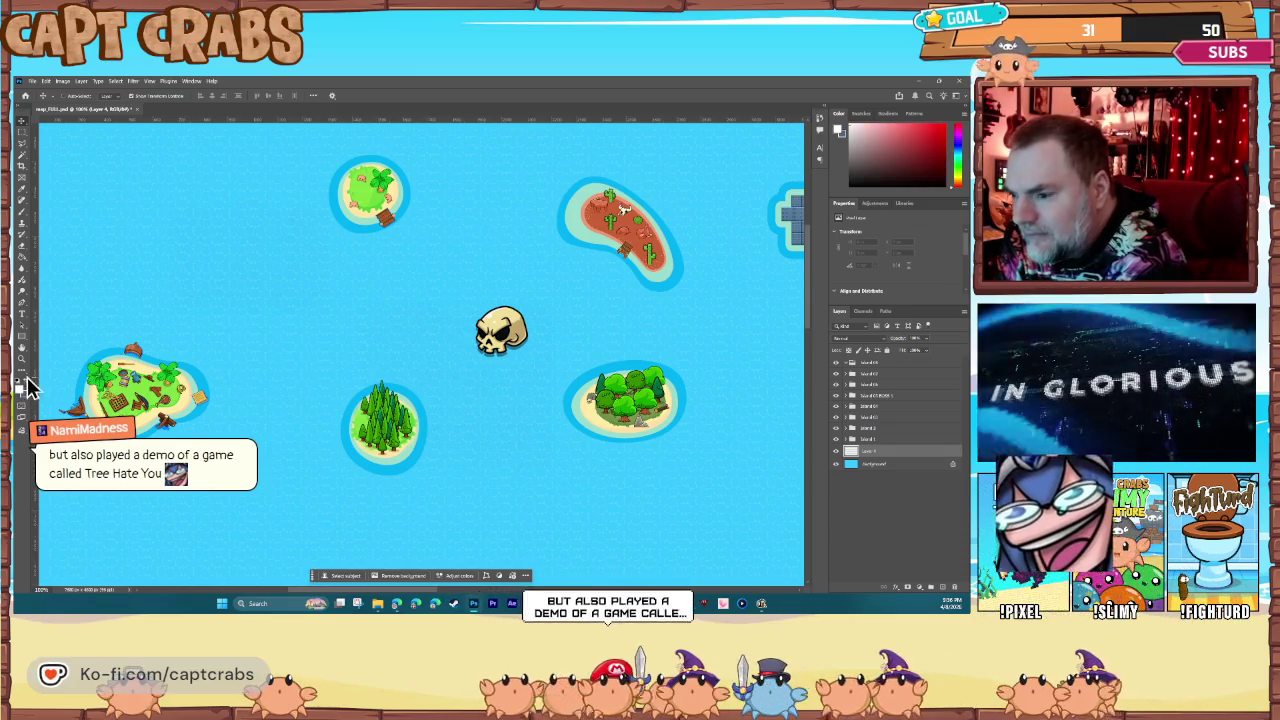
{"action": "key", "text": "b"}
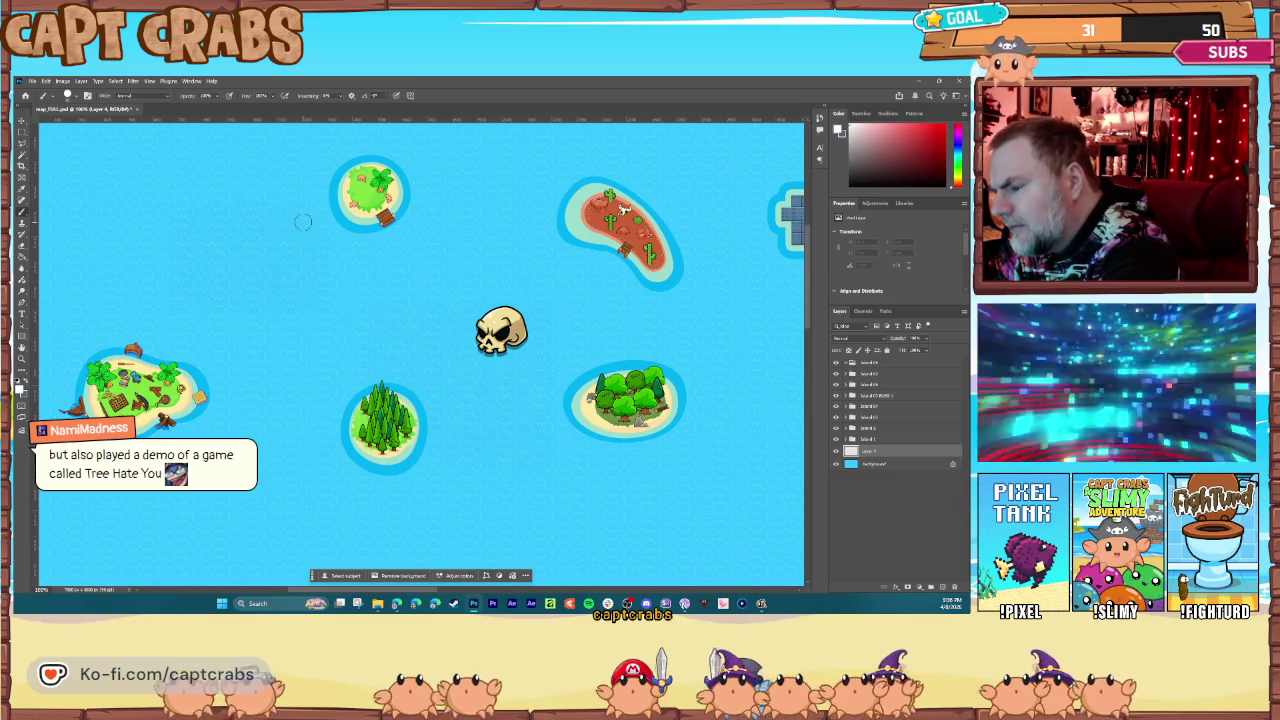
Step: Paint a white path from the top island to the left island, redoing the first attempt
{"action": "mouse_move", "coordinate": [352, 230]}
{"action": "left_mouse_down"}
{"action": "mouse_move", "coordinate": [335, 310]}
{"action": "mouse_move", "coordinate": [216, 318]}
{"action": "left_mouse_up"}
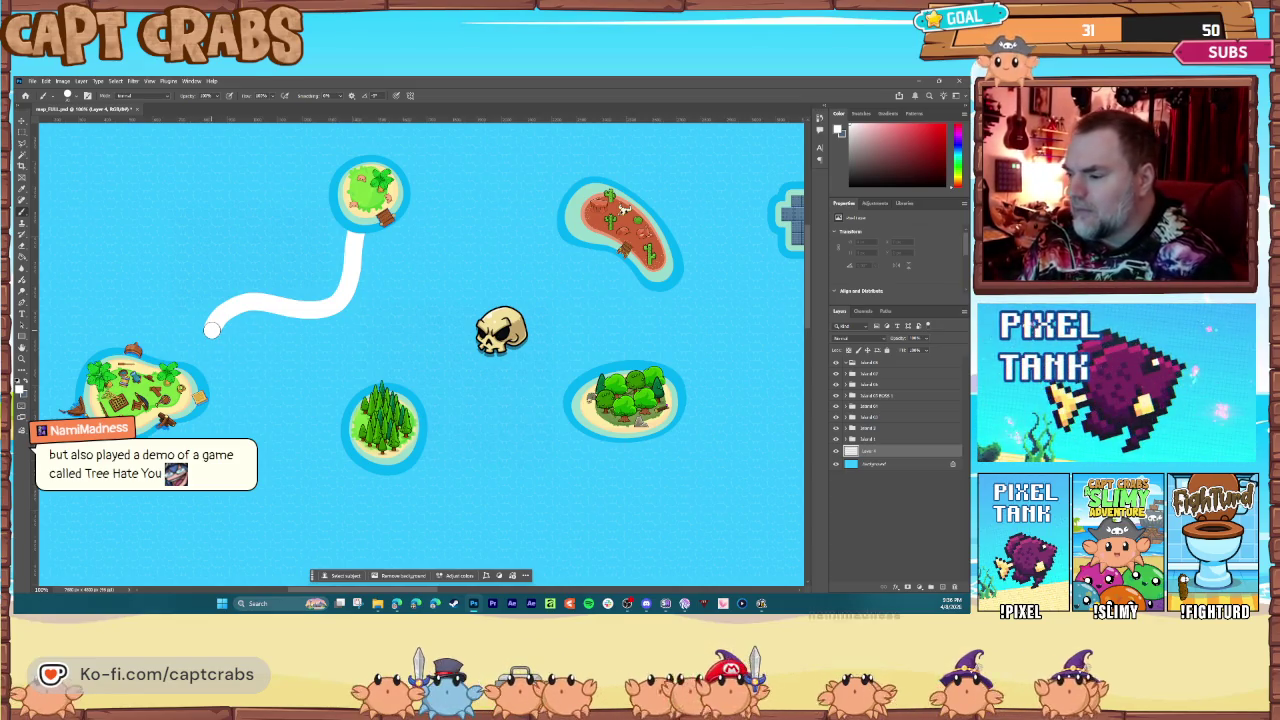
{"action": "mouse_move", "coordinate": [212, 330]}
{"action": "left_mouse_down"}
{"action": "mouse_move", "coordinate": [129, 214]}
{"action": "mouse_move", "coordinate": [200, 190]}
{"action": "mouse_move", "coordinate": [218, 295]}
{"action": "left_mouse_up"}
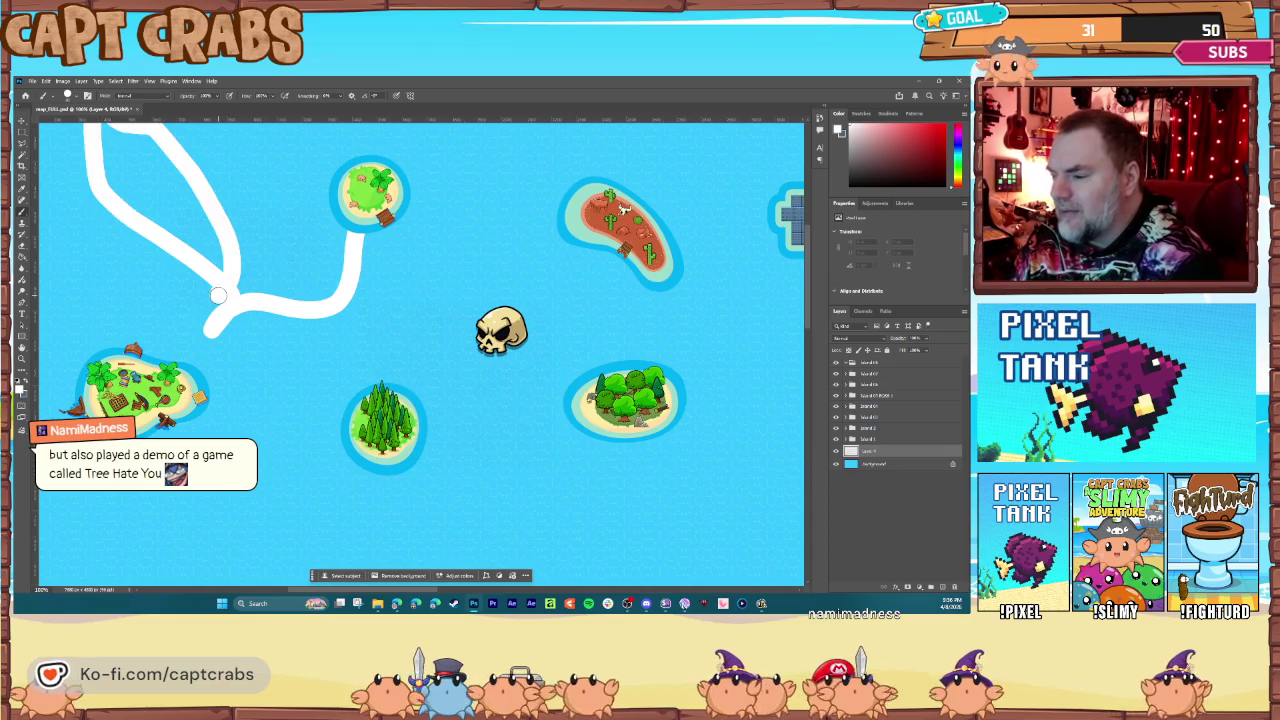
{"action": "key", "text": "ctrl+z"}
{"action": "key", "text": "ctrl+z"}
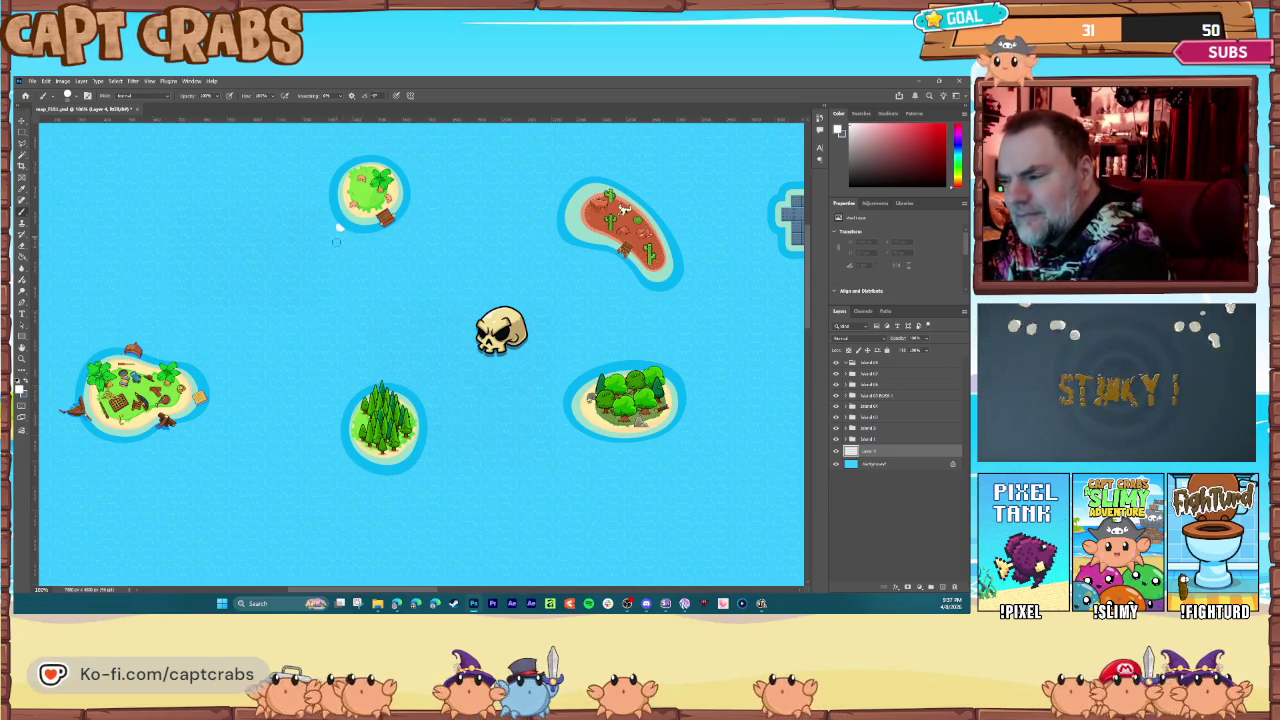
{"action": "left_click_drag", "start_coordinate": [275, 318], "coordinate": [193, 357]}
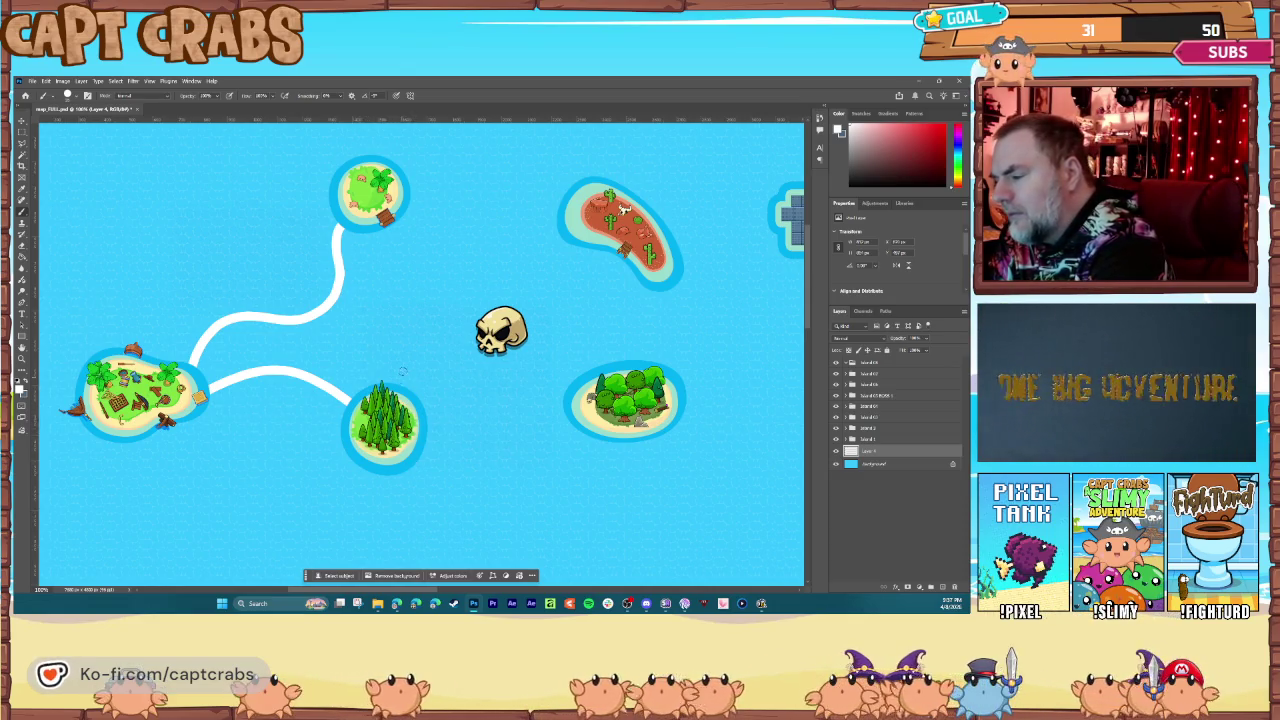
Step: Paint curved white paths: pine island to red island, red island to skull, skull toward leafy island
{"action": "left_click", "coordinate": [562, 238], "text": "shift"}
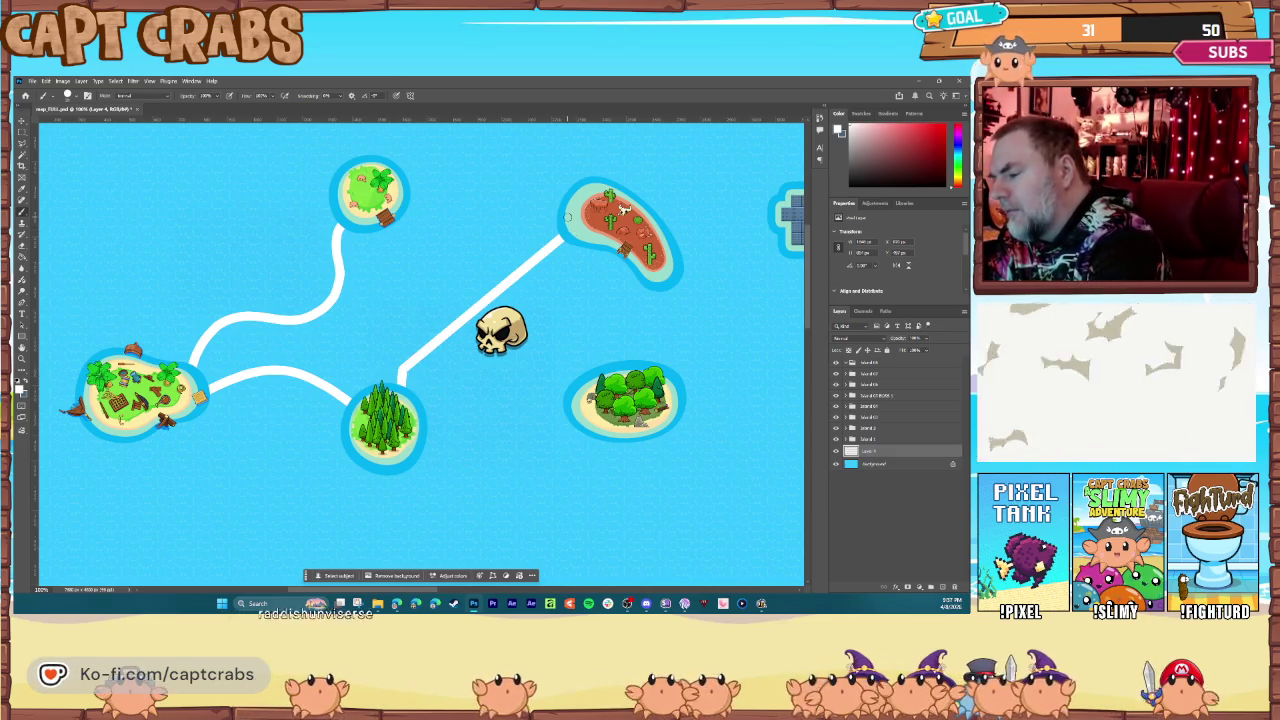
{"action": "key", "text": "ctrl+z"}
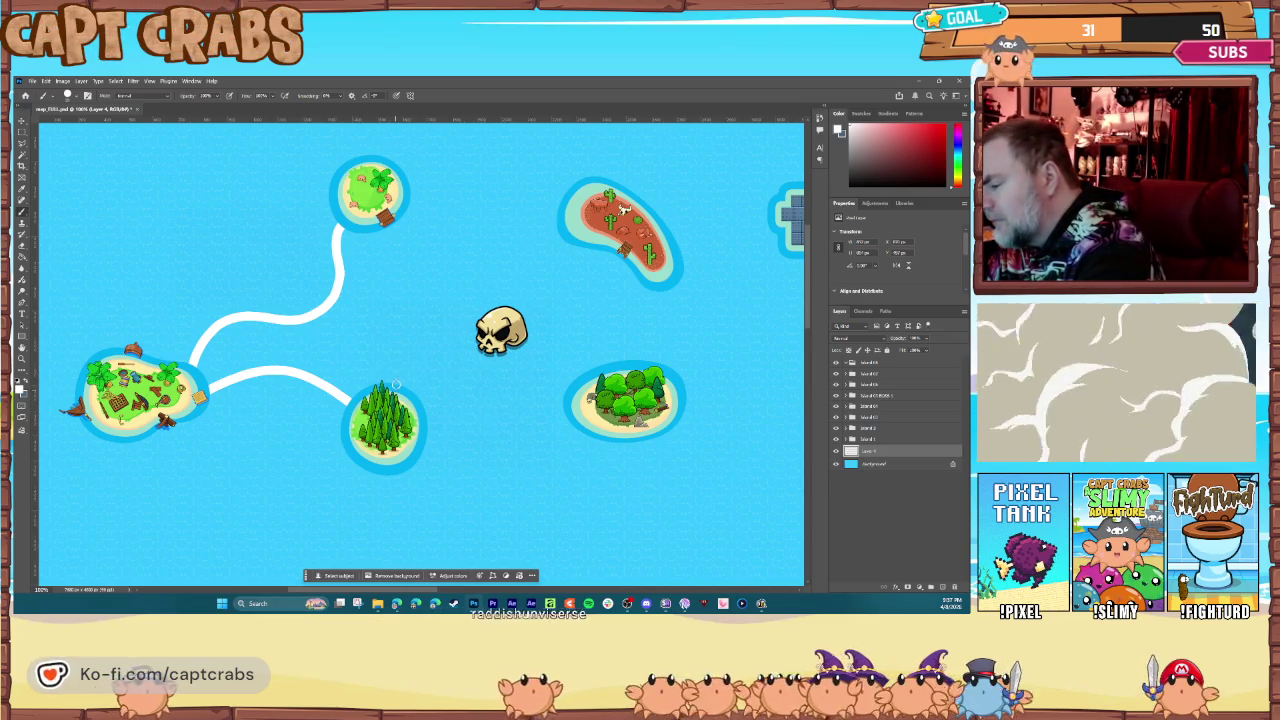
{"action": "left_click", "coordinate": [560, 214], "text": "shift"}
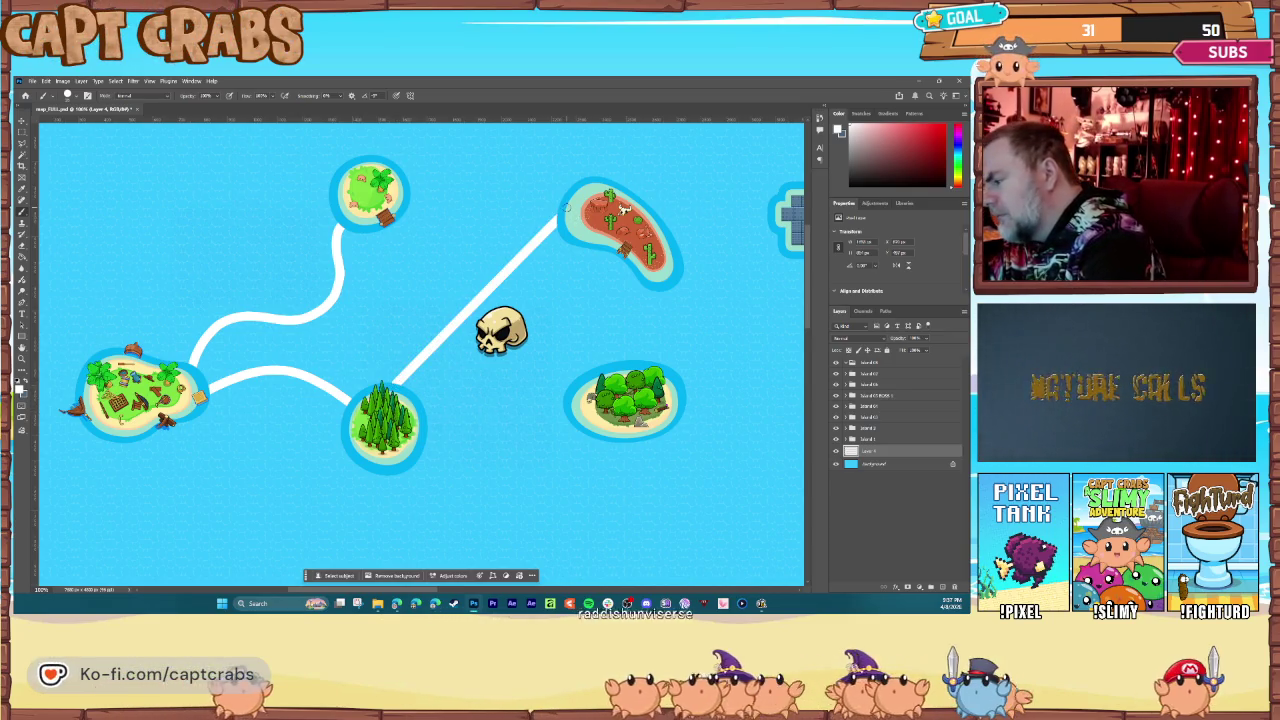
{"action": "key", "text": "ctrl+z"}
{"action": "mouse_move", "coordinate": [398, 382]}
{"action": "left_mouse_down"}
{"action": "mouse_move", "coordinate": [425, 295]}
{"action": "mouse_move", "coordinate": [499, 240]}
{"action": "left_mouse_up"}
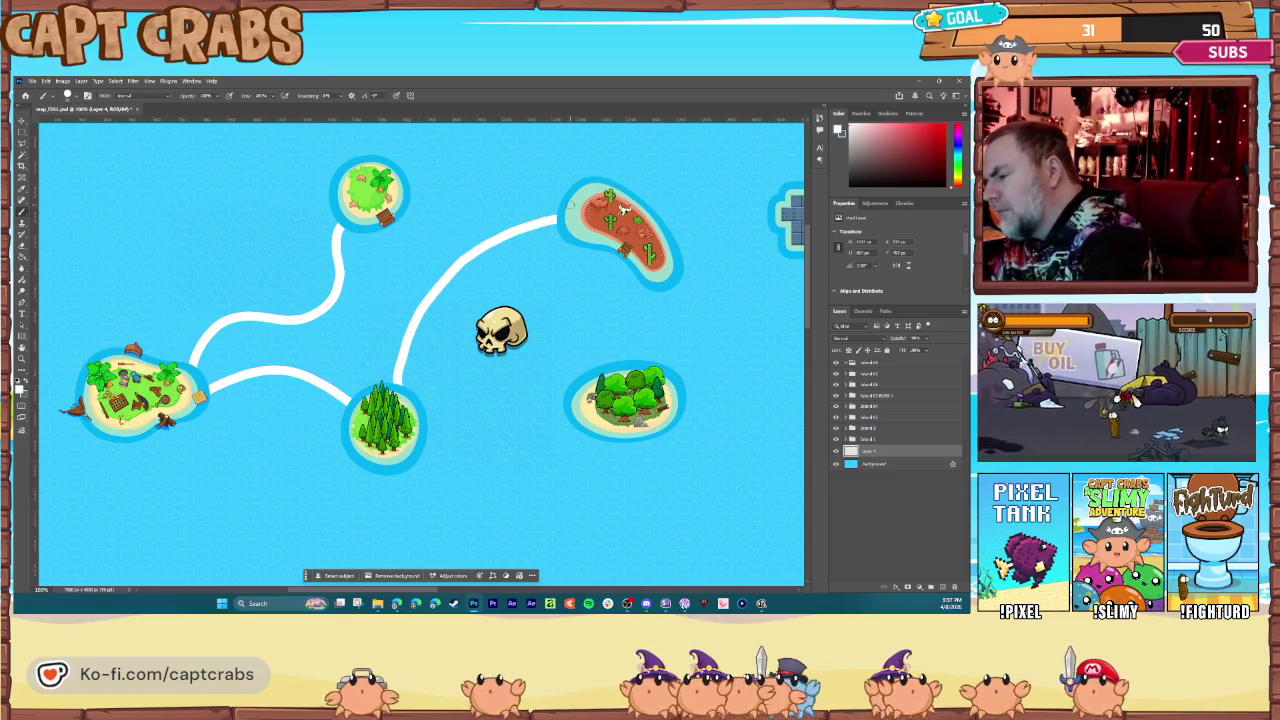
{"action": "left_click_drag", "start_coordinate": [583, 248], "coordinate": [516, 307]}
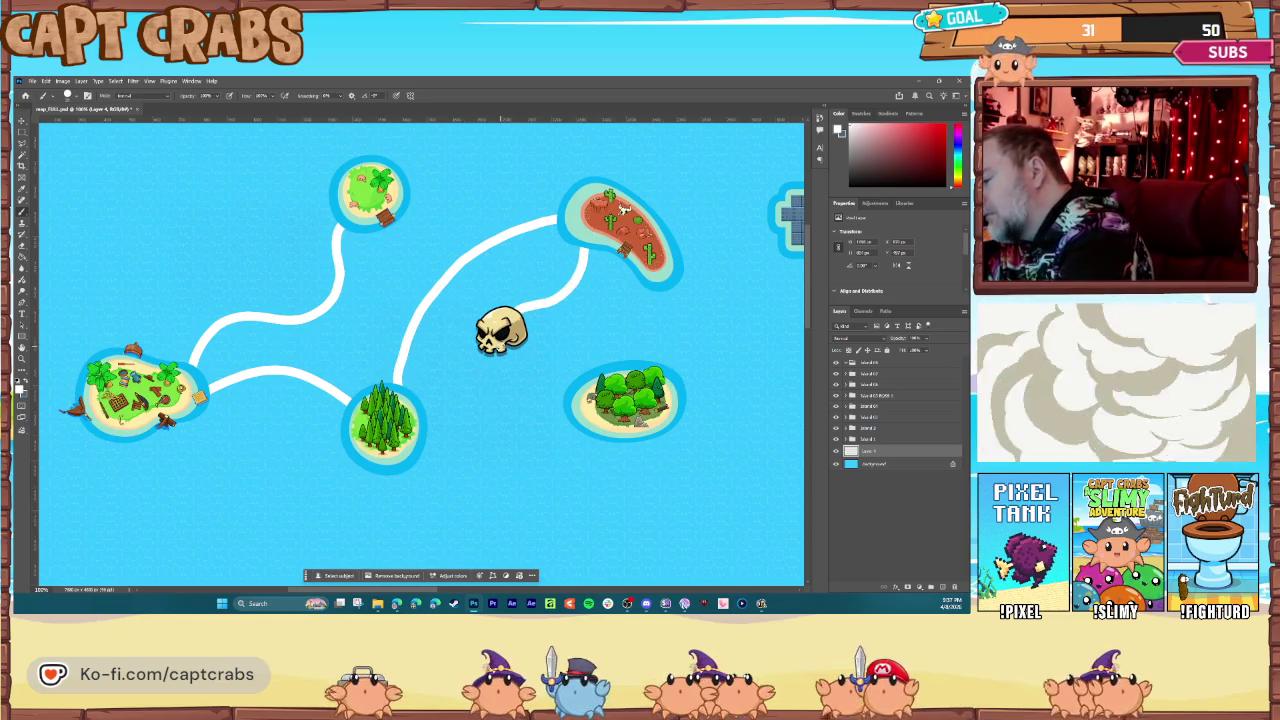
{"action": "left_click_drag", "start_coordinate": [504, 338], "coordinate": [508, 368]}
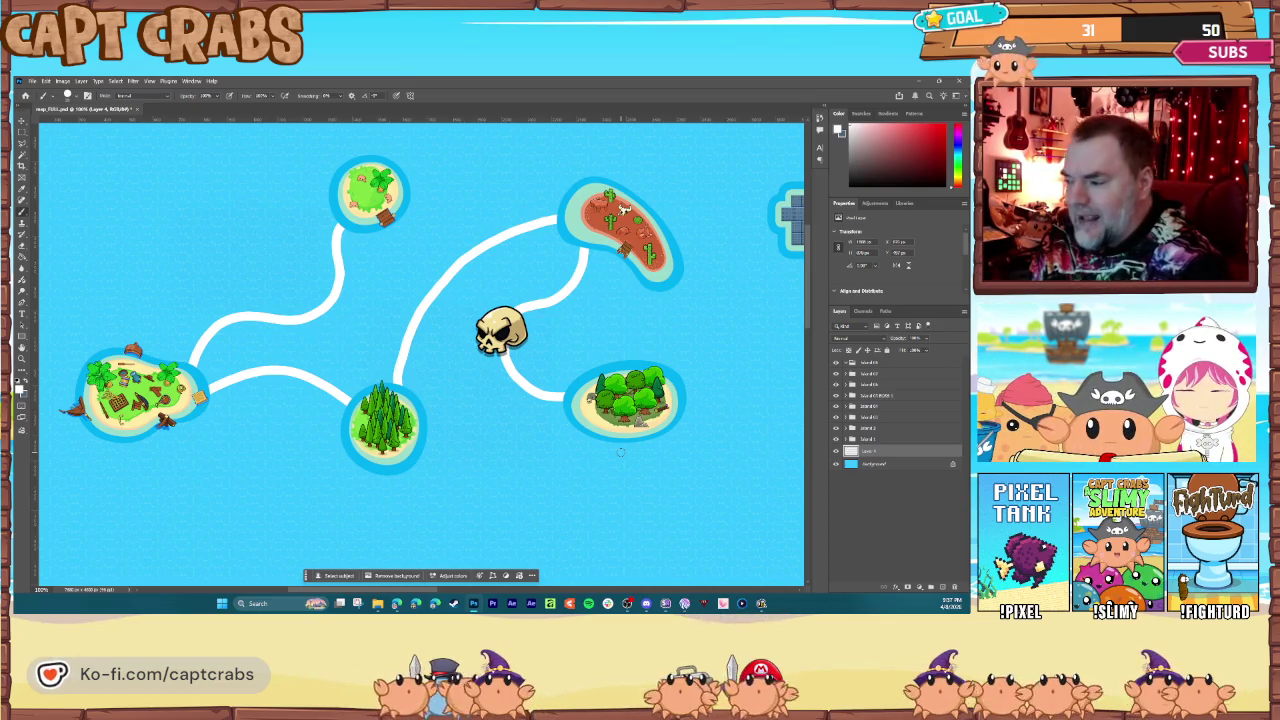
Step: Lower the path layer's opacity until the lines look faint, and add a new layer for dotted paths
{"action": "left_click", "coordinate": [919, 350]}
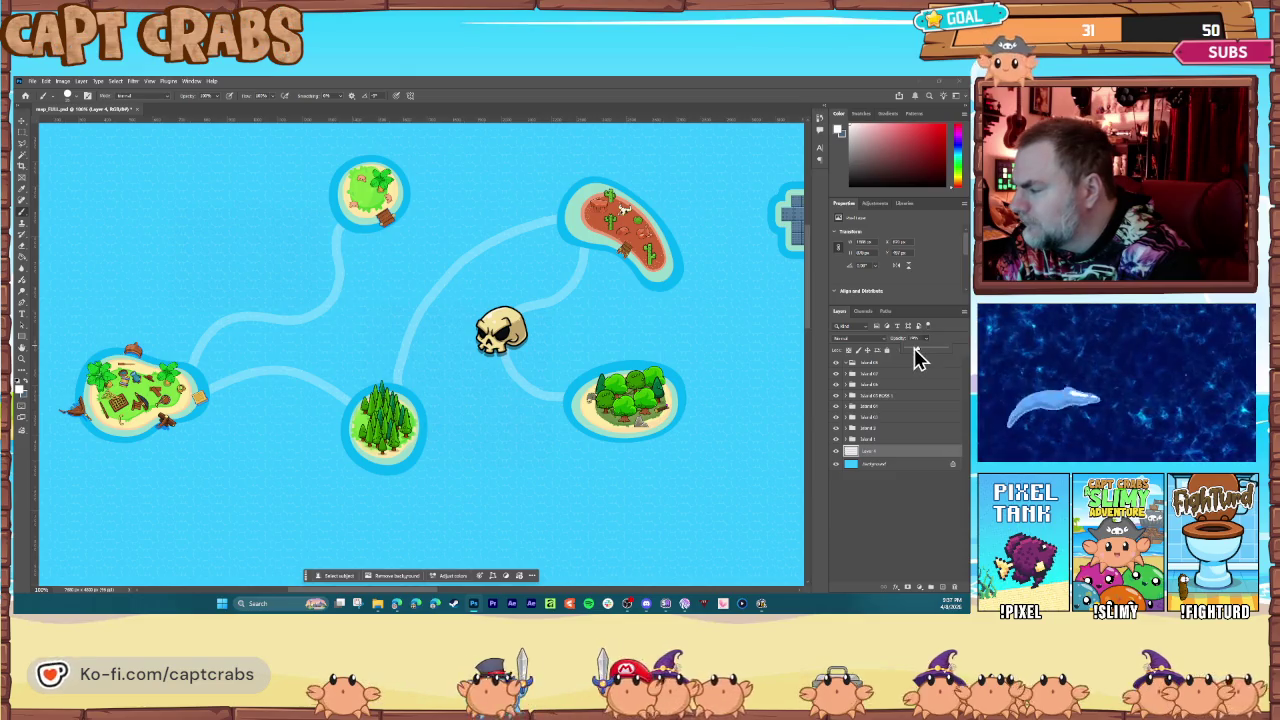
{"action": "left_click_drag", "start_coordinate": [918, 357], "coordinate": [914, 358]}
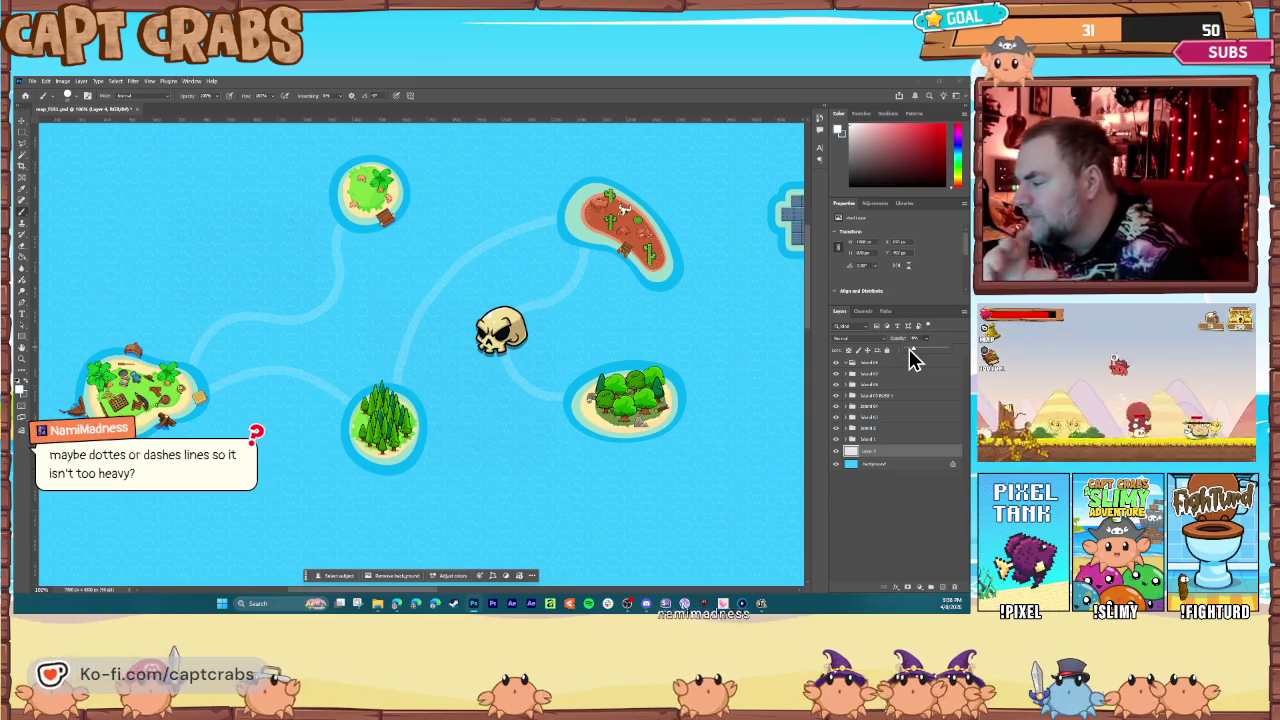
{"action": "left_click", "coordinate": [940, 585]}
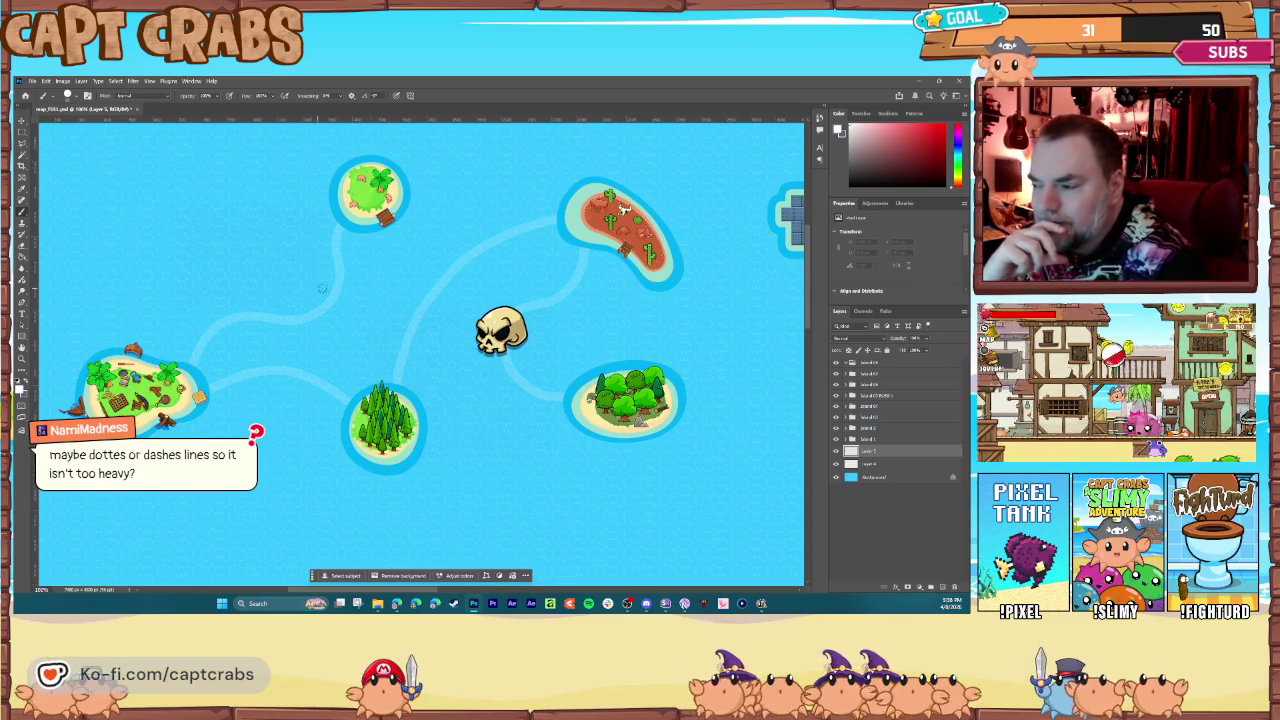
Step: Dot a white trail from the top island to the left island and on to the pine island
{"action": "left_click", "coordinate": [337, 236]}
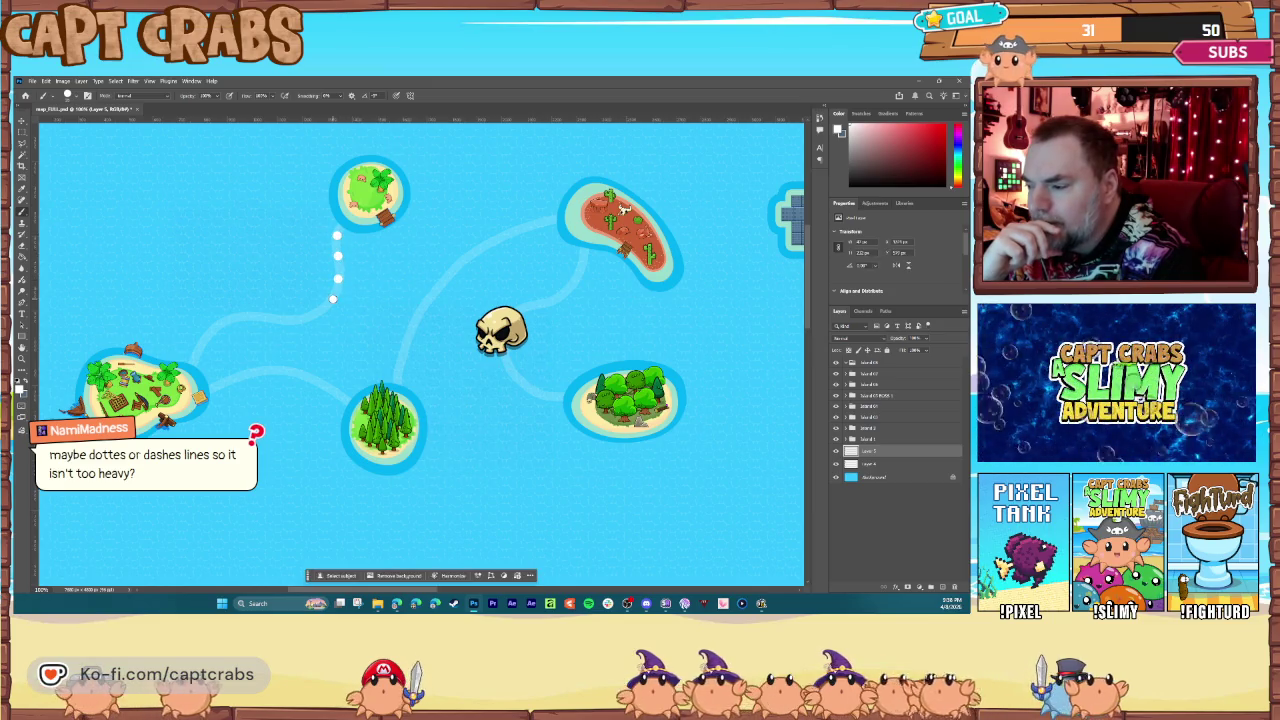
{"action": "left_click", "coordinate": [333, 299]}
{"action": "left_click", "coordinate": [318, 313]}
{"action": "left_click", "coordinate": [299, 318]}
{"action": "left_click", "coordinate": [280, 320]}
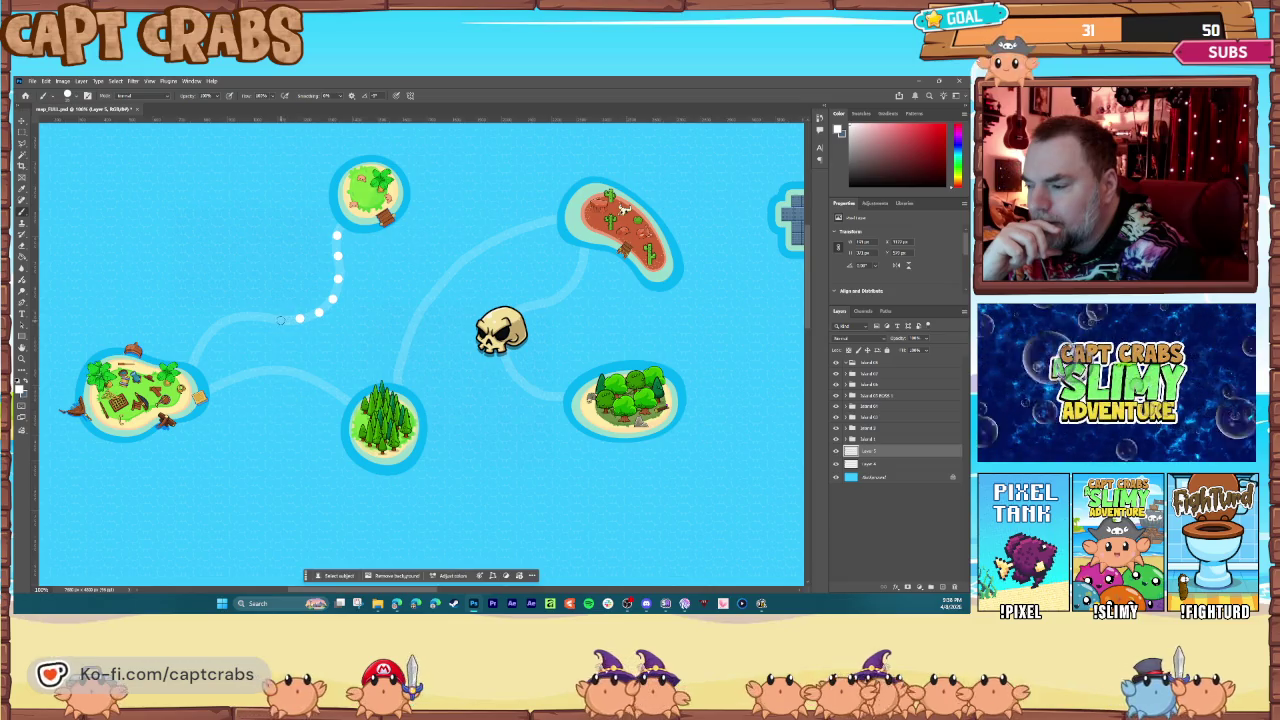
{"action": "left_click", "coordinate": [256, 318]}
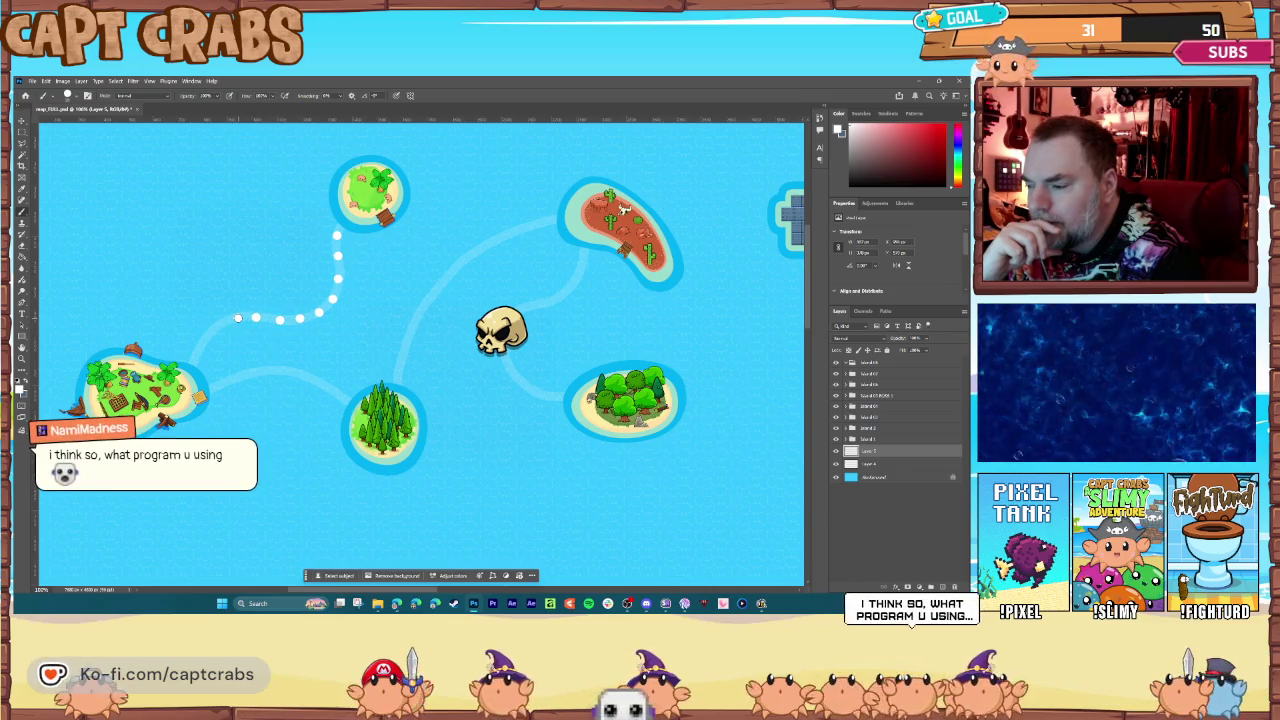
{"action": "left_click", "coordinate": [237, 319]}
{"action": "left_click", "coordinate": [205, 342]}
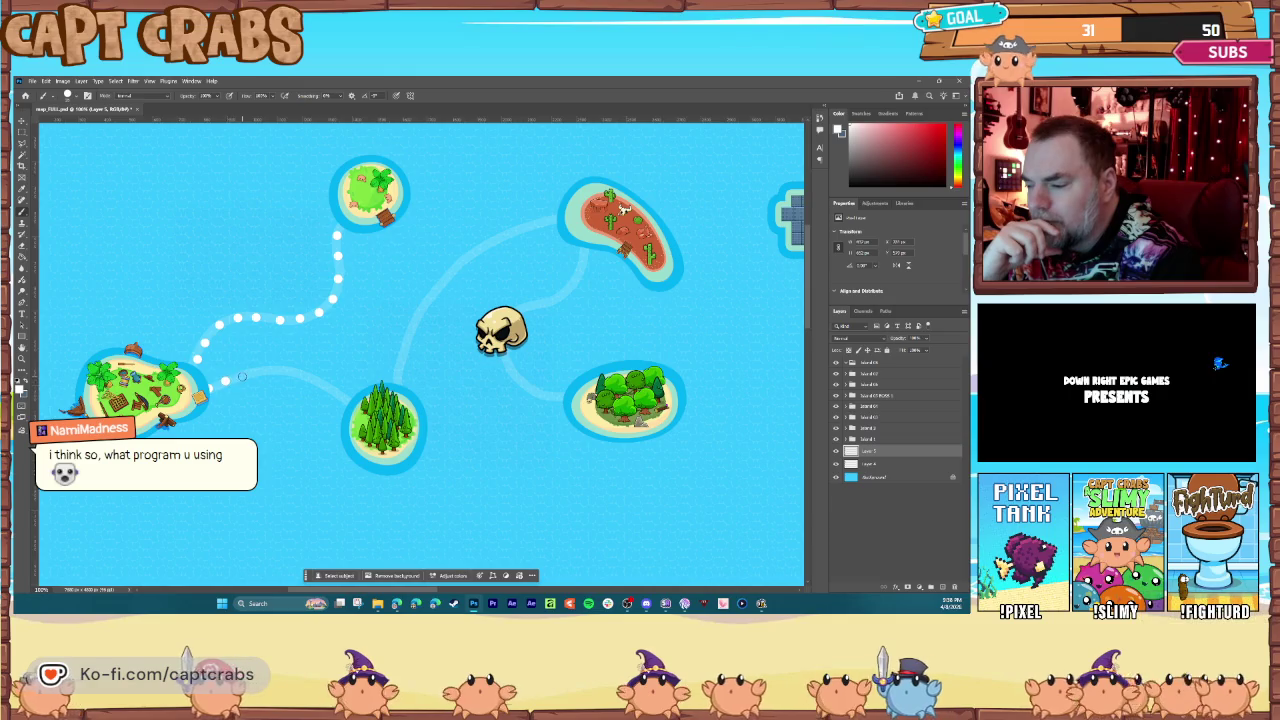
{"action": "left_click_drag", "start_coordinate": [210, 390], "coordinate": [262, 372]}
{"action": "left_click", "coordinate": [287, 374]}
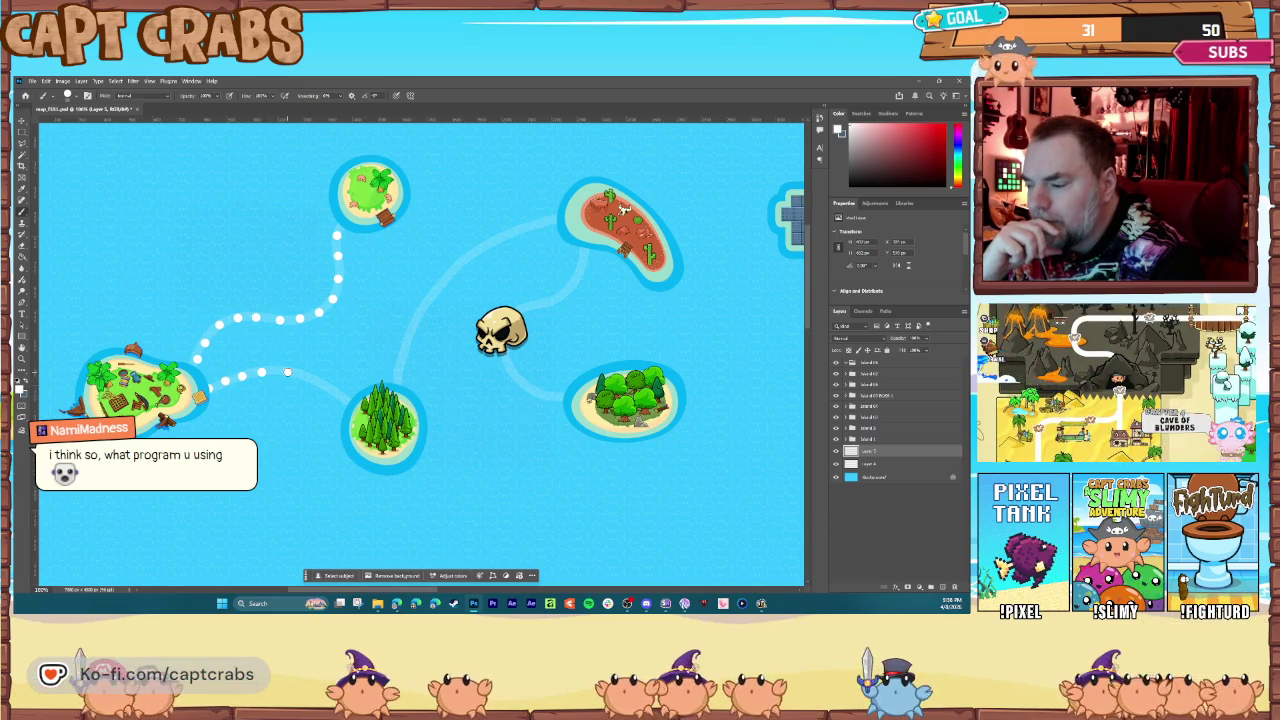
{"action": "left_click_drag", "start_coordinate": [309, 382], "coordinate": [325, 391]}
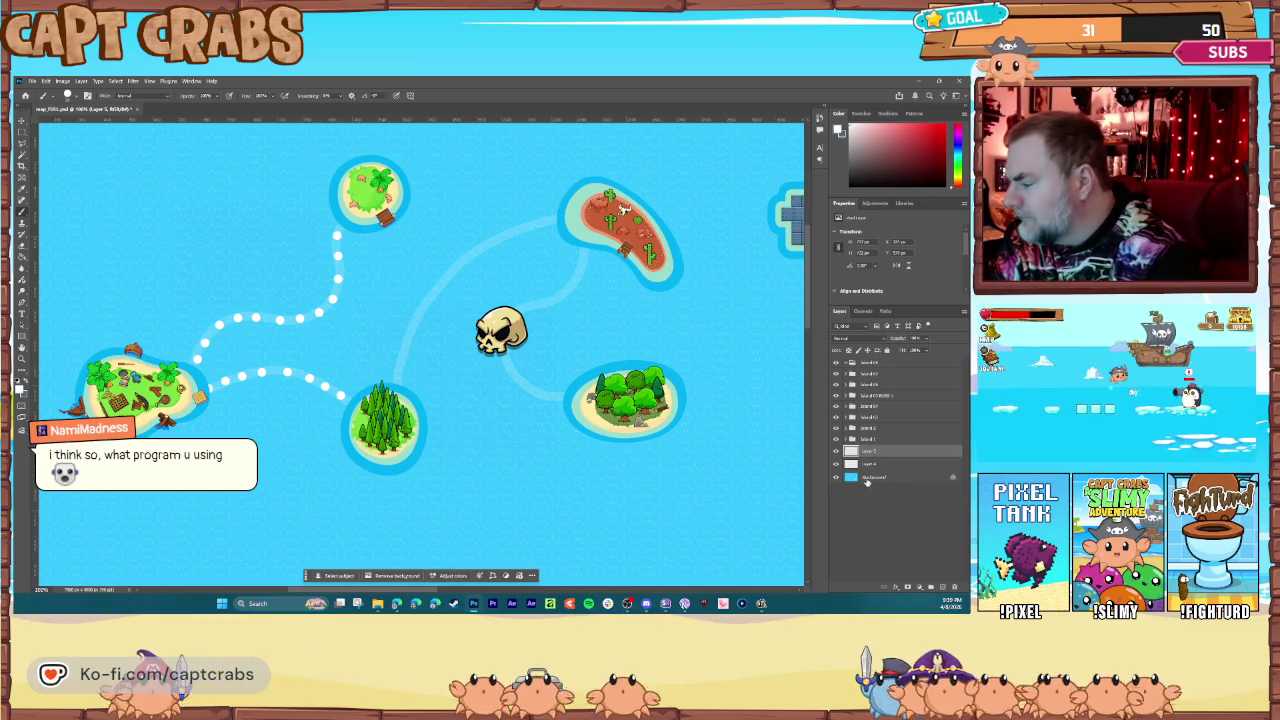
Step: Set the dotted layer's opacity to about 48%, checking it with the guide lines hidden
{"action": "left_click", "coordinate": [838, 465]}
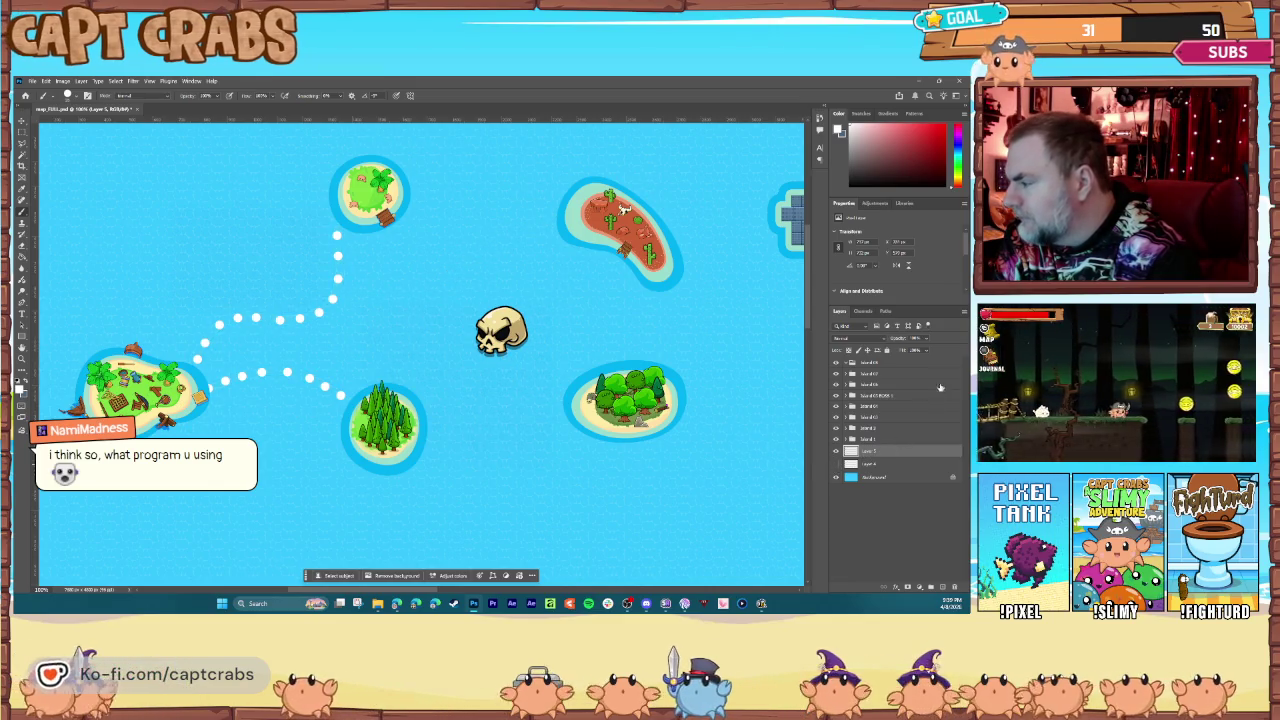
{"action": "left_click_drag", "start_coordinate": [920, 347], "coordinate": [926, 352]}
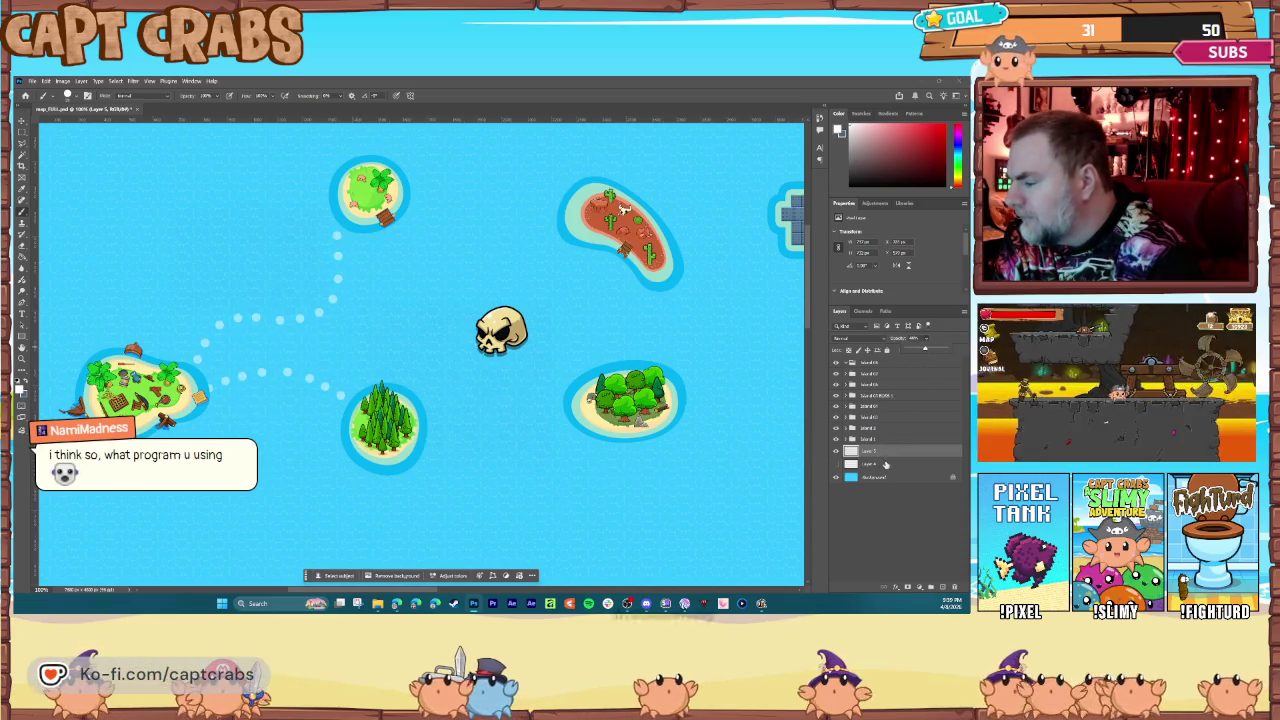
{"action": "left_click_drag", "start_coordinate": [556, 220], "coordinate": [398, 380]}
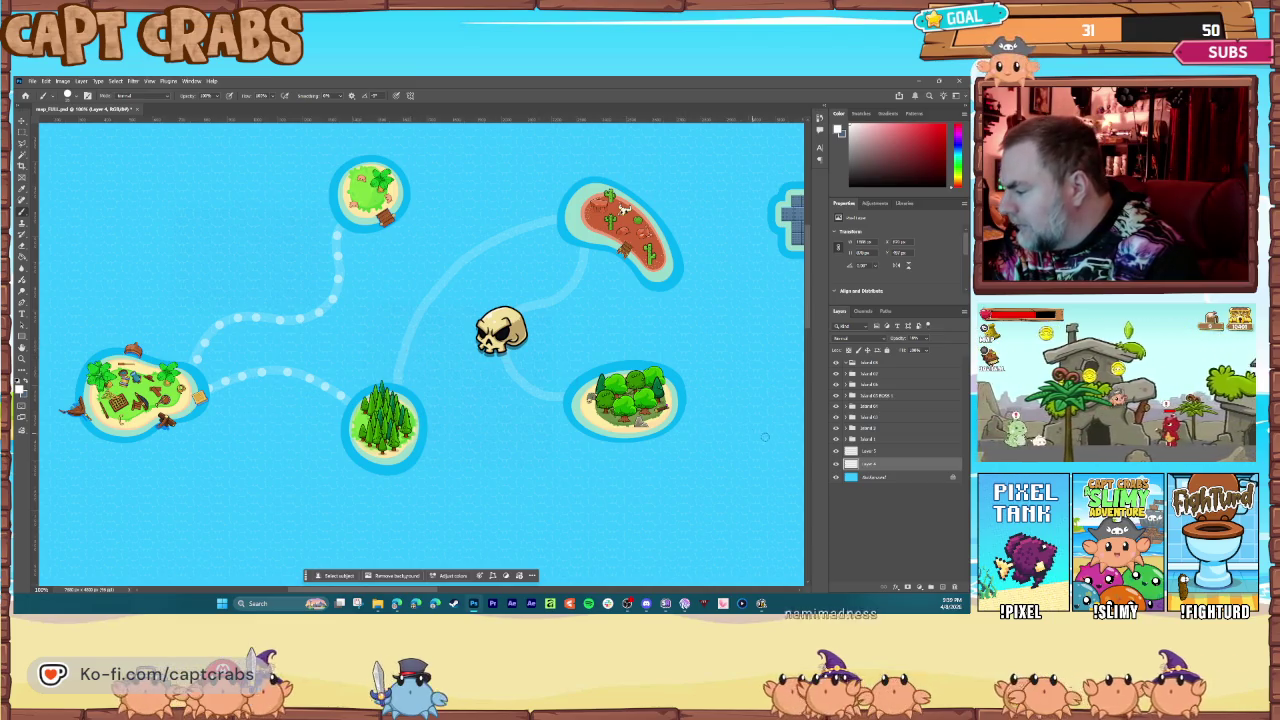
{"action": "left_click", "coordinate": [870, 452]}
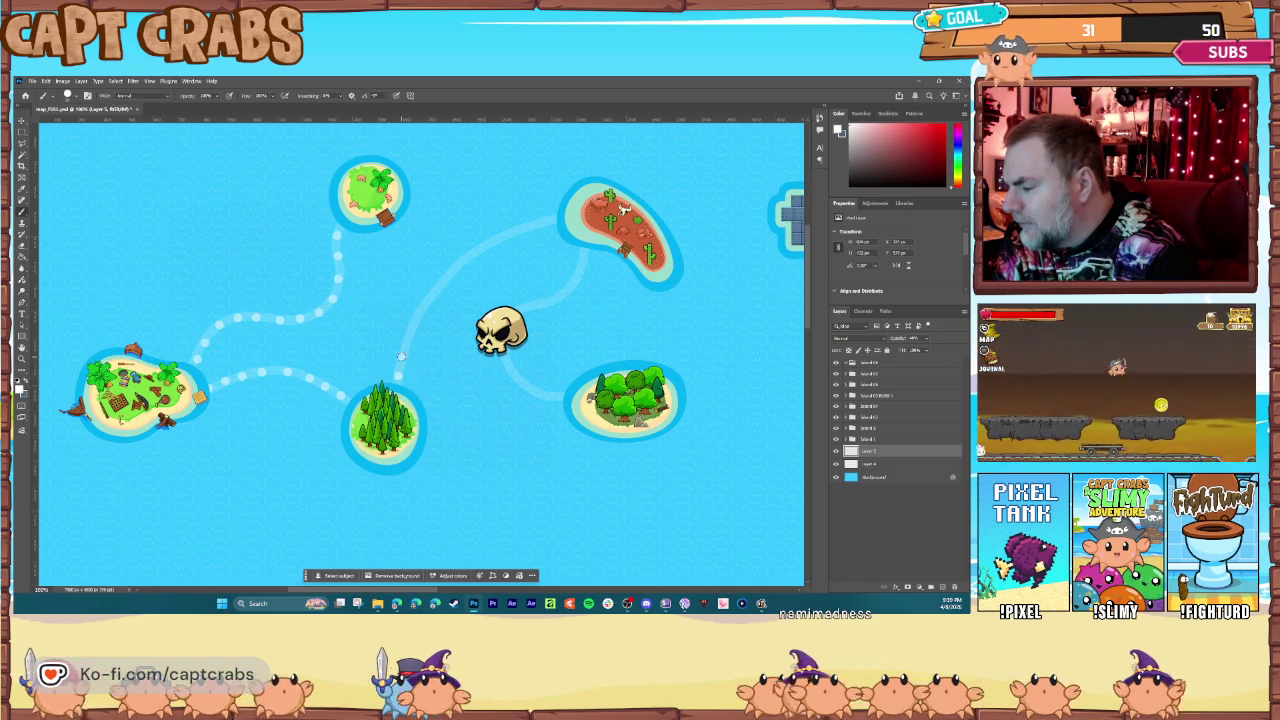
Step: Dot trails from pine island to red island, red island to skull, and skull toward leafy island
{"action": "mouse_move", "coordinate": [418, 318]}
{"action": "left_mouse_down"}
{"action": "mouse_move", "coordinate": [455, 268]}
{"action": "mouse_move", "coordinate": [549, 220]}
{"action": "left_mouse_up"}
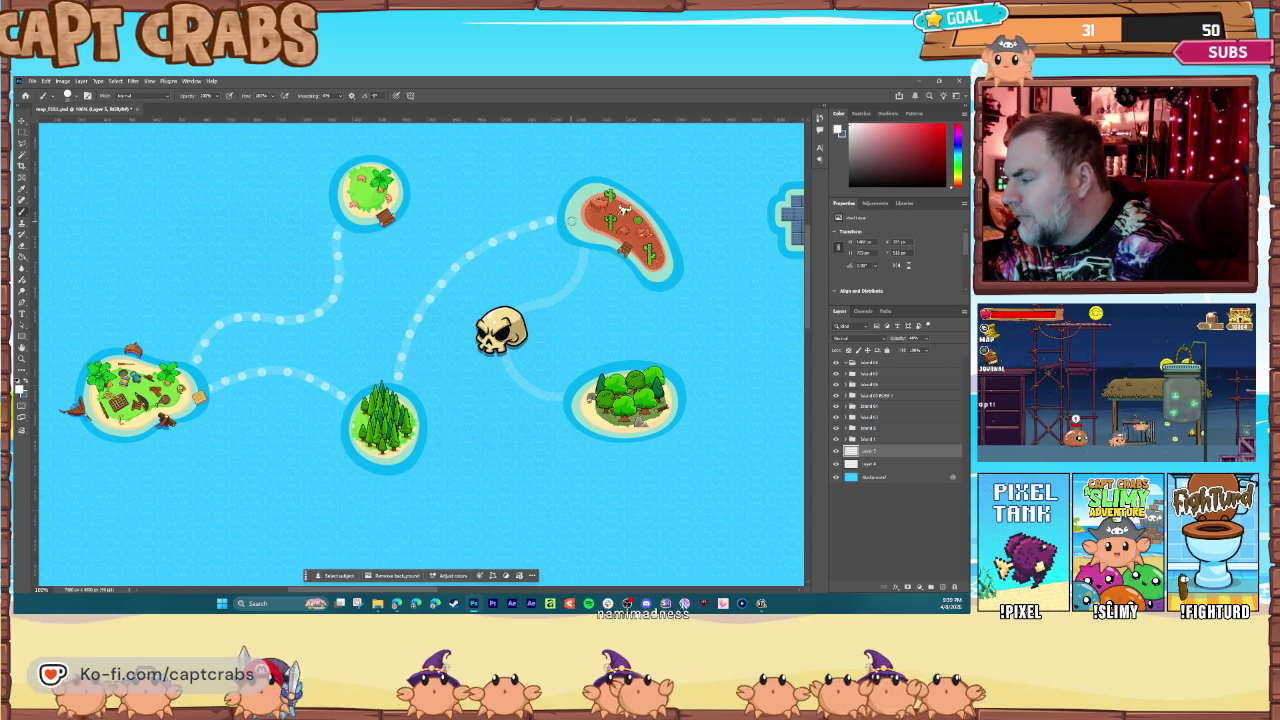
{"action": "mouse_move", "coordinate": [581, 261]}
{"action": "left_mouse_down"}
{"action": "mouse_move", "coordinate": [565, 293]}
{"action": "mouse_move", "coordinate": [540, 303]}
{"action": "left_mouse_up"}
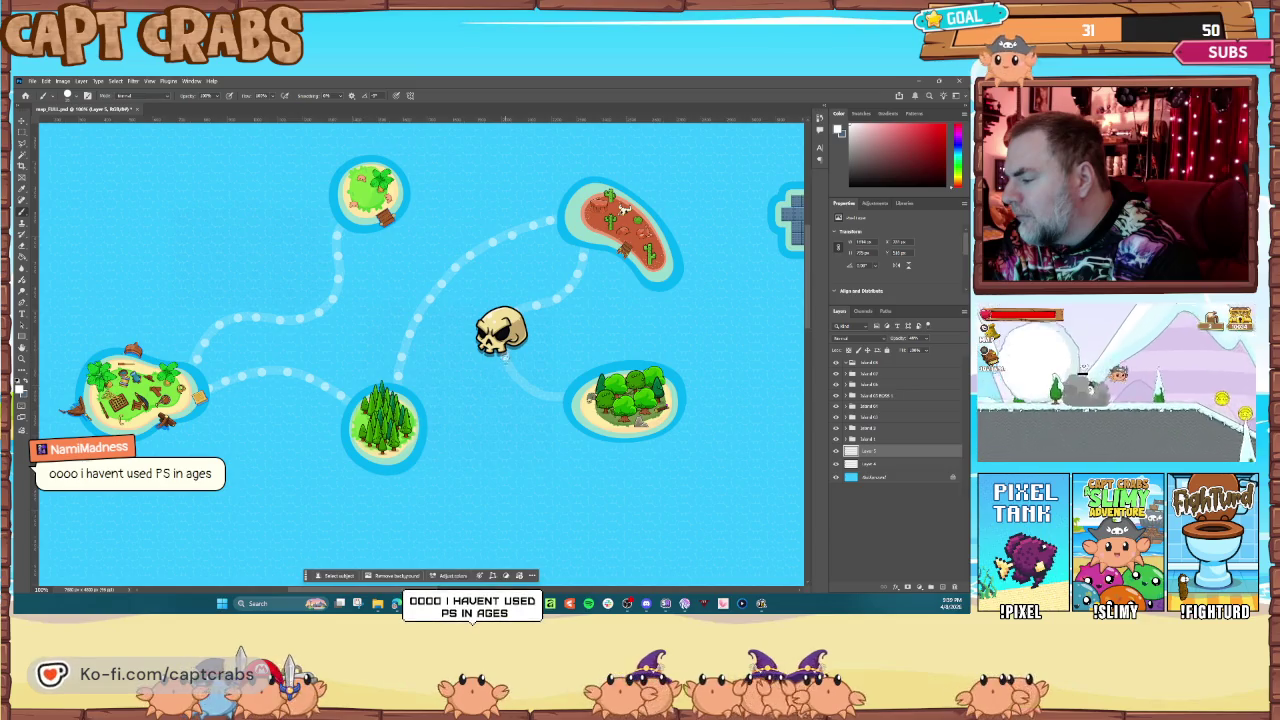
{"action": "left_click_drag", "start_coordinate": [533, 391], "coordinate": [557, 396]}
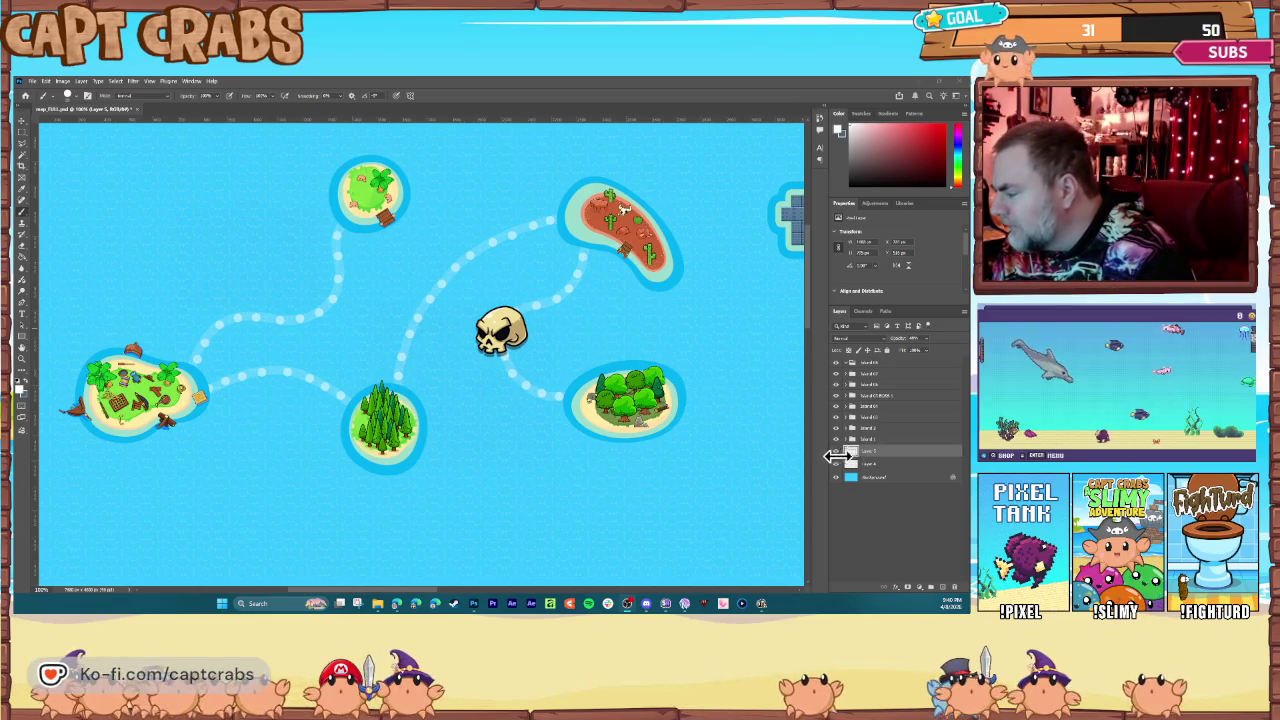
Step: Hide the solid guide layer and dot the trail from the leafy island up to the tiled island
{"action": "left_click", "coordinate": [836, 461]}
{"action": "left_click", "coordinate": [836, 463]}
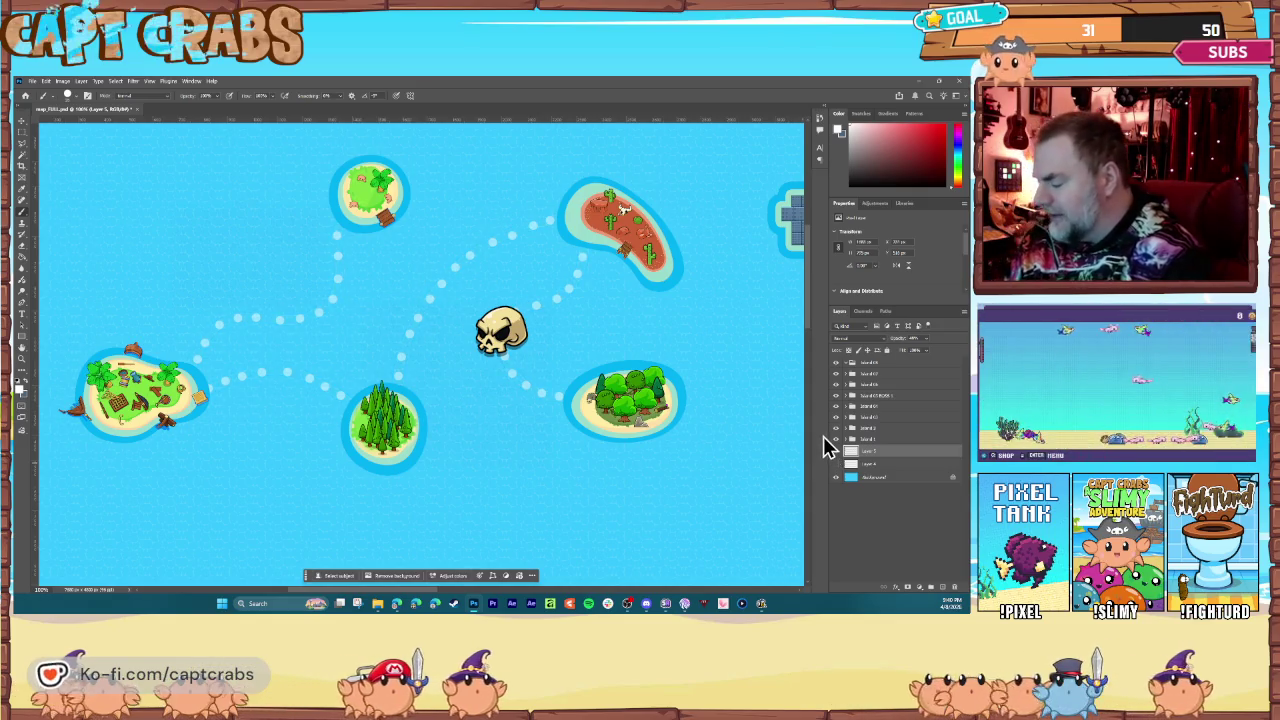
{"action": "key", "text": "ctrl+minus"}
{"action": "key", "text": "ctrl+minus"}
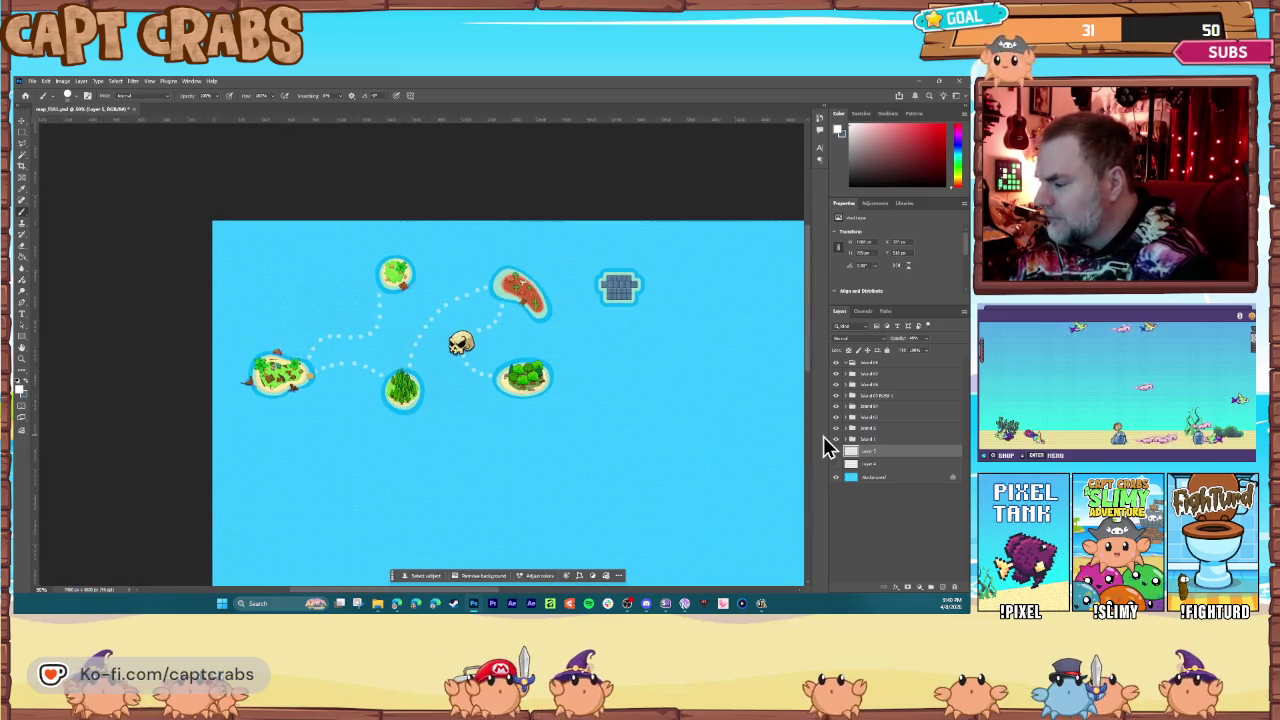
{"action": "key", "text": "ctrl+plus"}
{"action": "key", "text": "ctrl+plus"}
{"action": "key", "text": "ctrl+minus"}
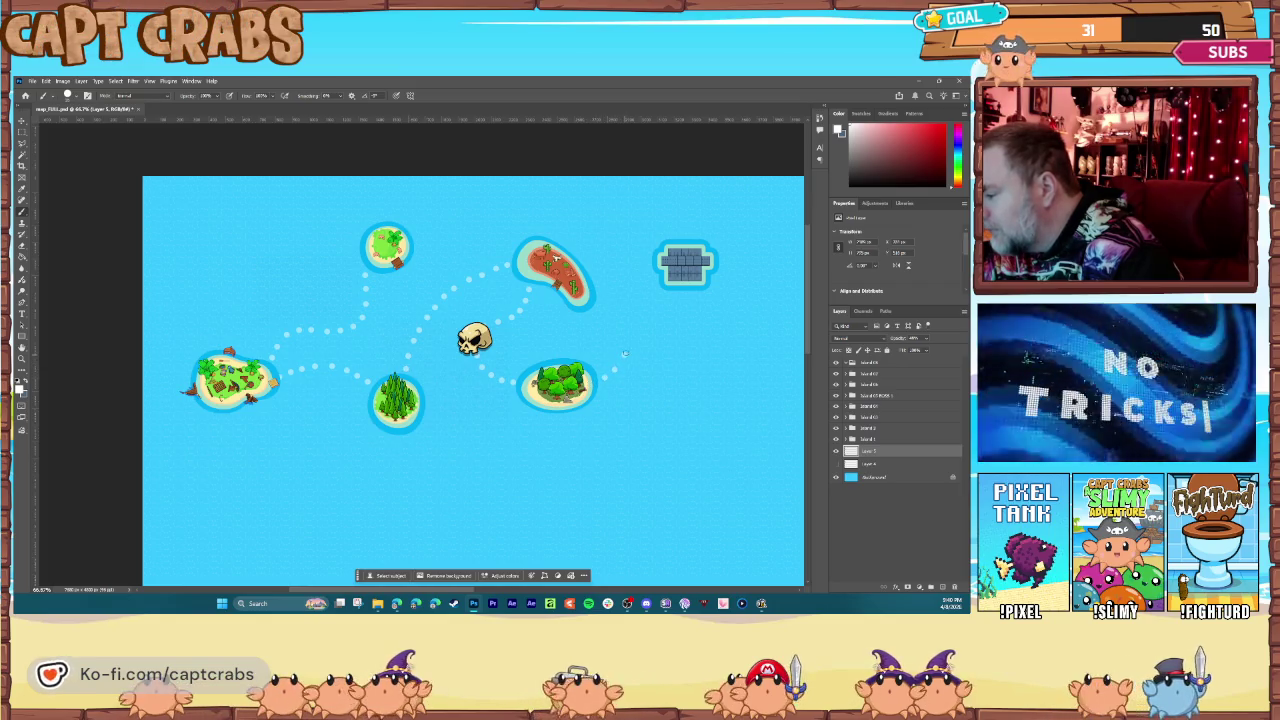
{"action": "left_click", "coordinate": [631, 336]}
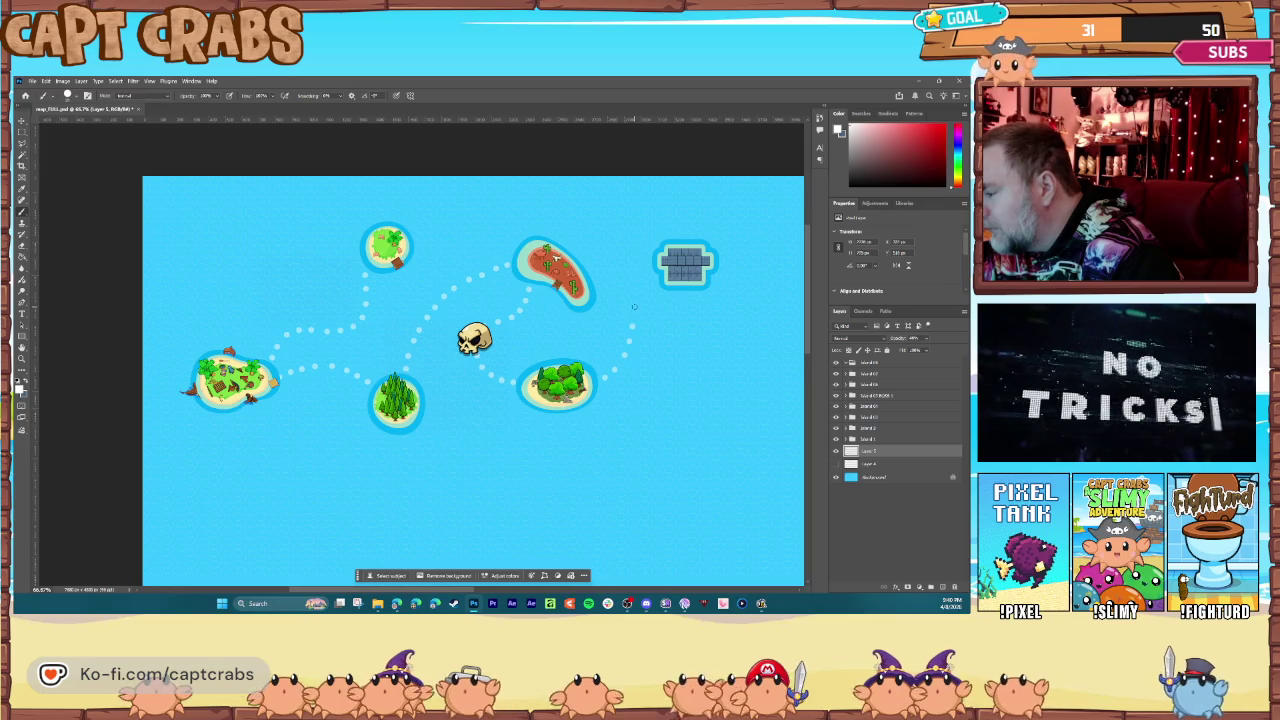
{"action": "left_click", "coordinate": [637, 296]}
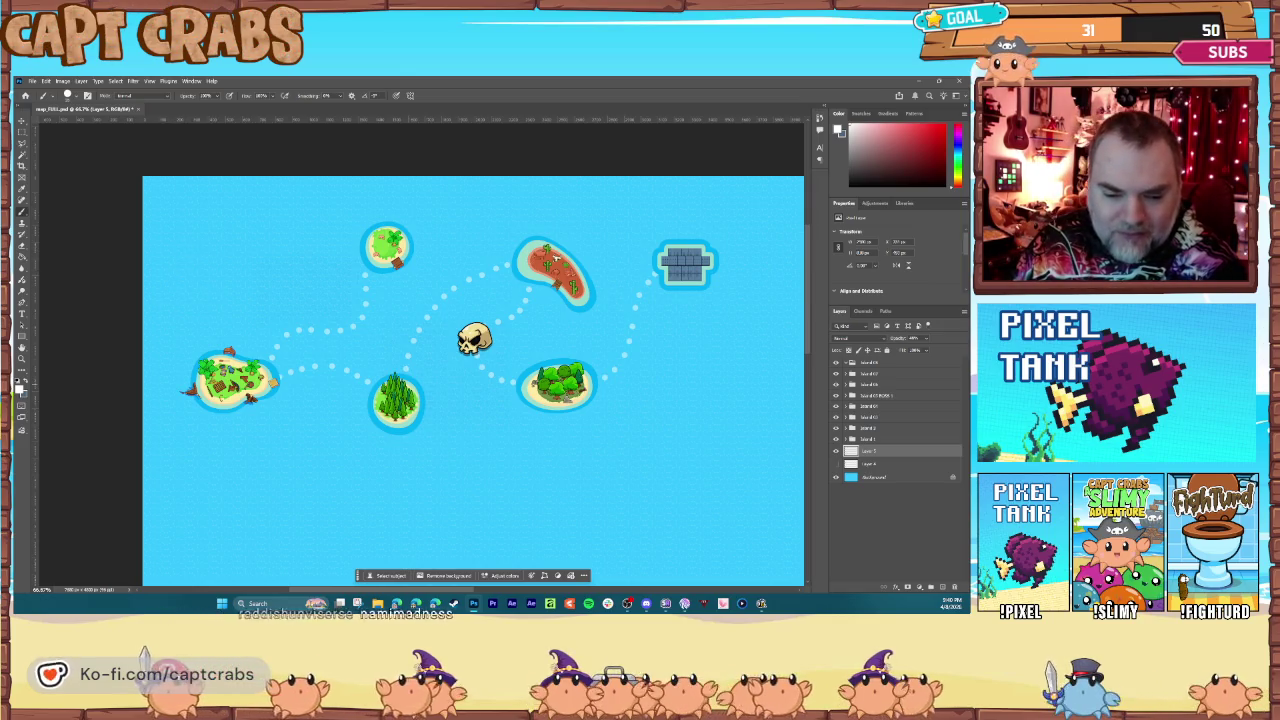
Step: Return to Photoshop from the desktop and drag the compass image onto the map
{"action": "key", "text": "super+d"}
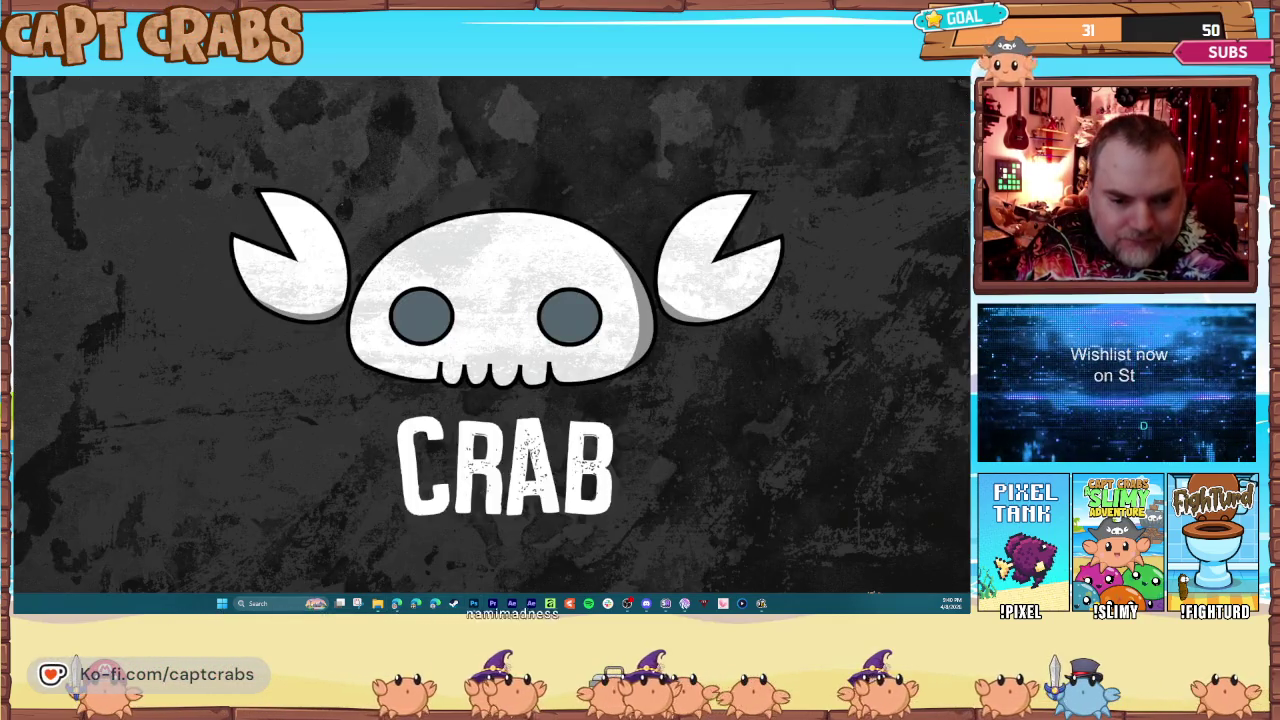
{"action": "key", "text": "super+d"}
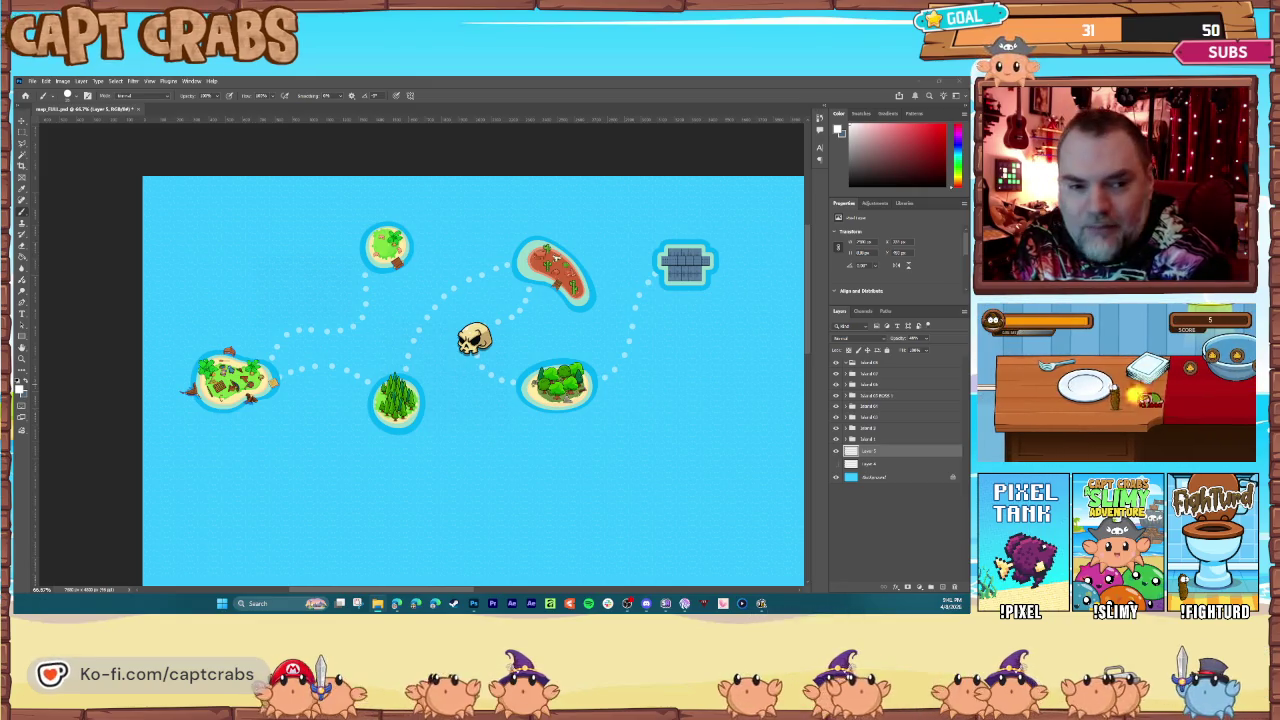
{"action": "left_click_drag", "start_coordinate": [30, 258], "coordinate": [166, 243]}
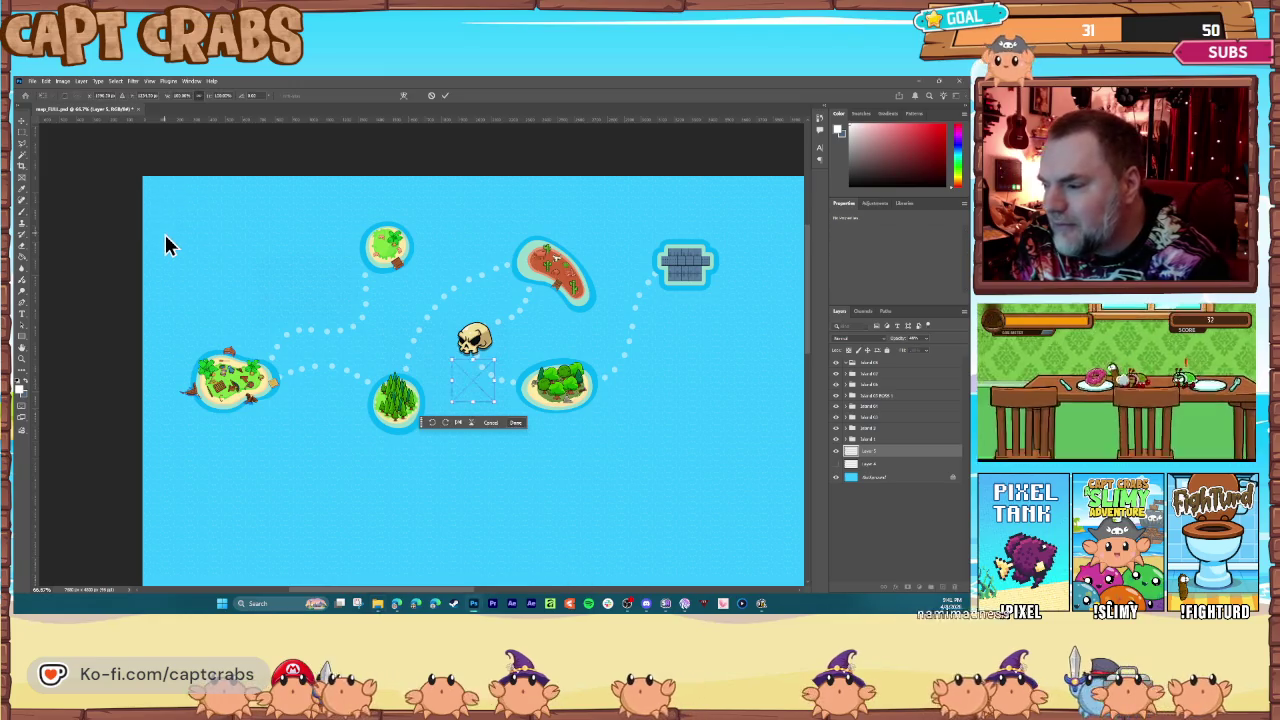
Step: Place the compass in the map's top-left corner and make it semi-transparent
{"action": "mouse_move", "coordinate": [347, 322]}
{"action": "left_mouse_down"}
{"action": "mouse_move", "coordinate": [220, 260]}
{"action": "mouse_move", "coordinate": [176, 220]}
{"action": "mouse_move", "coordinate": [225, 225]}
{"action": "mouse_move", "coordinate": [215, 235]}
{"action": "mouse_move", "coordinate": [185, 222]}
{"action": "left_mouse_up"}
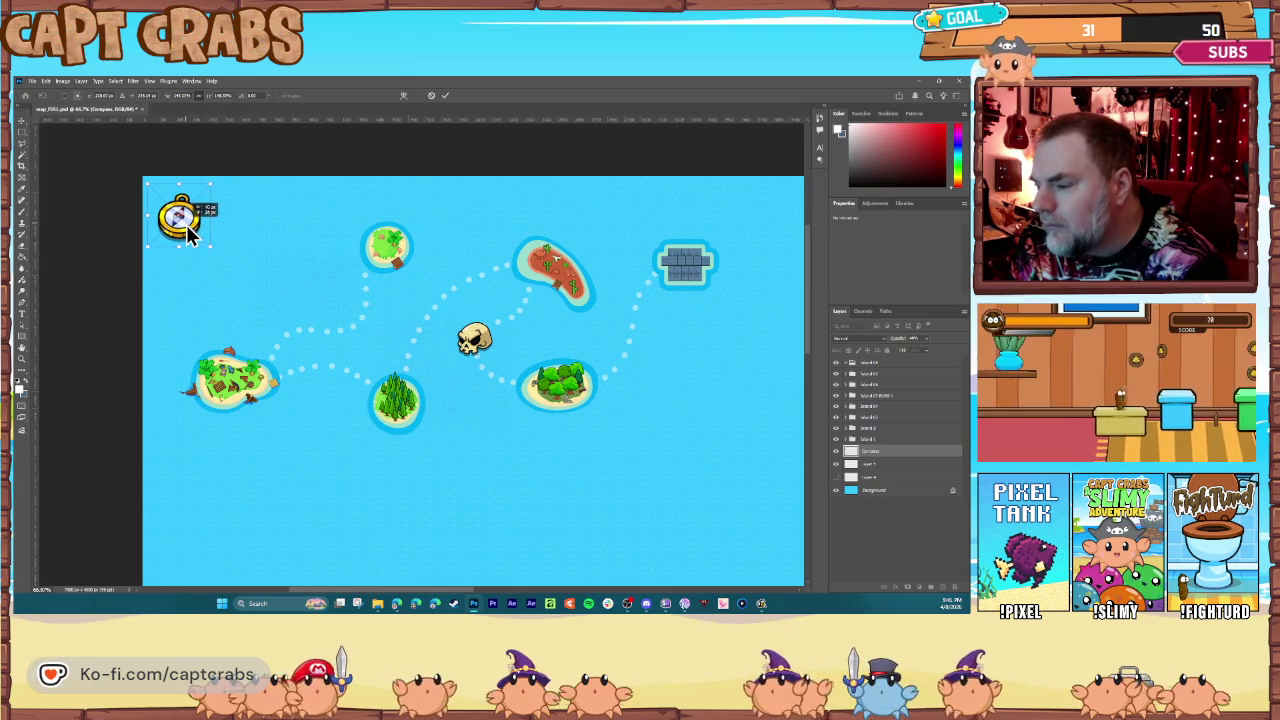
{"action": "key", "text": "Return"}
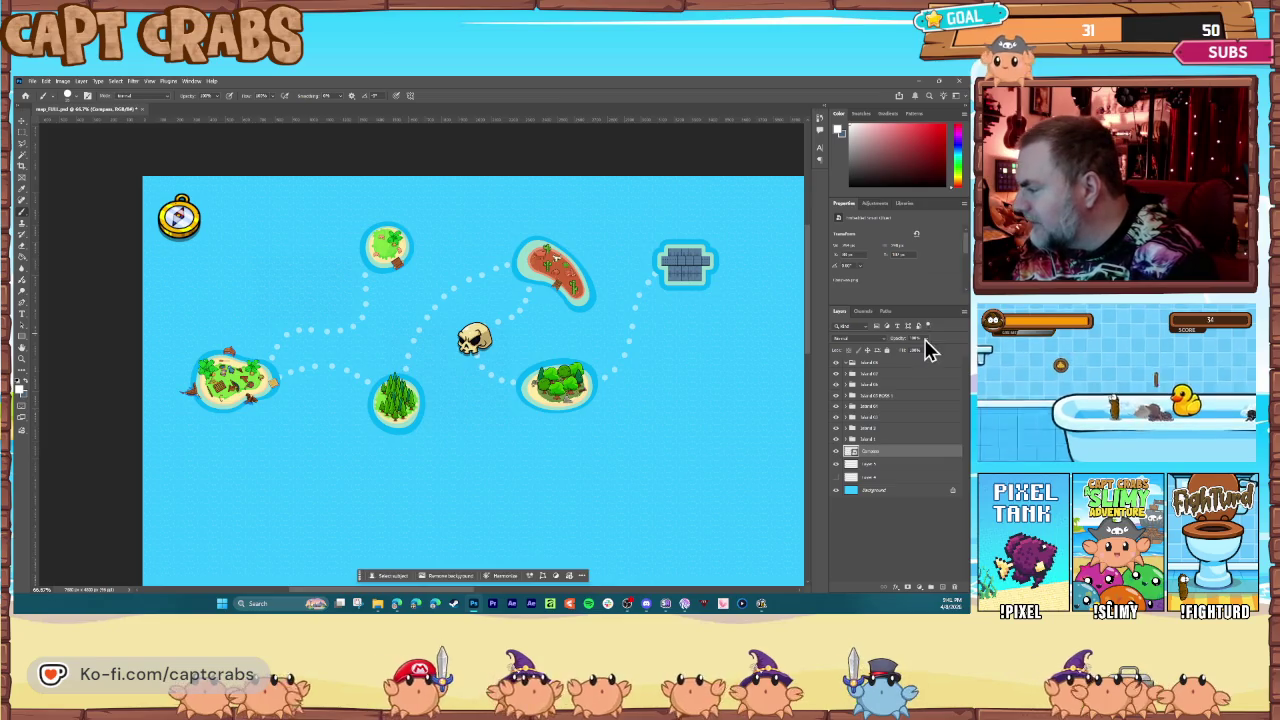
{"action": "left_click", "coordinate": [922, 348]}
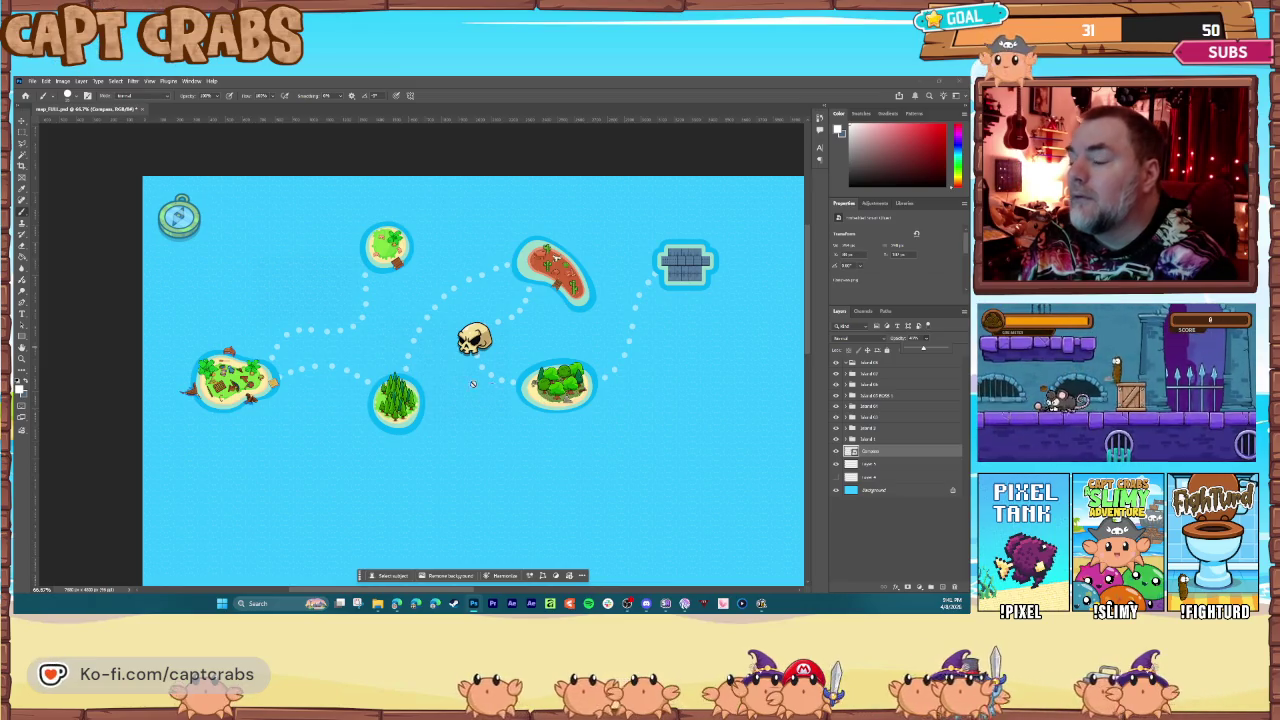
Step: Hide the Compass layer so only the islands, skull, fort and dotted paths show
{"action": "key", "text": "v"}
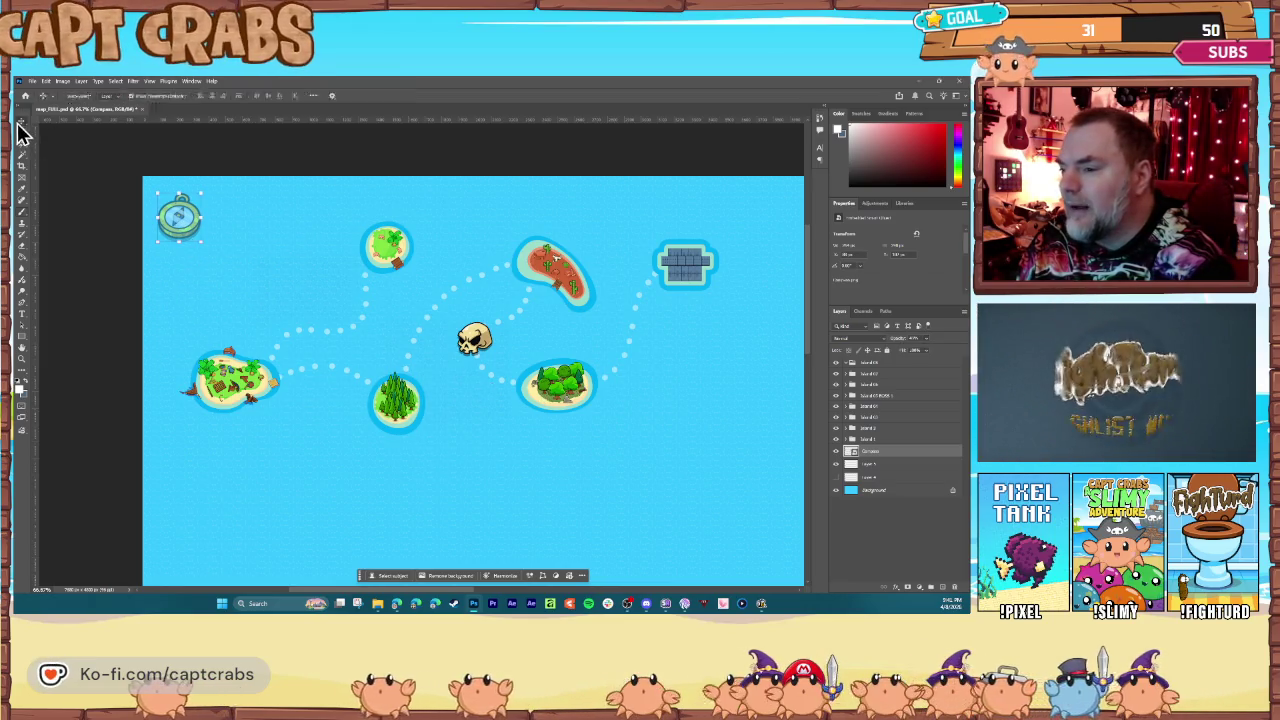
{"action": "left_click", "coordinate": [836, 452]}
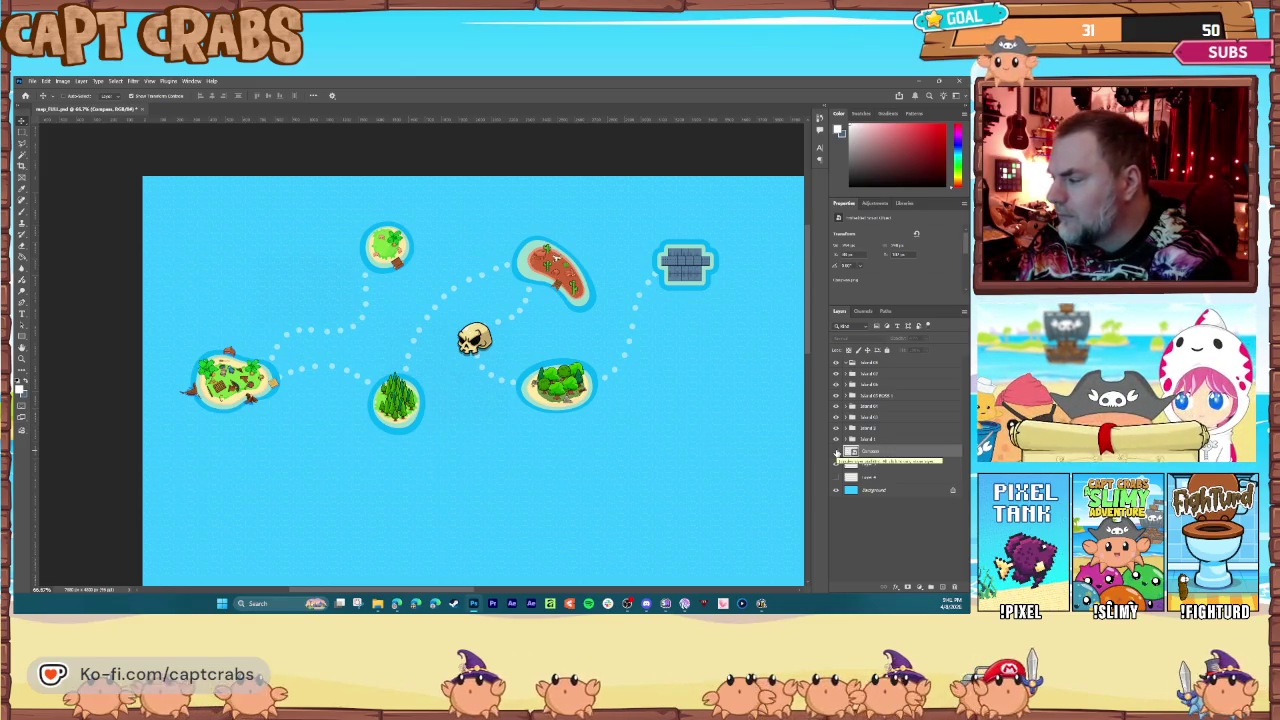
{"action": "left_click", "coordinate": [30, 82]}
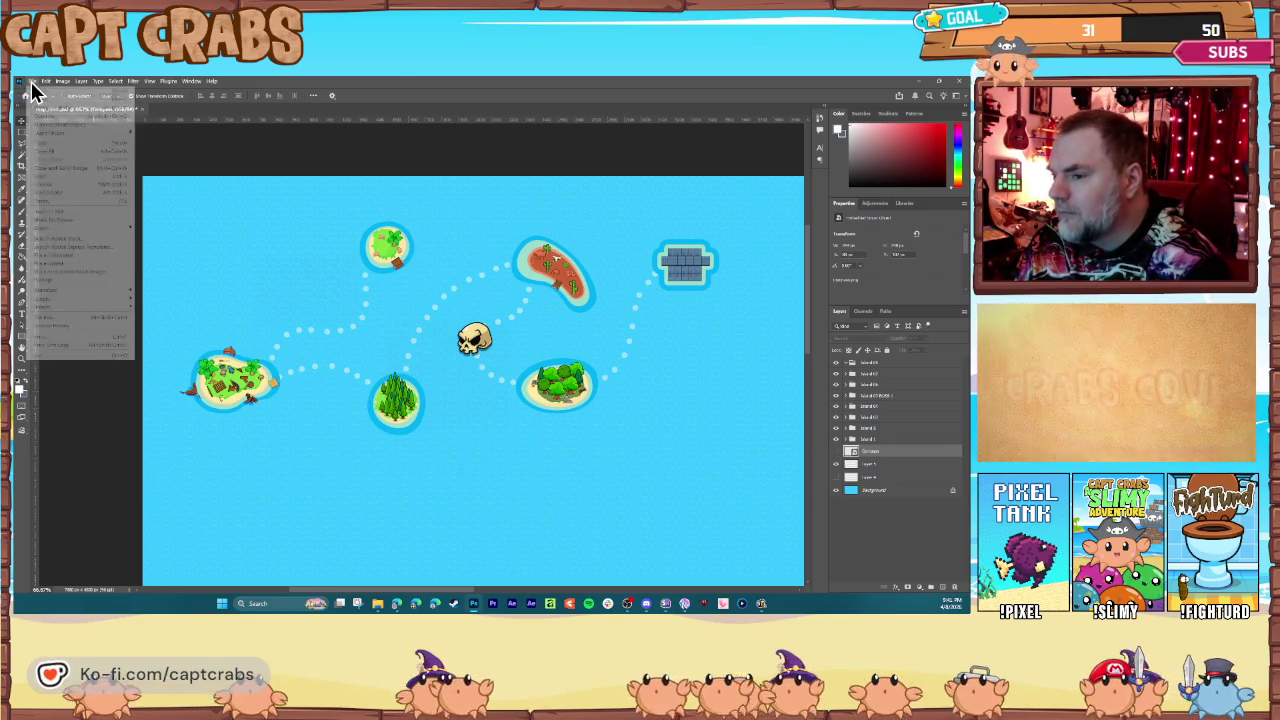
Step: Quick Export the map as a PNG, replacing the existing map_BG file
{"action": "mouse_move", "coordinate": [81, 231]}
{"action": "left_click", "coordinate": [174, 228]}
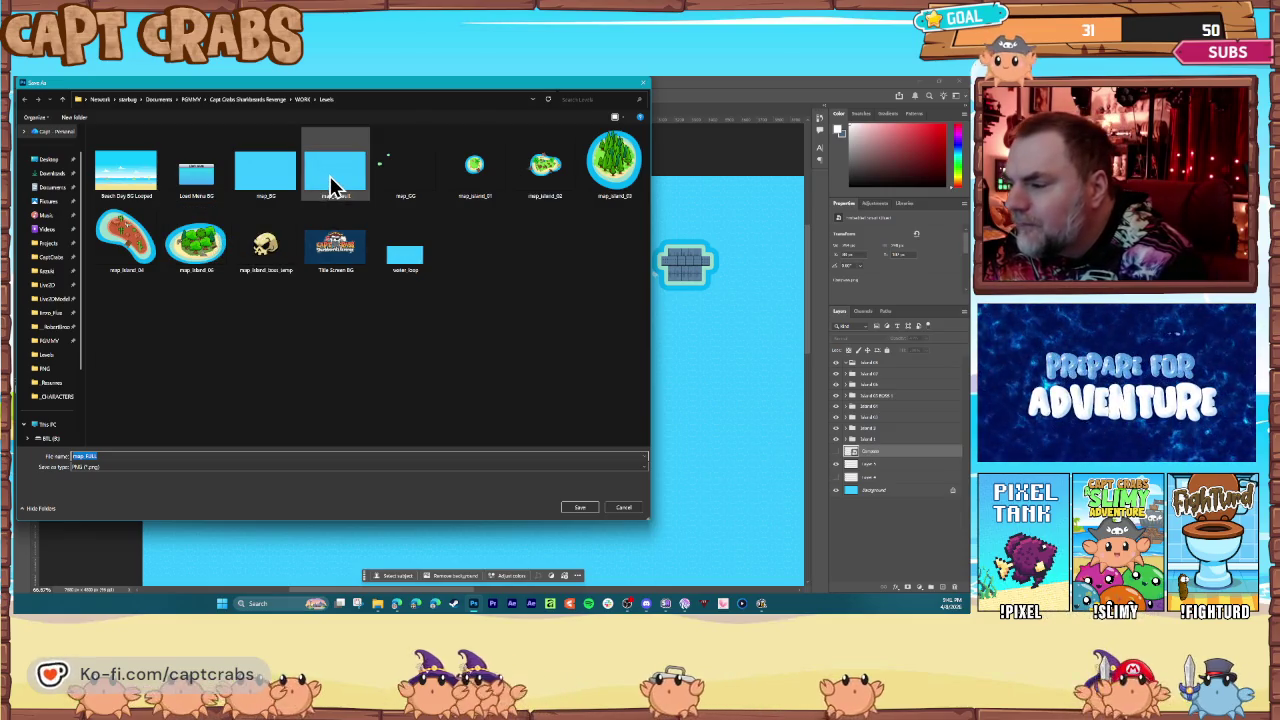
{"action": "double_click", "coordinate": [258, 184]}
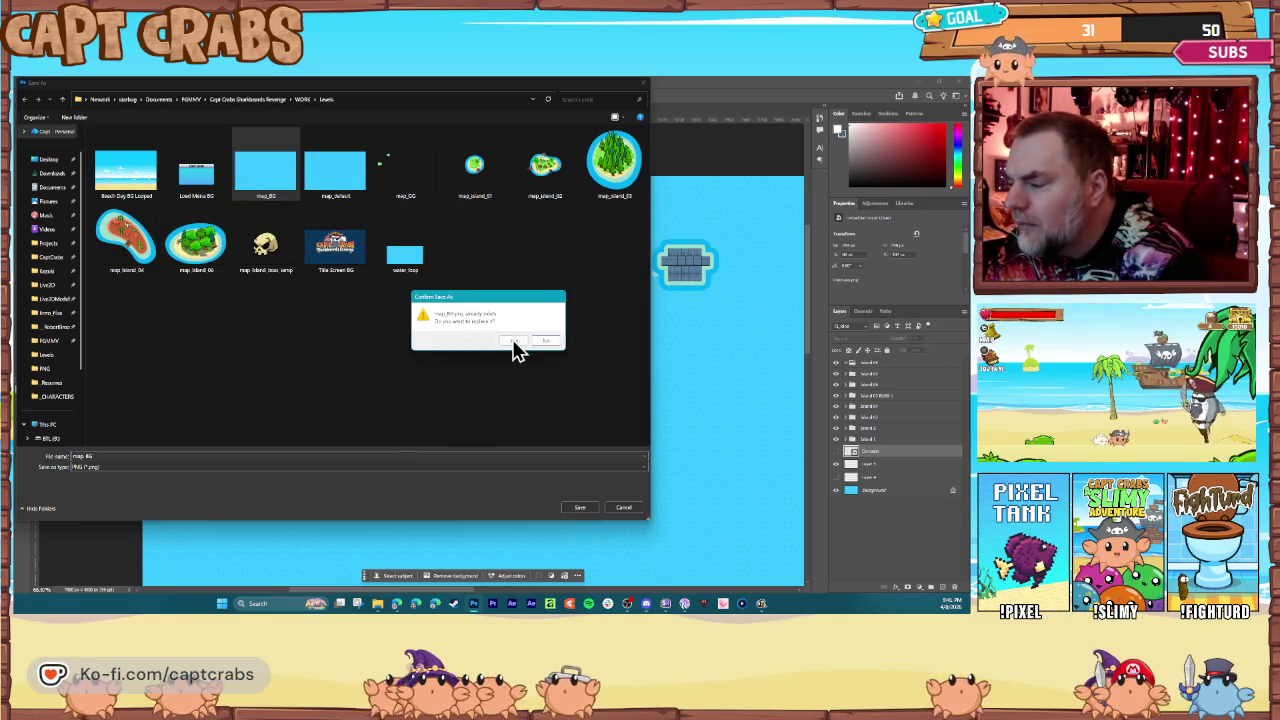
{"action": "left_click", "coordinate": [513, 342]}
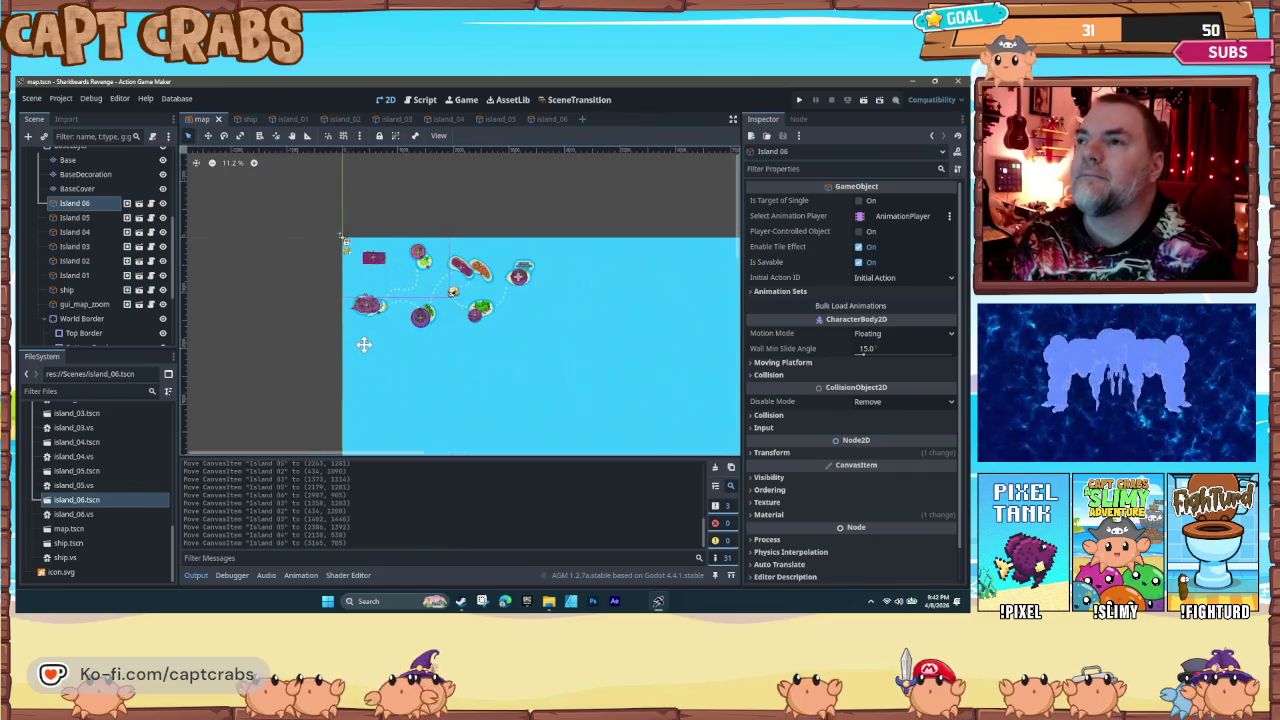
Step: Move Island 02 onto the big left island and Island 01 onto the small top island
{"action": "scroll", "coordinate": [425, 360], "scroll_direction": "up", "scroll_amount": 5}
{"action": "scroll", "coordinate": [404, 362], "scroll_direction": "up", "scroll_amount": 5}
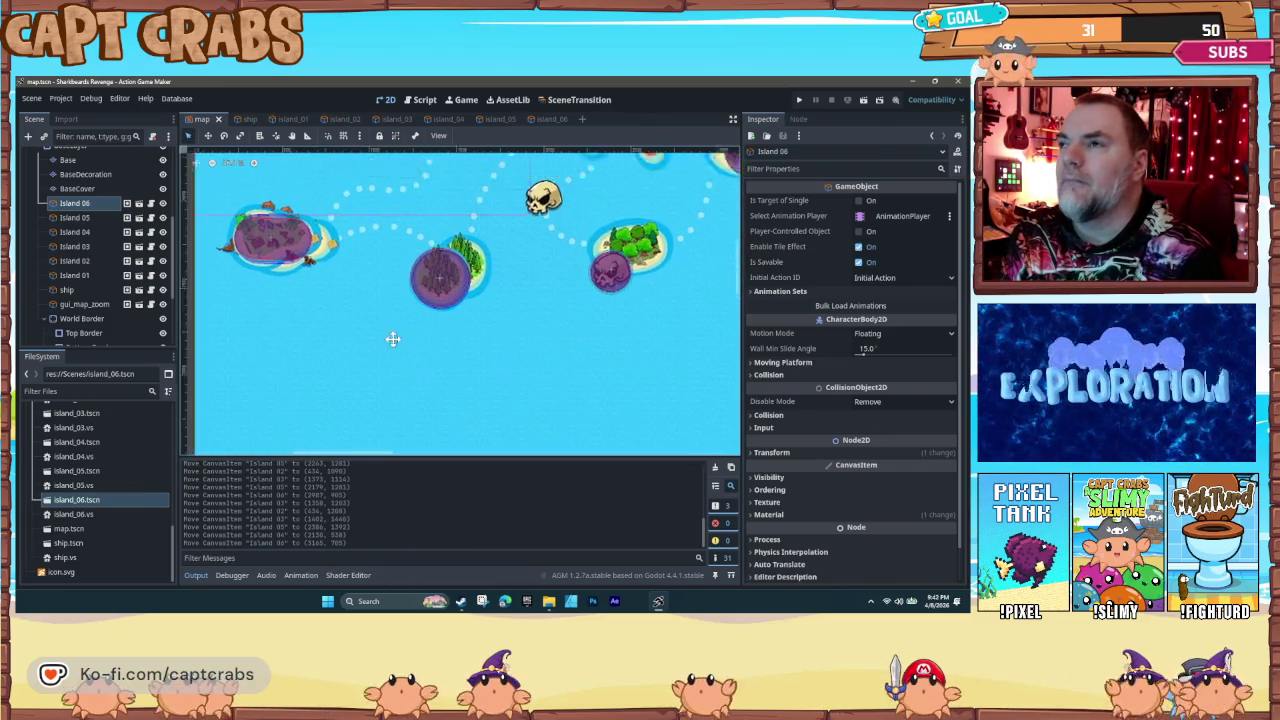
{"action": "scroll", "coordinate": [425, 435], "scroll_direction": "up", "scroll_amount": 2}
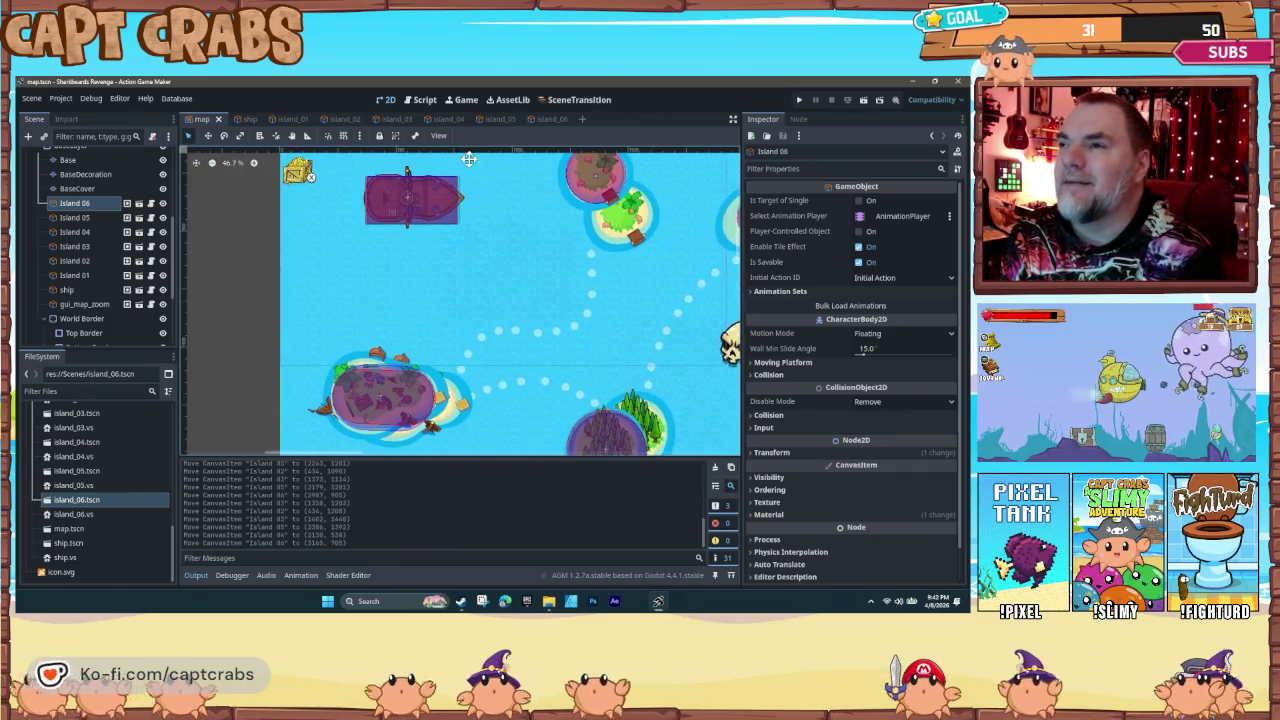
{"action": "left_click_drag", "start_coordinate": [348, 398], "coordinate": [388, 410]}
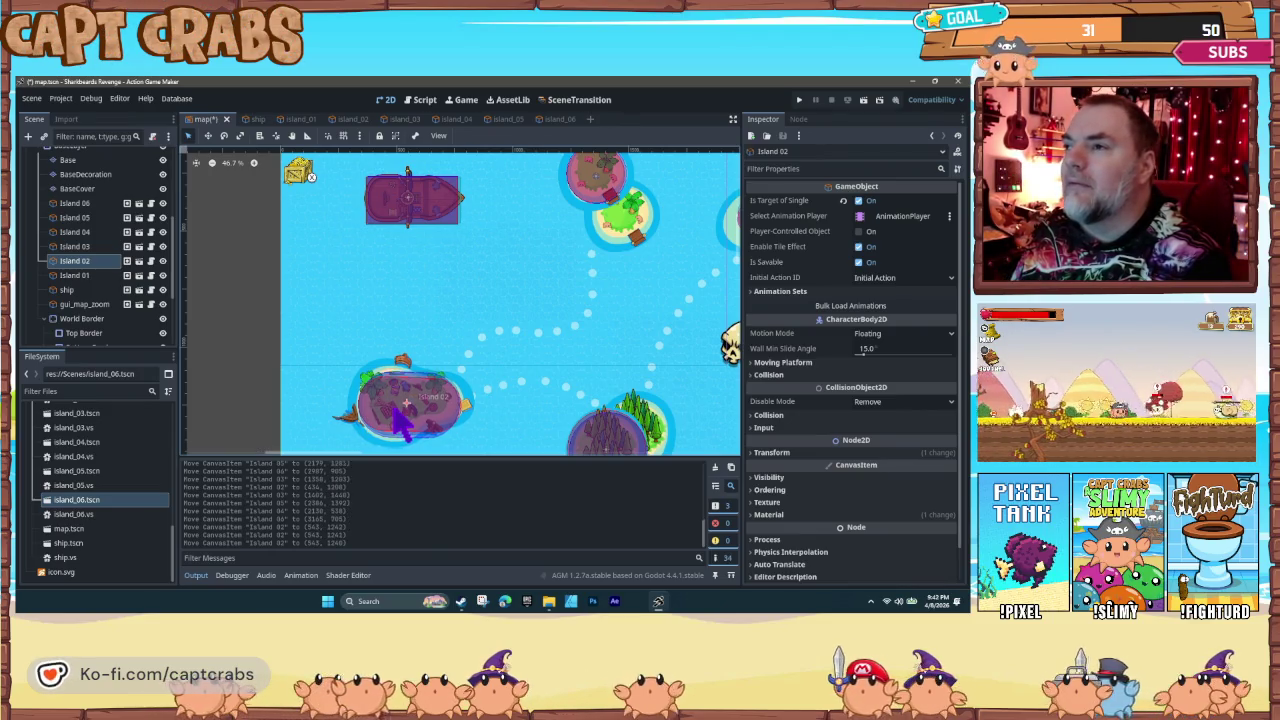
{"action": "key", "text": "Left"}
{"action": "key", "text": "Left"}
{"action": "key", "text": "Left"}
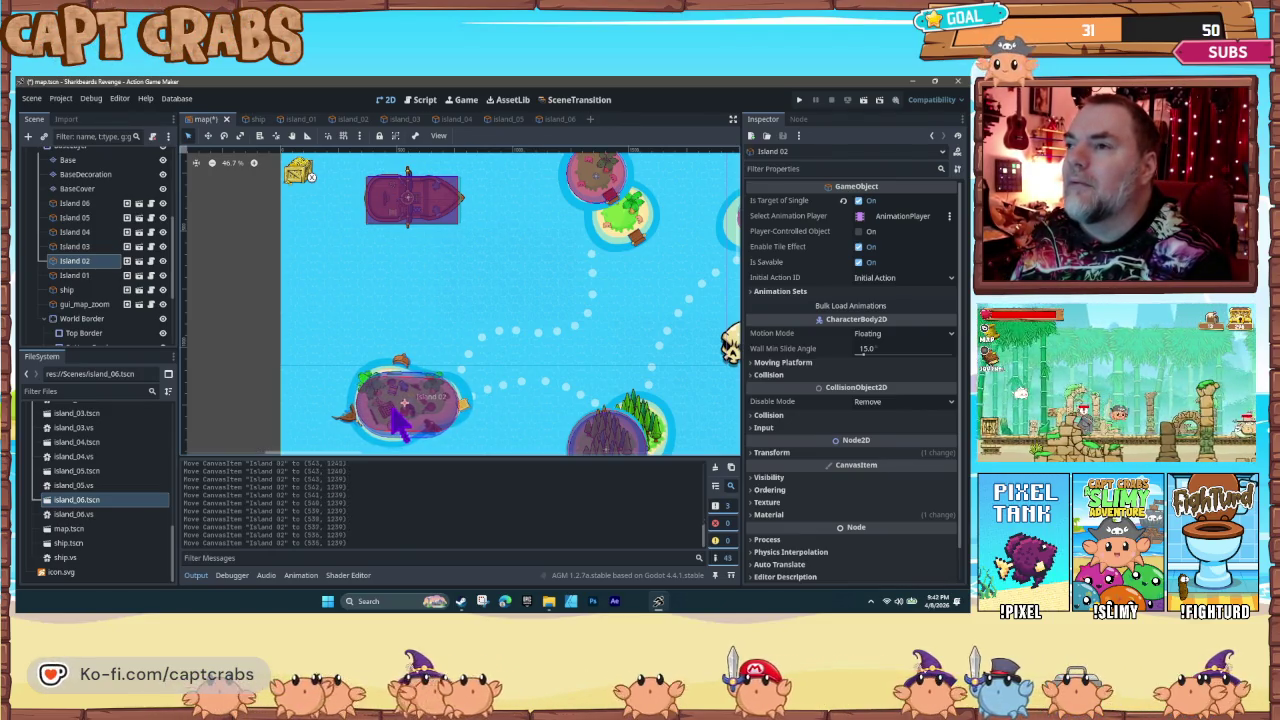
{"action": "mouse_move", "coordinate": [537, 257]}
{"action": "left_mouse_down"}
{"action": "mouse_move", "coordinate": [497, 297]}
{"action": "mouse_move", "coordinate": [529, 289]}
{"action": "left_mouse_up"}
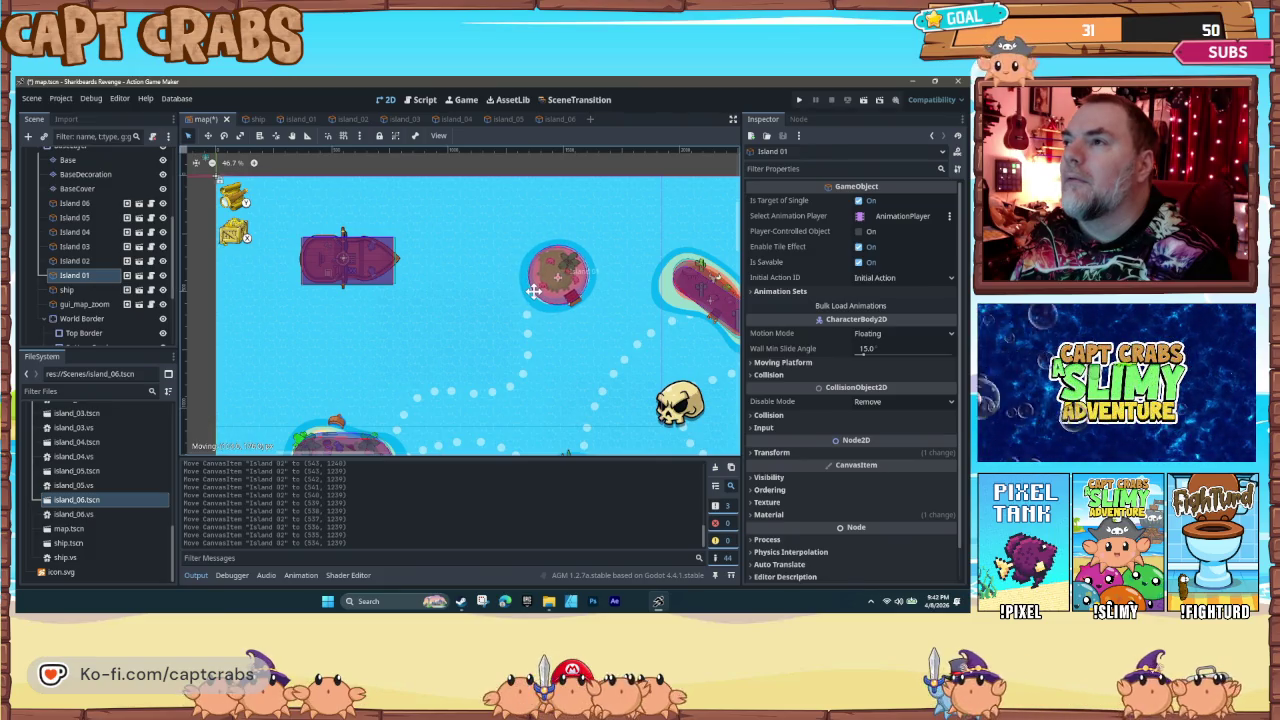
{"action": "left_click_drag", "start_coordinate": [534, 290], "coordinate": [534, 290]}
Step: Place Islands 04, 05, 03 and 06 on the red, skull, pine-tree and bush spots, then save and run
{"action": "left_click_drag", "start_coordinate": [580, 371], "coordinate": [391, 320]}
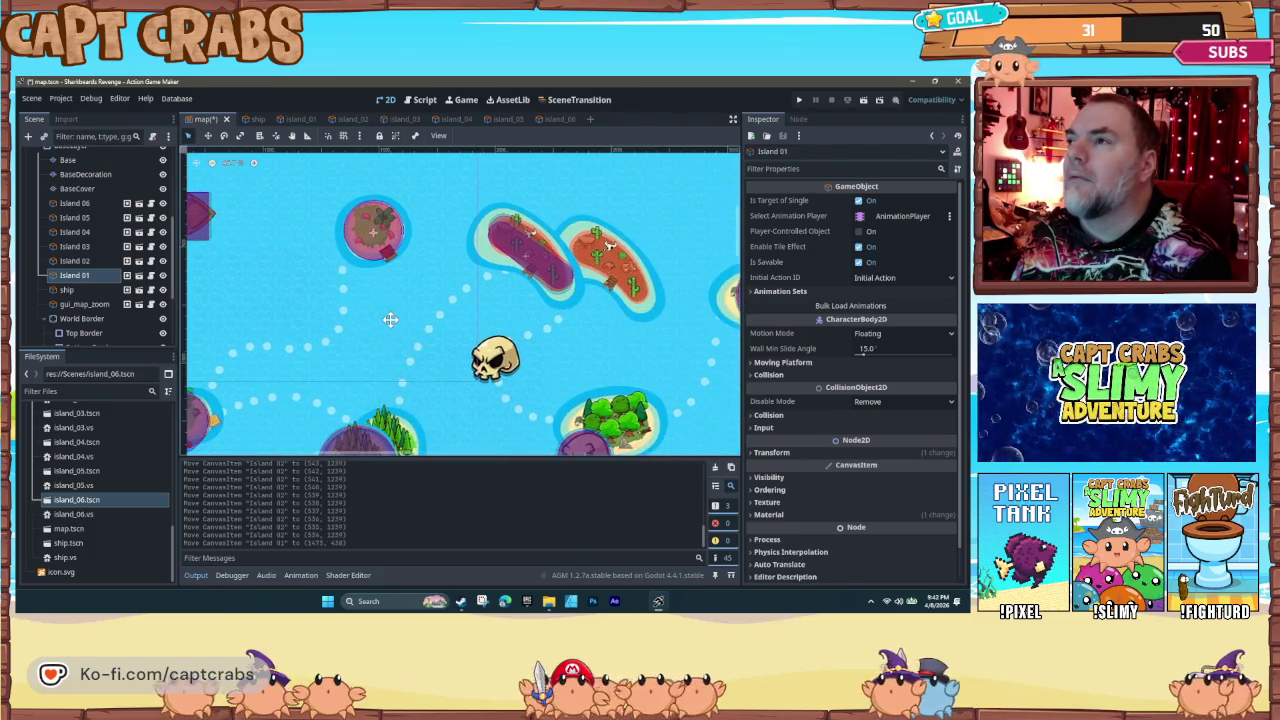
{"action": "left_click", "coordinate": [513, 258]}
{"action": "left_click_drag", "start_coordinate": [513, 258], "coordinate": [576, 273]}
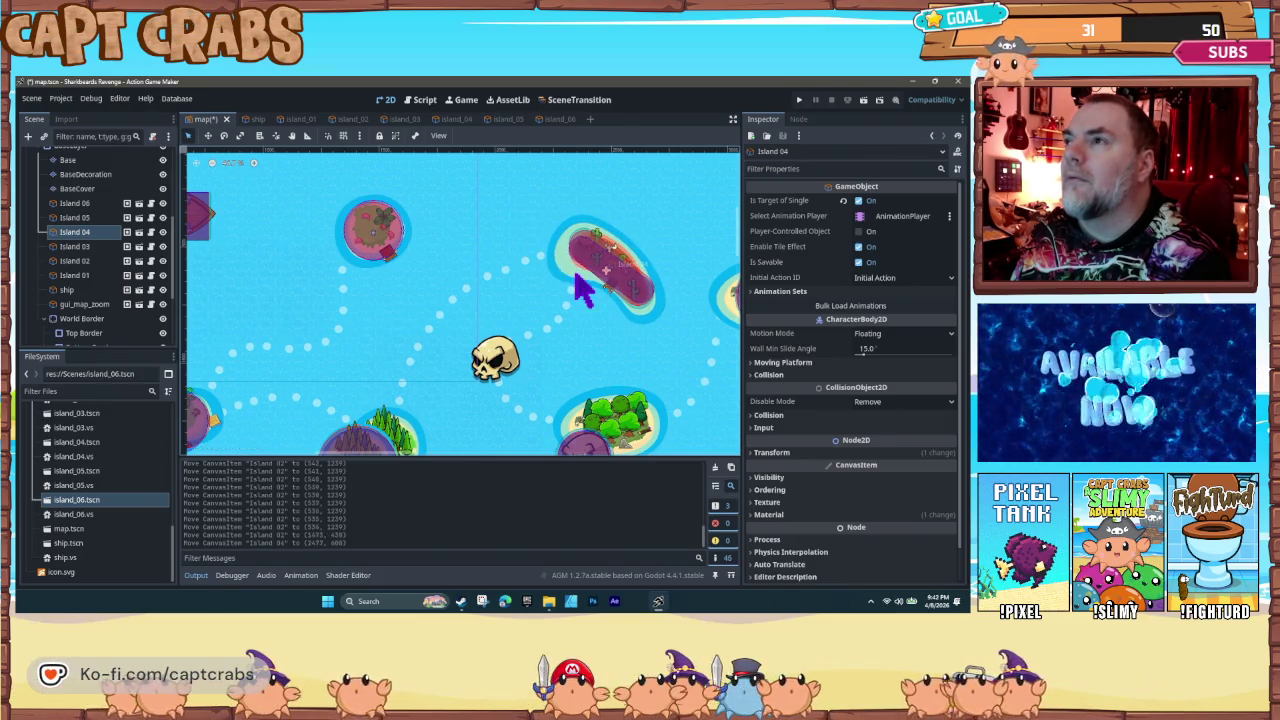
{"action": "scroll", "coordinate": [440, 374], "scroll_direction": "down", "scroll_amount": 3}
{"action": "left_click_drag", "start_coordinate": [560, 402], "coordinate": [458, 293]}
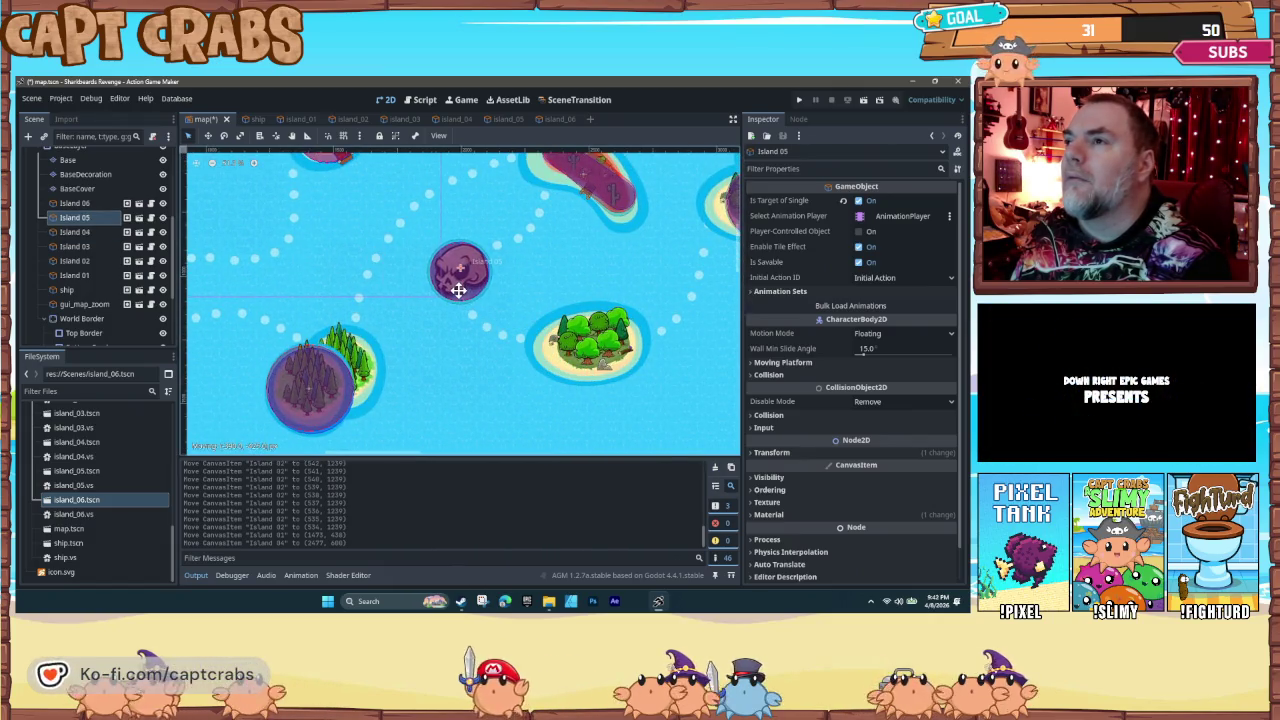
{"action": "left_click_drag", "start_coordinate": [306, 424], "coordinate": [335, 403]}
{"action": "scroll", "coordinate": [534, 400], "scroll_direction": "down", "scroll_amount": 2}
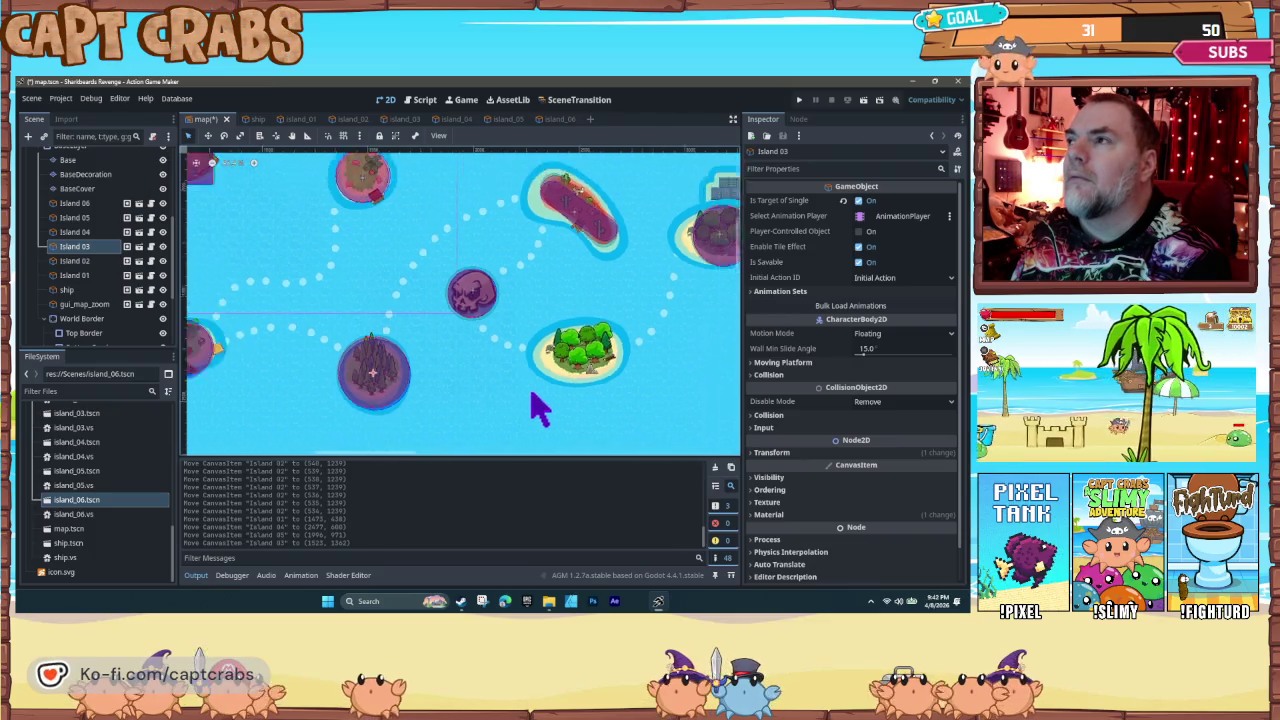
{"action": "left_click_drag", "start_coordinate": [686, 281], "coordinate": [566, 371]}
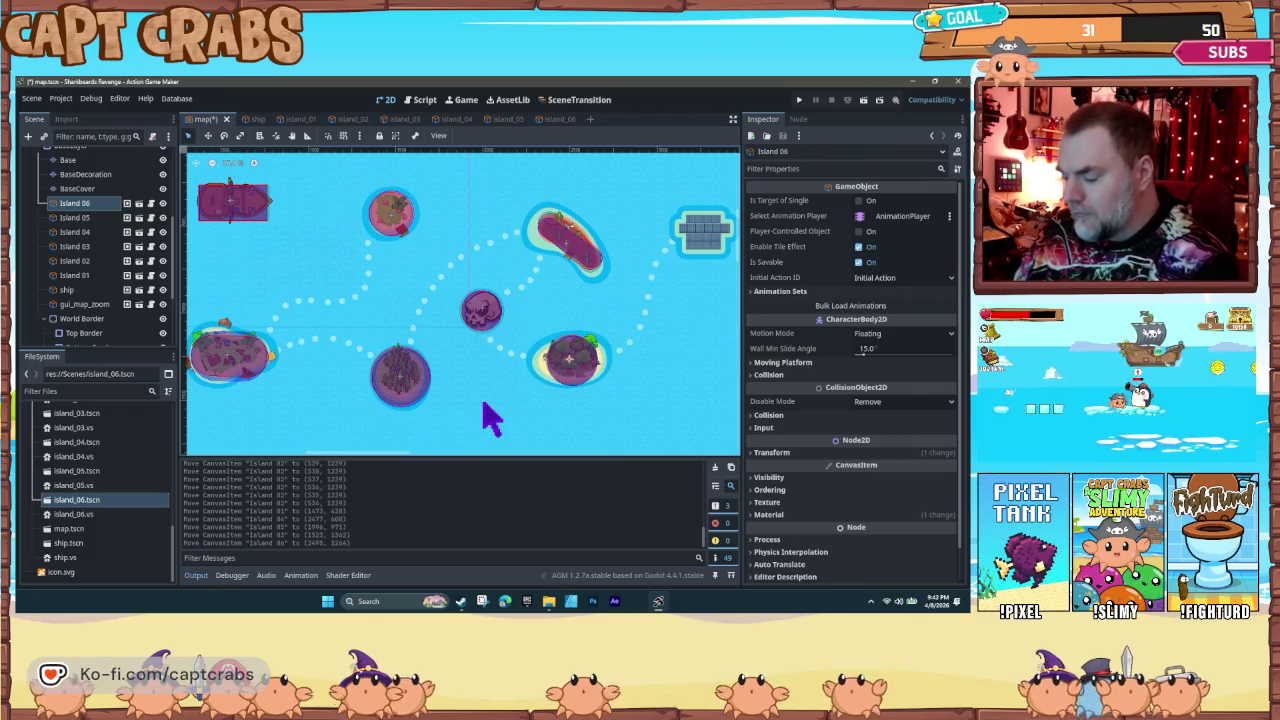
{"action": "key", "text": "ctrl+s"}
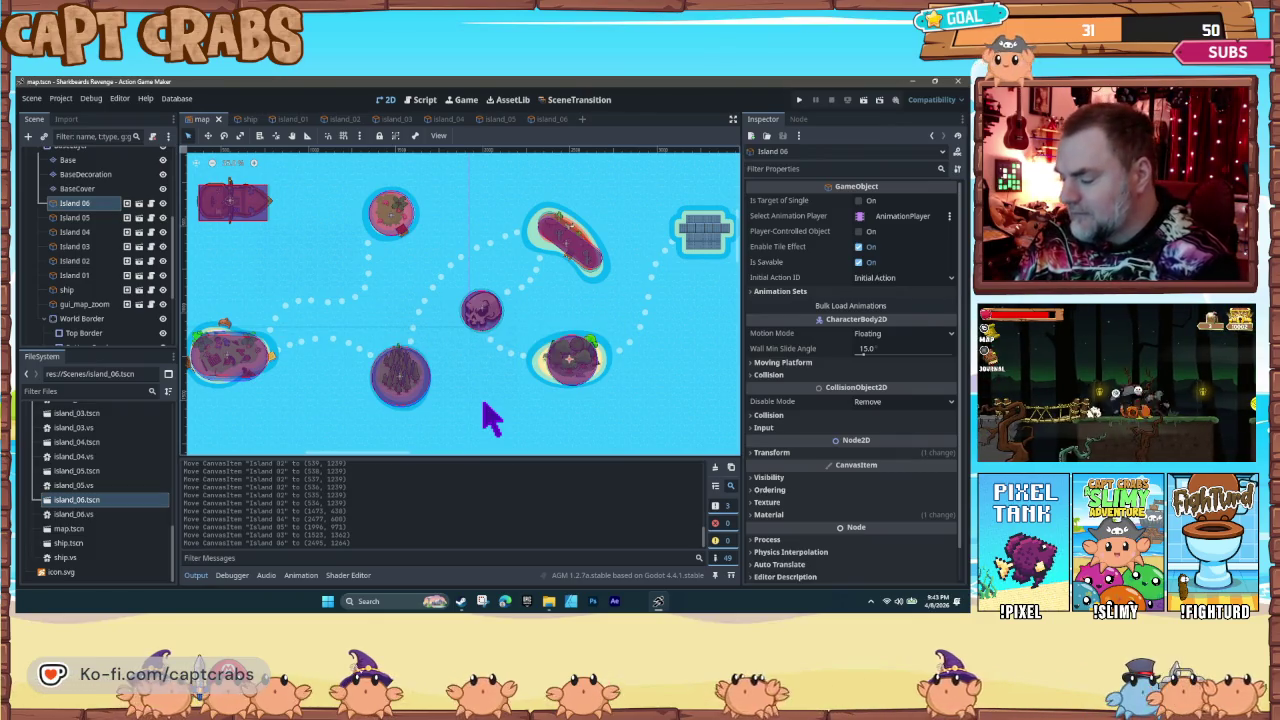
{"action": "key", "text": "F5"}
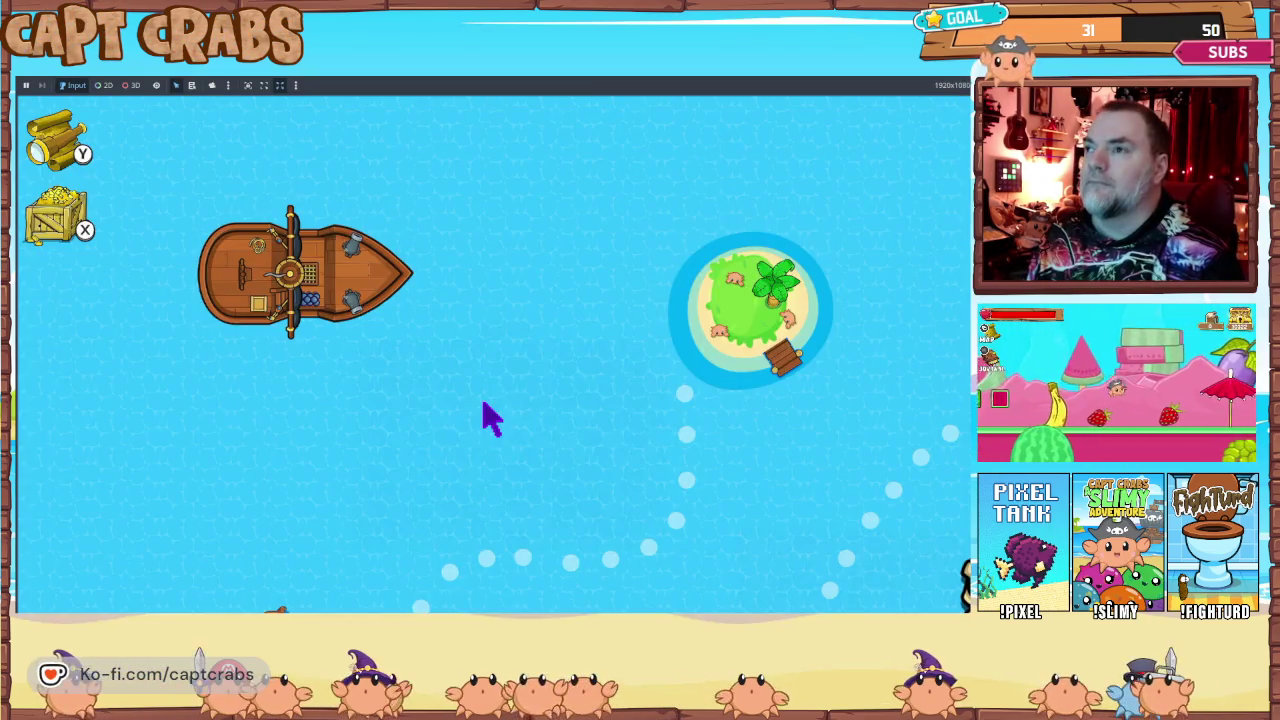
Step: Sail the ship in the running game toward the forest island, the skull and west
{"action": "left_click", "coordinate": [490, 418]}
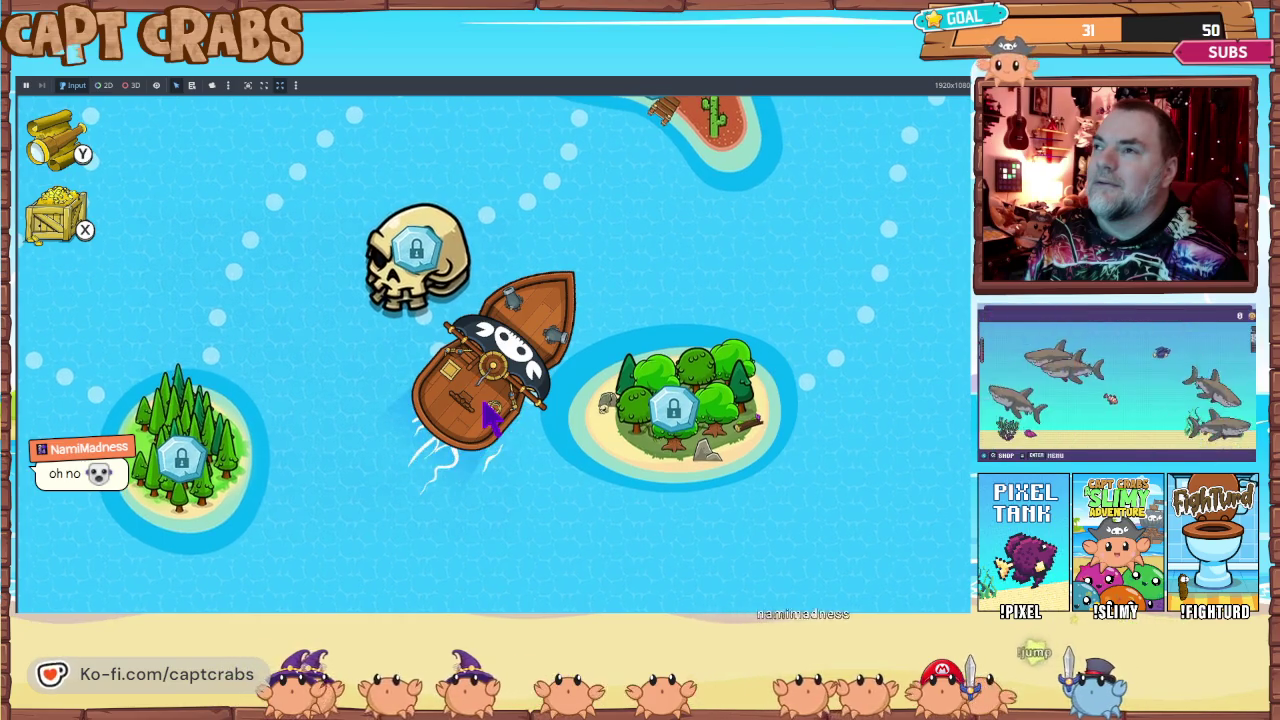
{"action": "key", "text": "Right"}
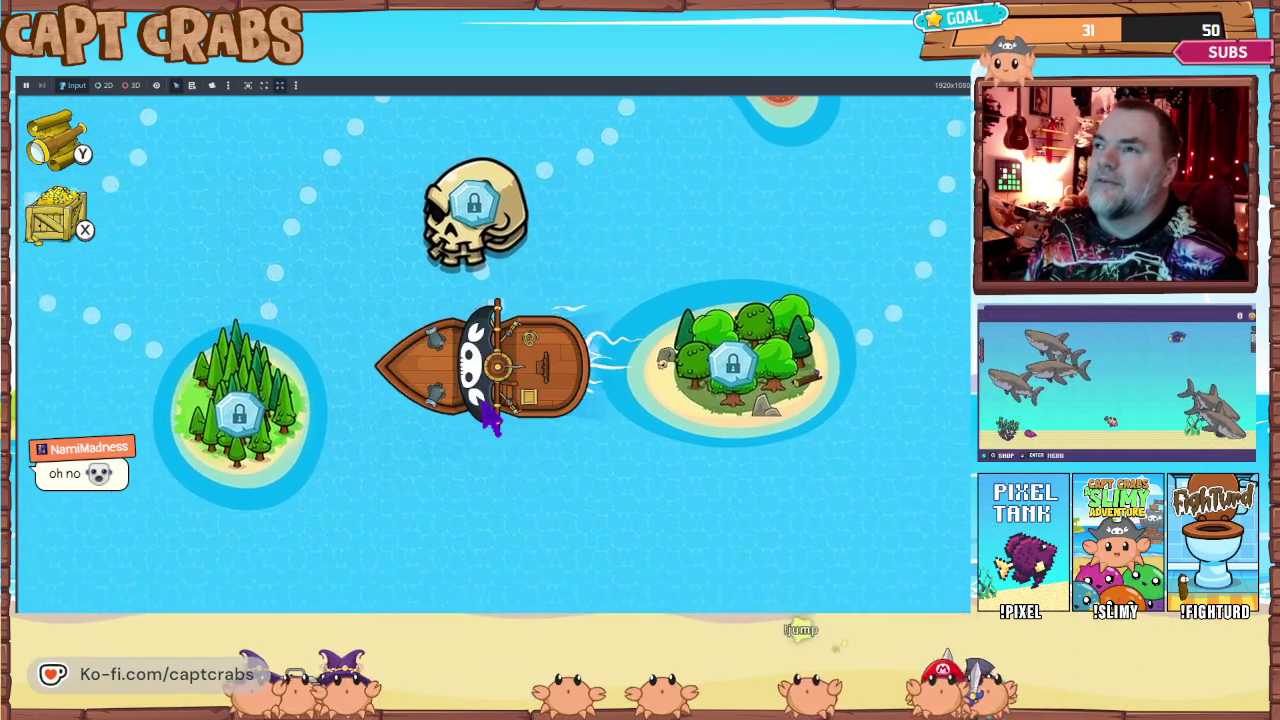
{"action": "key", "text": "Up"}
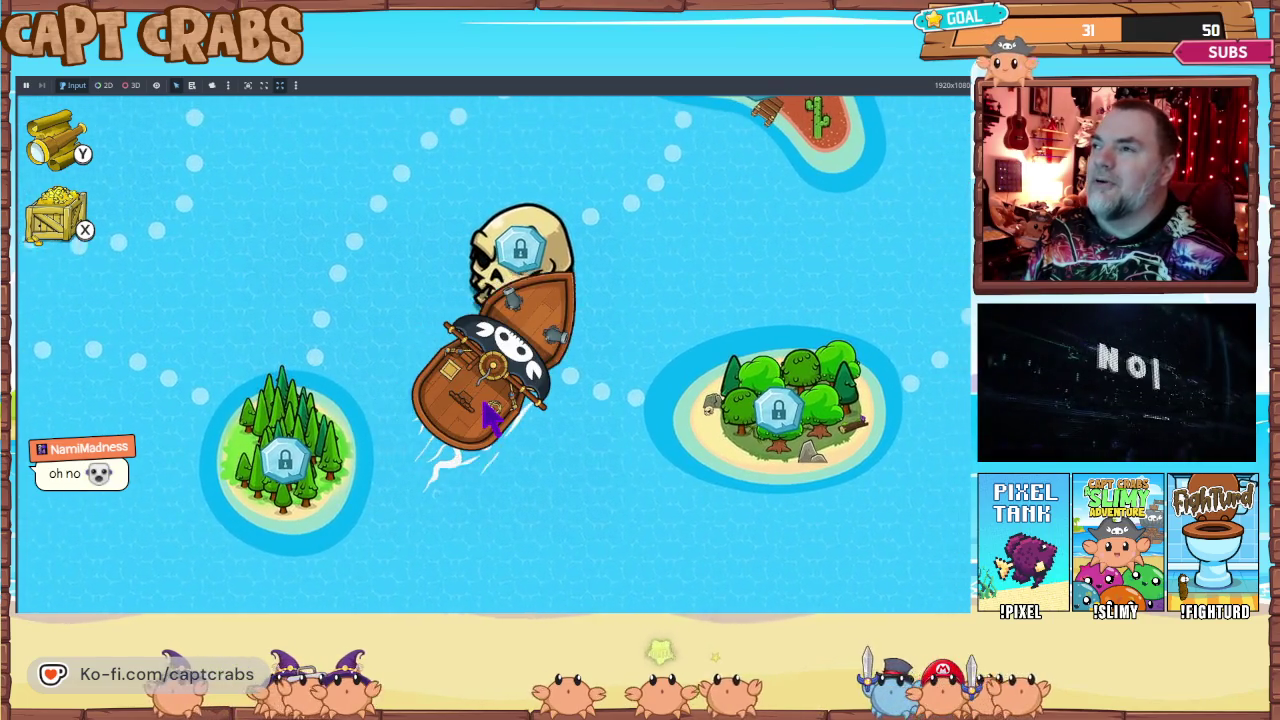
{"action": "key", "text": "Left"}
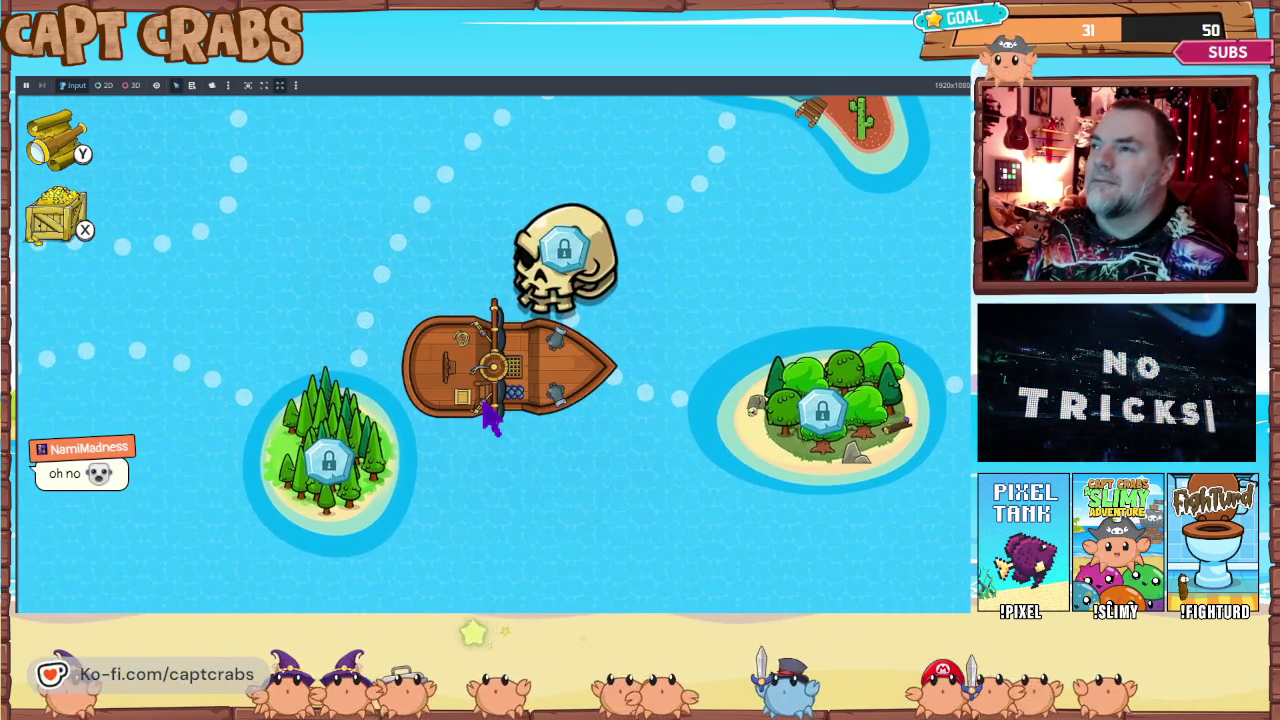
{"action": "key", "text": "Left"}
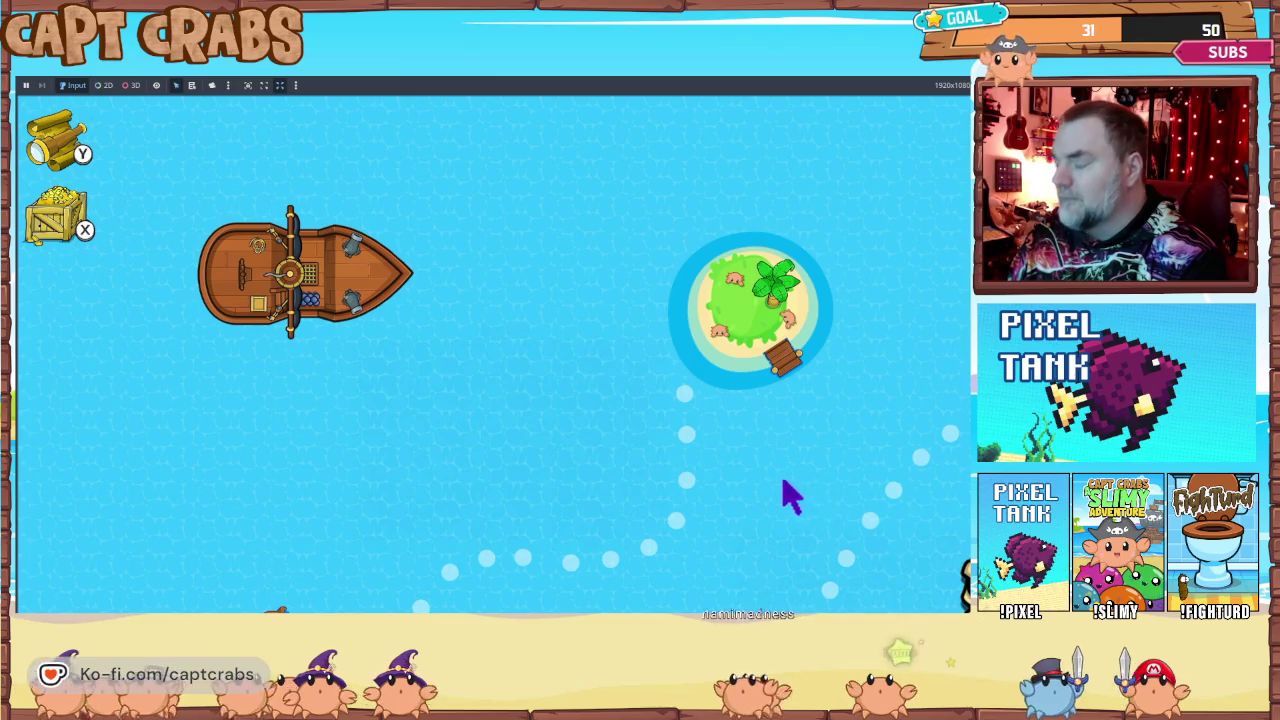
Step: Close the game from the taskbar and return to the Photoshop island map
{"action": "key", "text": "super"}
{"action": "mouse_move", "coordinate": [668, 600]}
{"action": "left_click", "coordinate": [690, 570]}
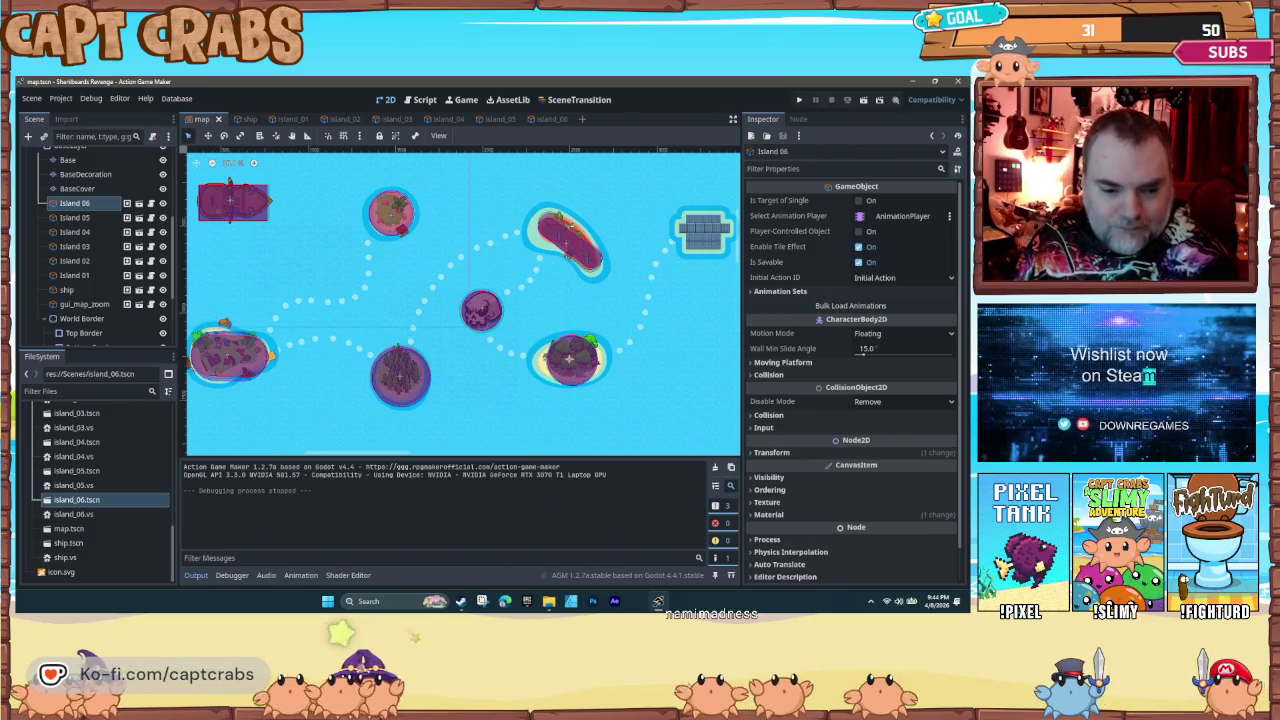
{"action": "left_click", "coordinate": [592, 601]}
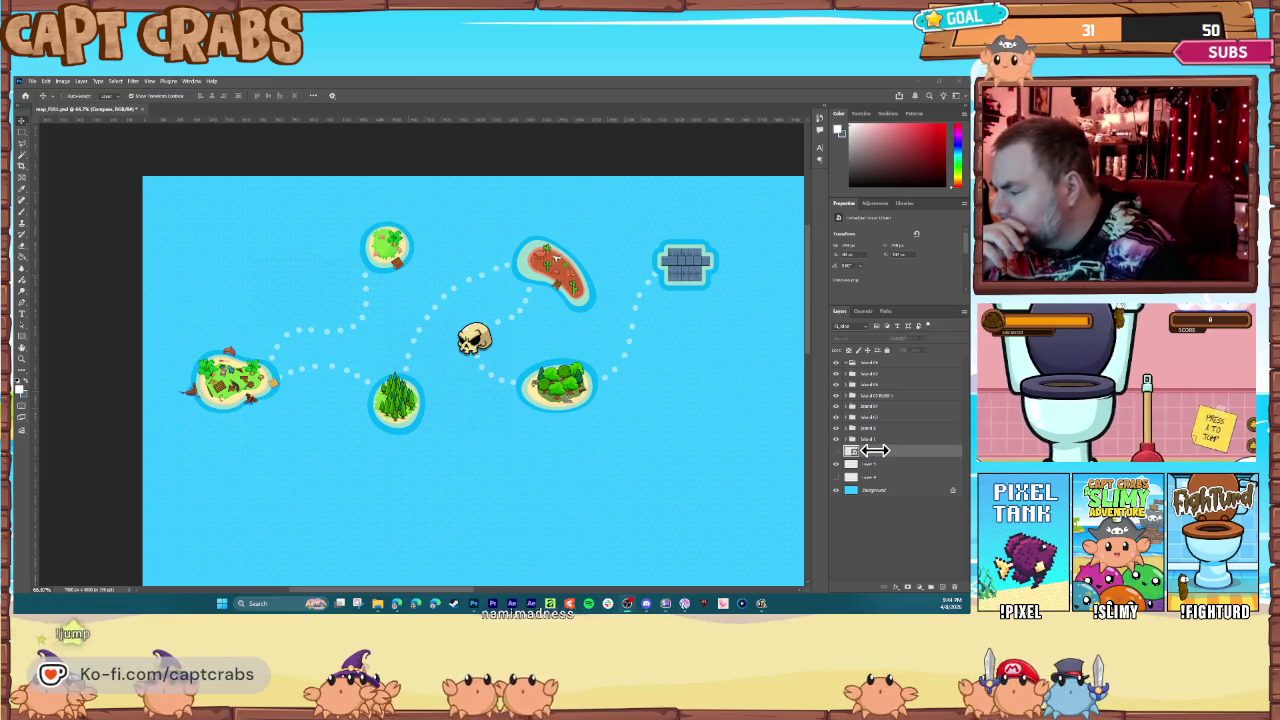
Step: Move the pine-tree island lower and the bush island down and slightly right
{"action": "left_click", "coordinate": [841, 427]}
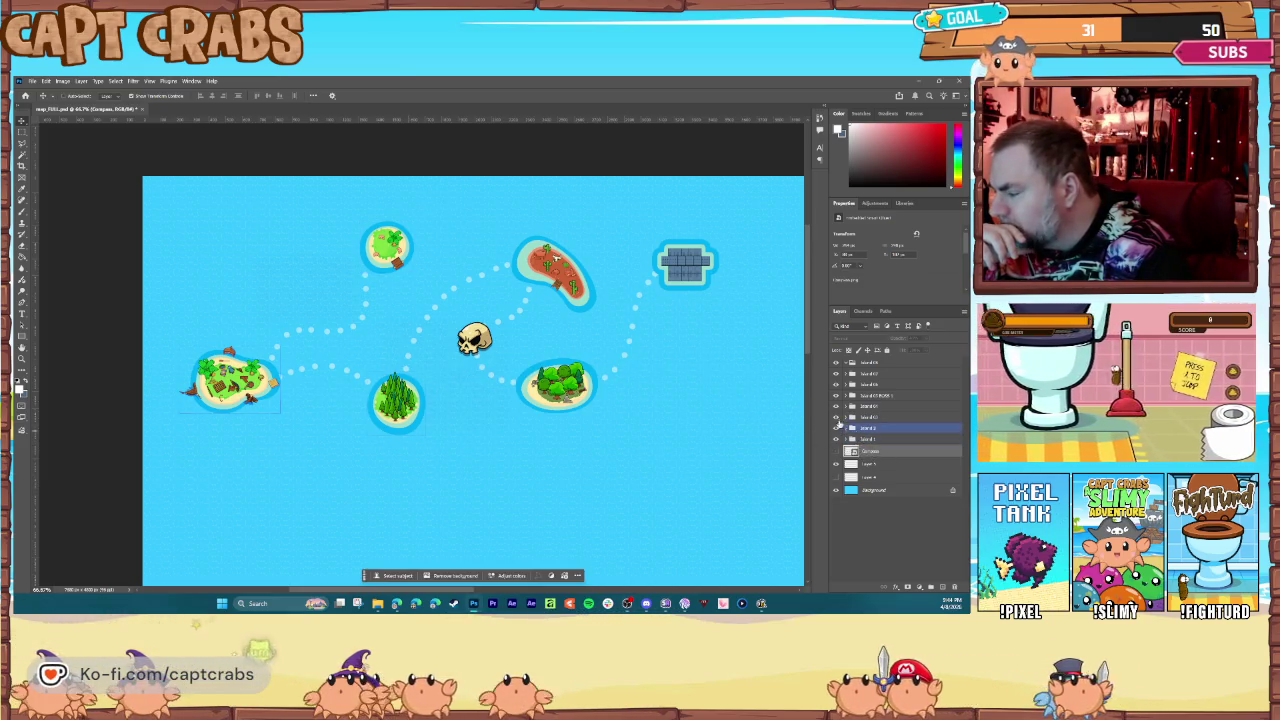
{"action": "left_click", "coordinate": [866, 417]}
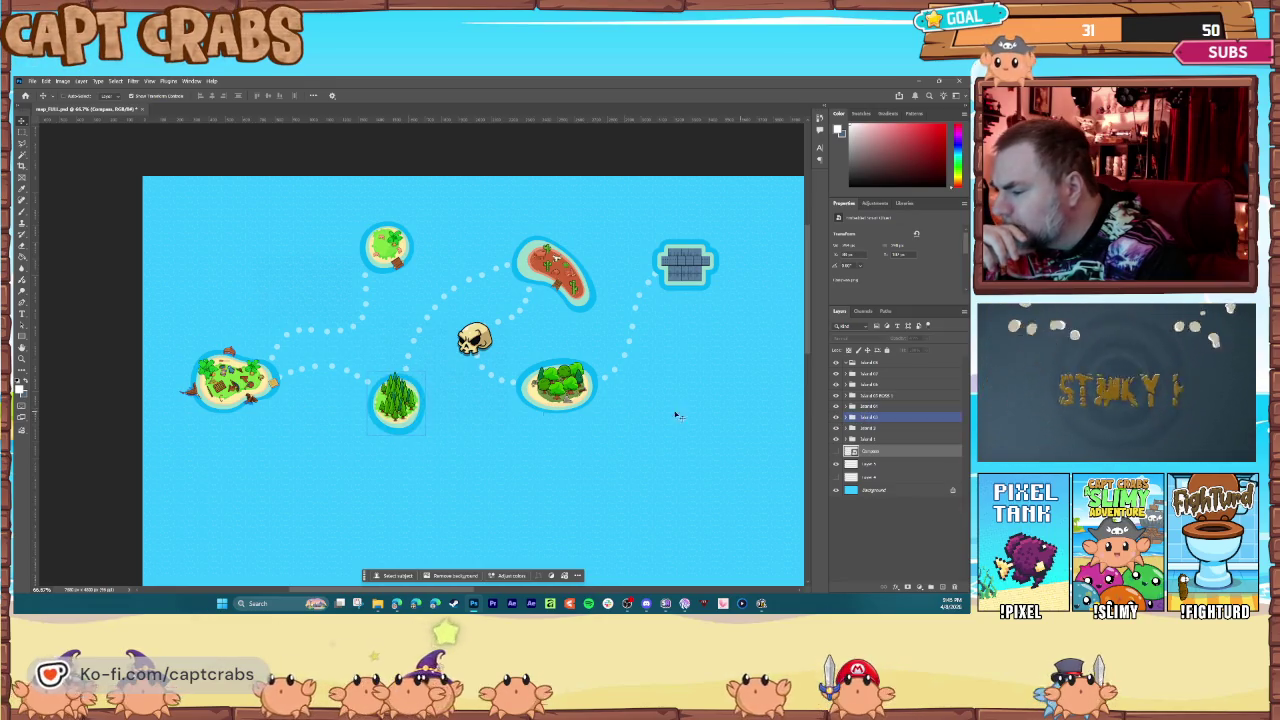
{"action": "left_click_drag", "start_coordinate": [397, 390], "coordinate": [399, 390]}
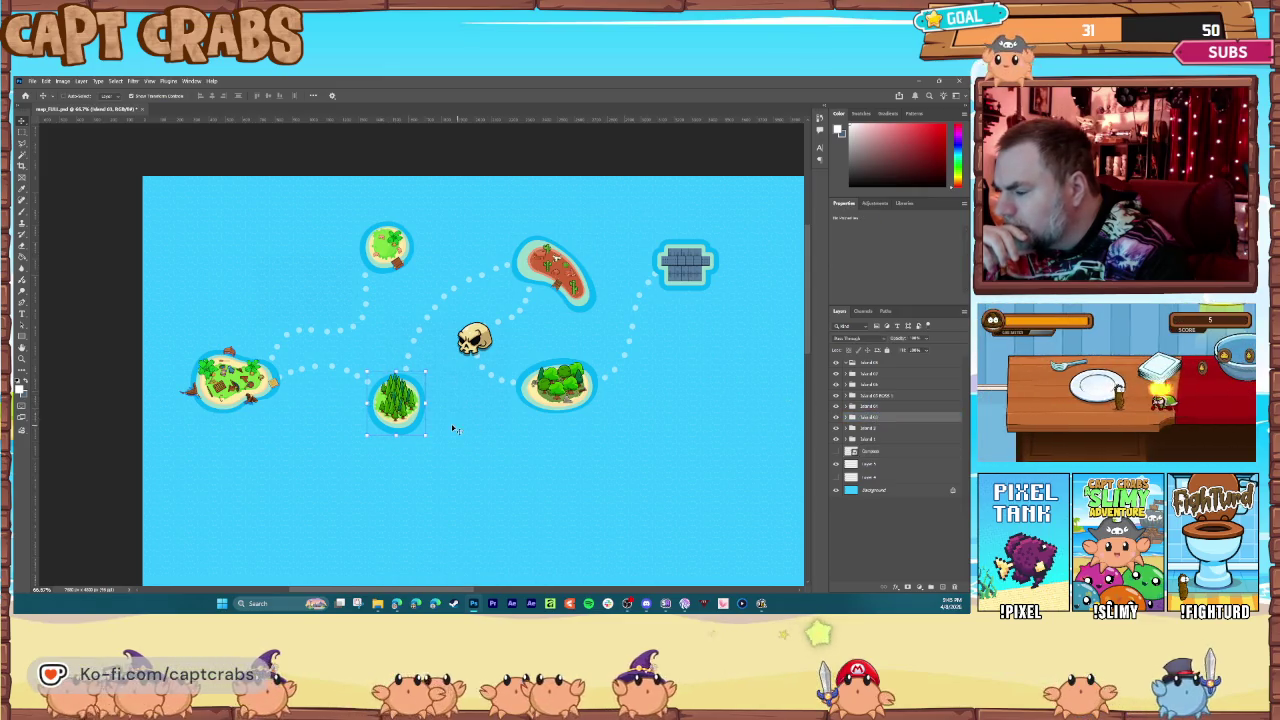
{"action": "left_click_drag", "start_coordinate": [403, 397], "coordinate": [408, 428]}
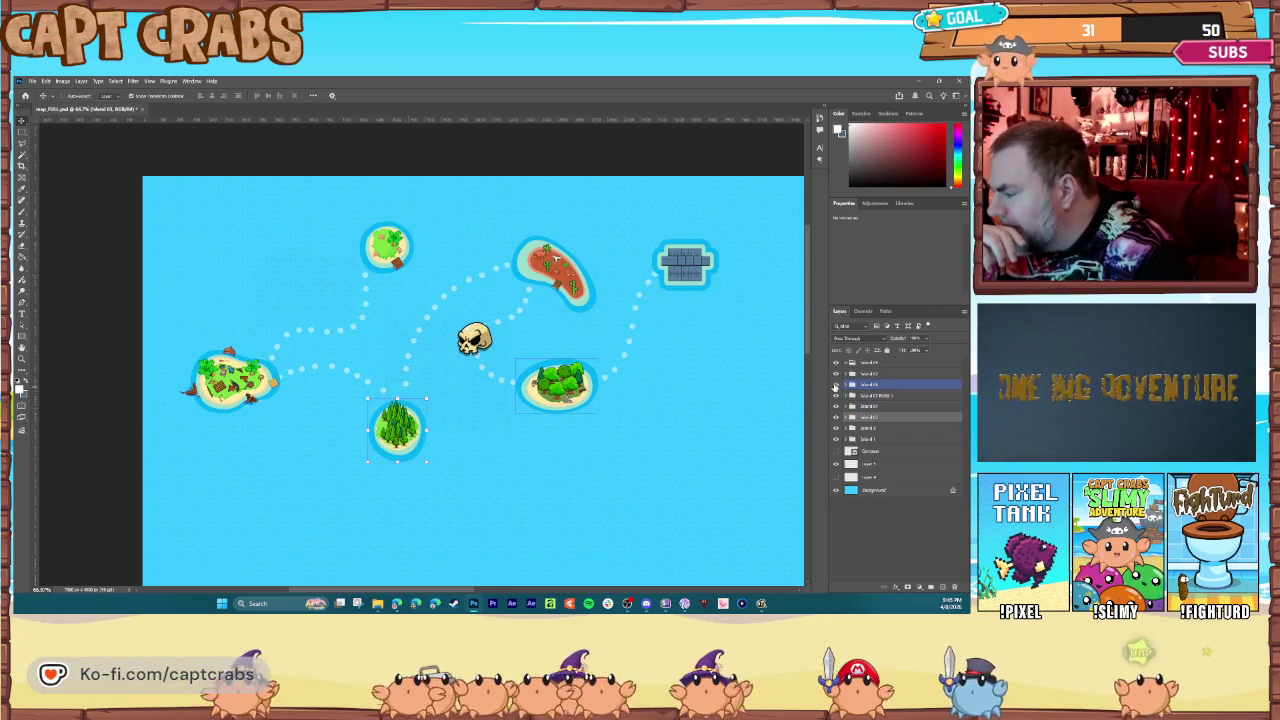
{"action": "left_click", "coordinate": [871, 385]}
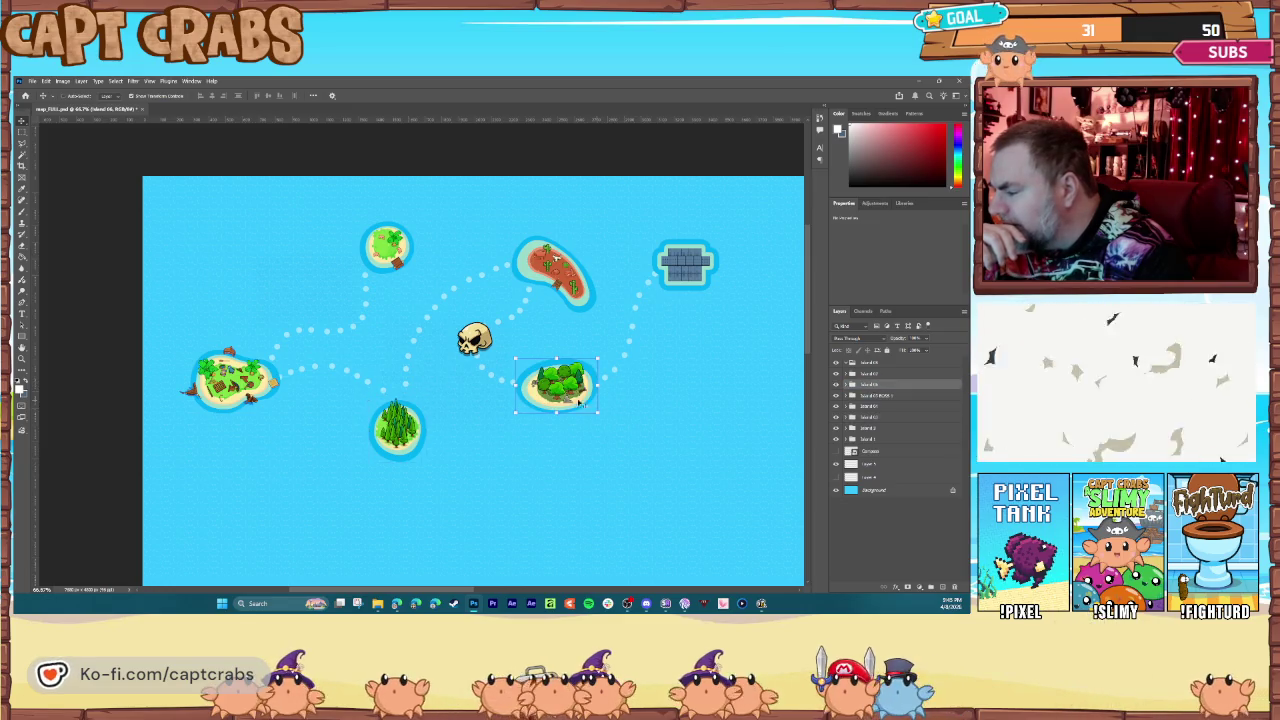
{"action": "mouse_move", "coordinate": [560, 385]}
{"action": "left_mouse_down"}
{"action": "mouse_move", "coordinate": [567, 410]}
{"action": "mouse_move", "coordinate": [587, 401]}
{"action": "left_mouse_up"}
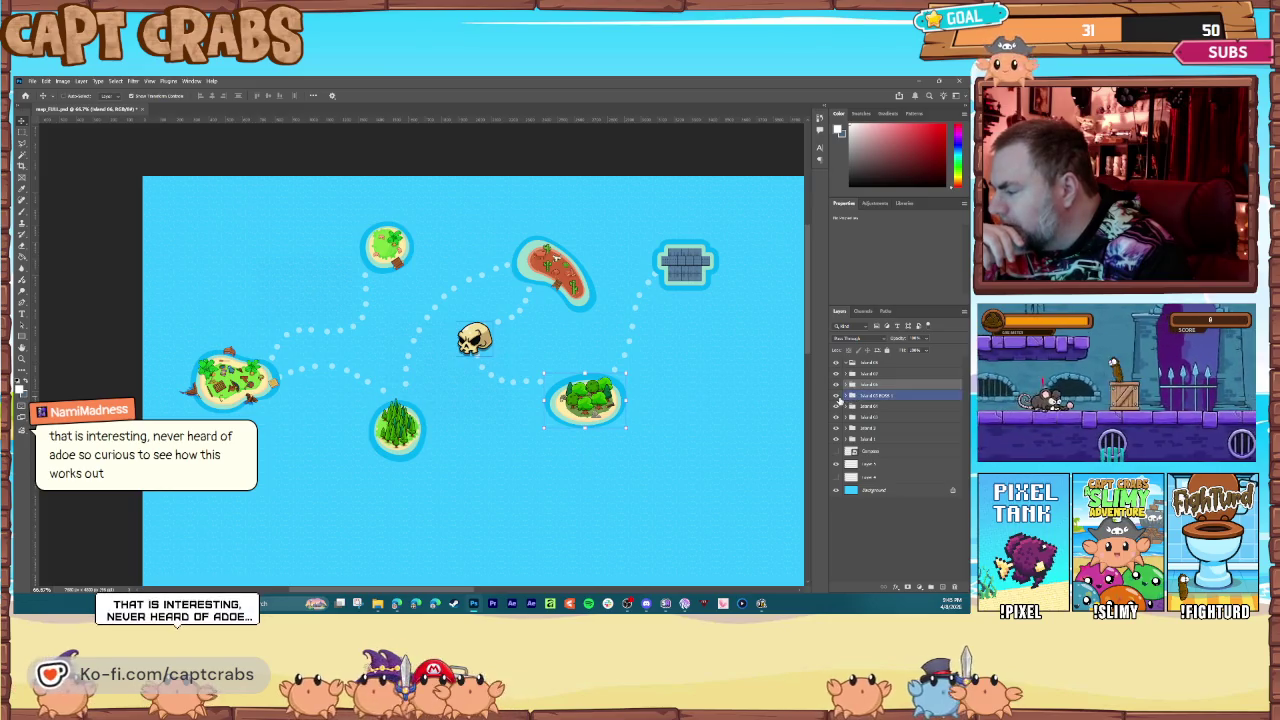
Step: Move the red cactus island up and left to the top centre of the map
{"action": "left_click", "coordinate": [842, 406]}
{"action": "left_click", "coordinate": [837, 406]}
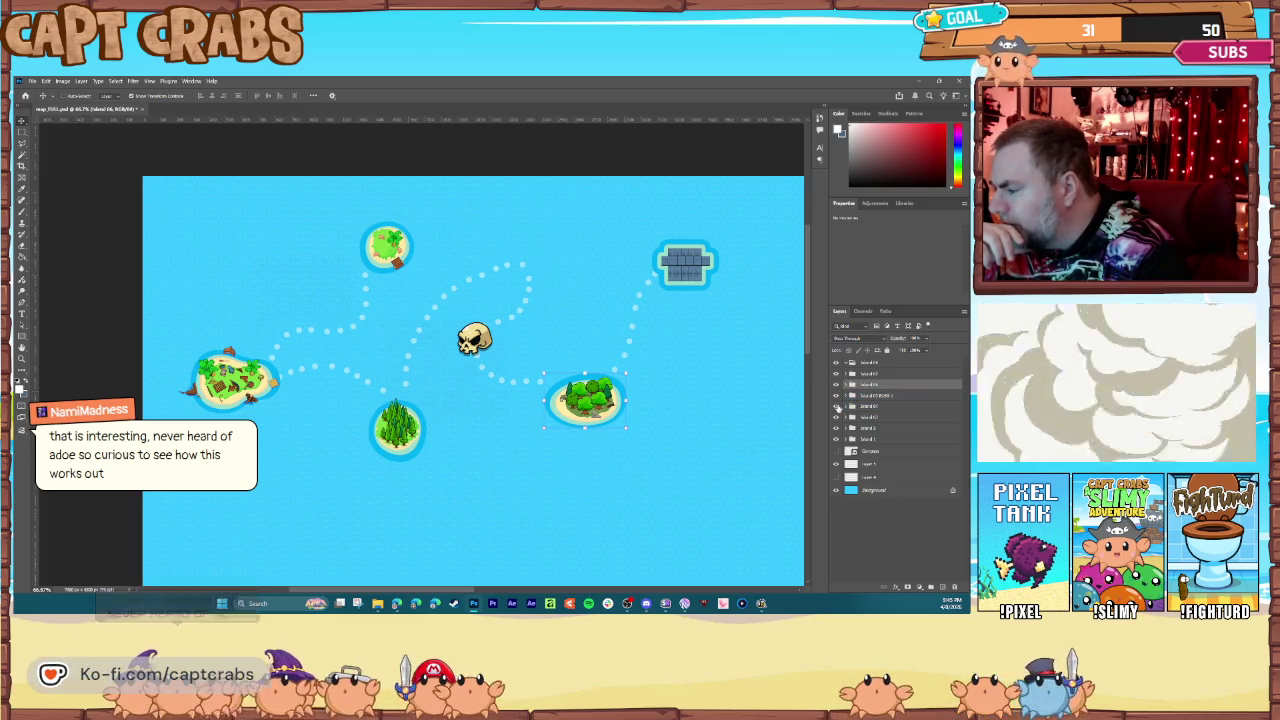
{"action": "left_click", "coordinate": [837, 406]}
{"action": "left_click_drag", "start_coordinate": [557, 262], "coordinate": [537, 243]}
{"action": "left_click_drag", "start_coordinate": [540, 236], "coordinate": [541, 241]}
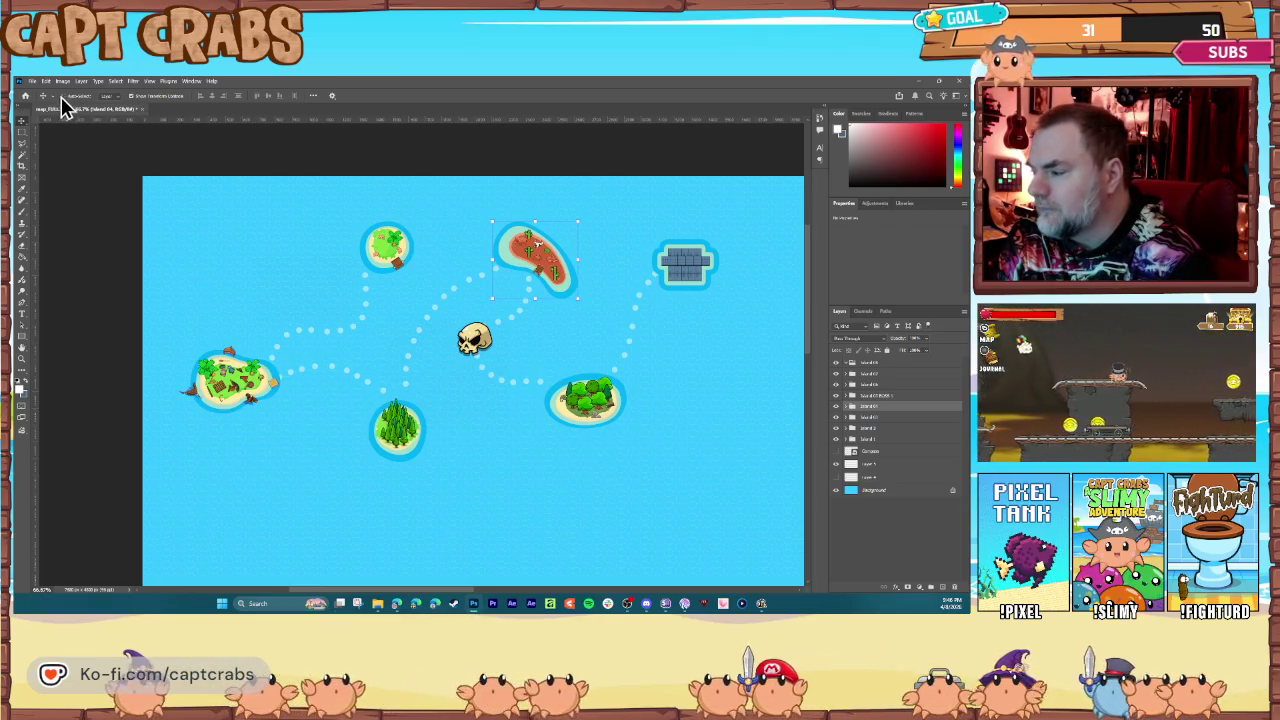
Step: Quick Export the finished map as a PNG, overwriting map_BG
{"action": "left_click", "coordinate": [32, 81]}
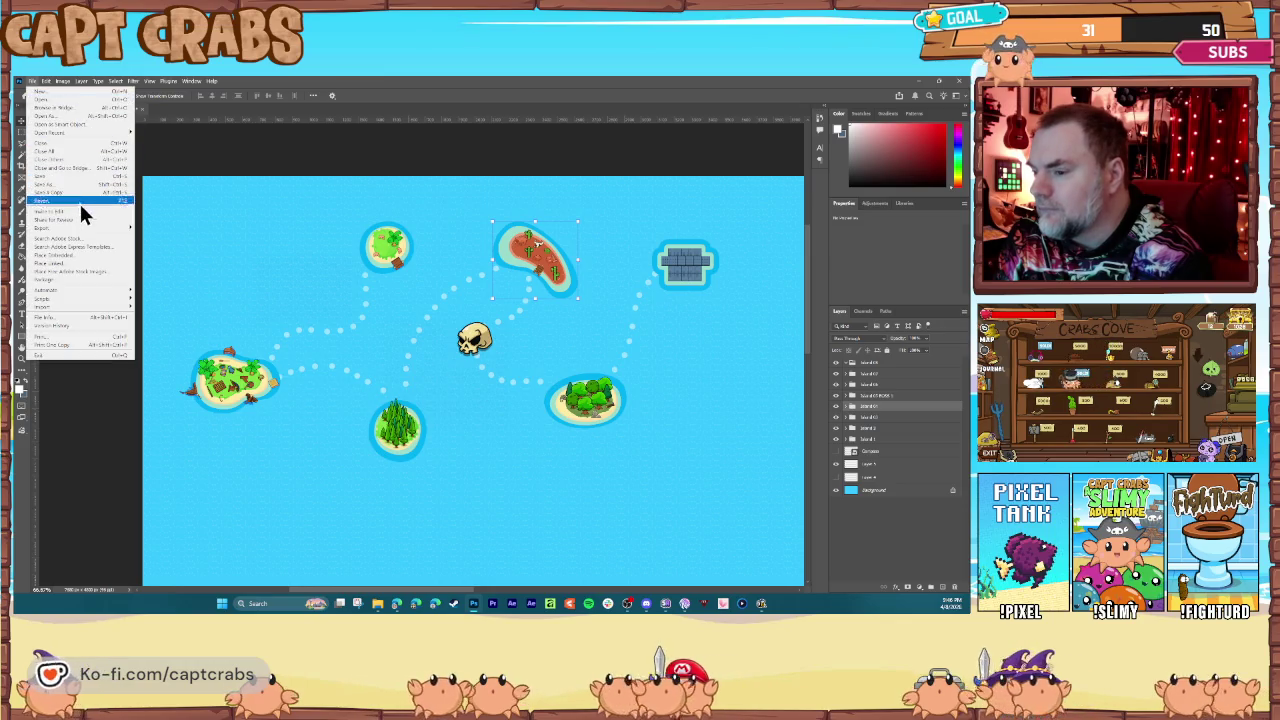
{"action": "mouse_move", "coordinate": [97, 240]}
{"action": "left_click", "coordinate": [156, 231]}
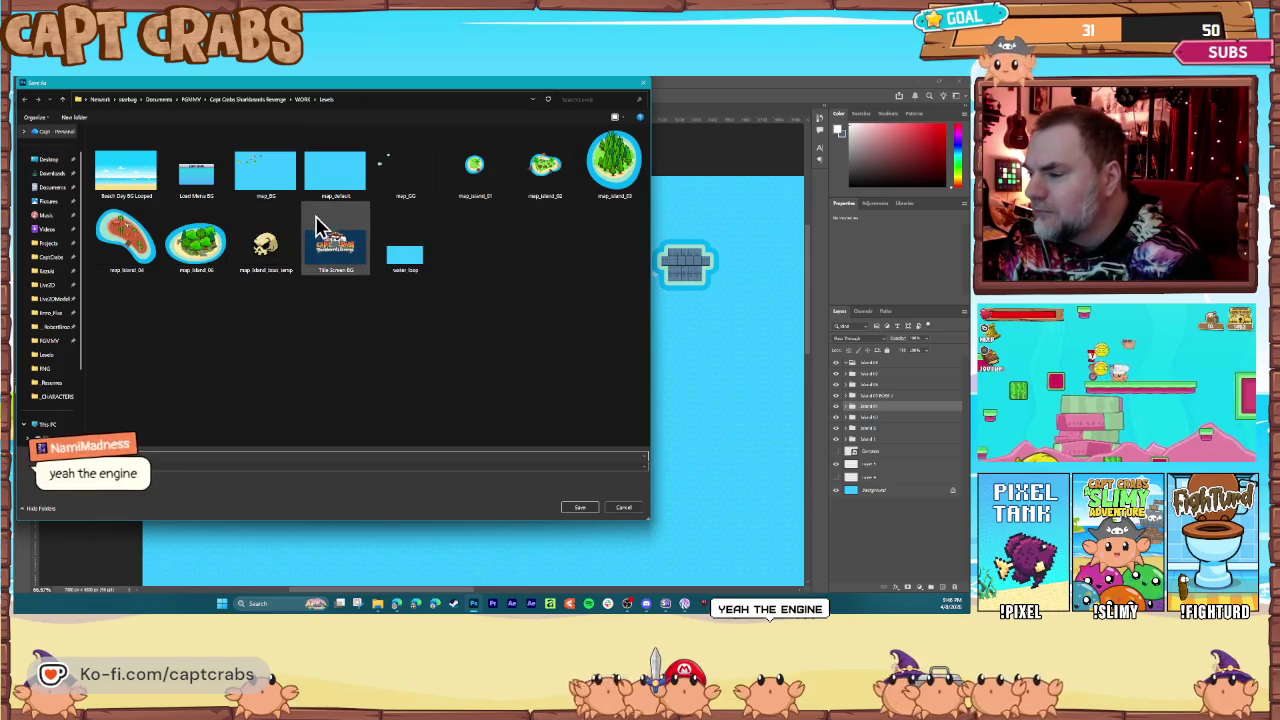
{"action": "double_click", "coordinate": [295, 195]}
{"action": "left_click", "coordinate": [516, 349]}
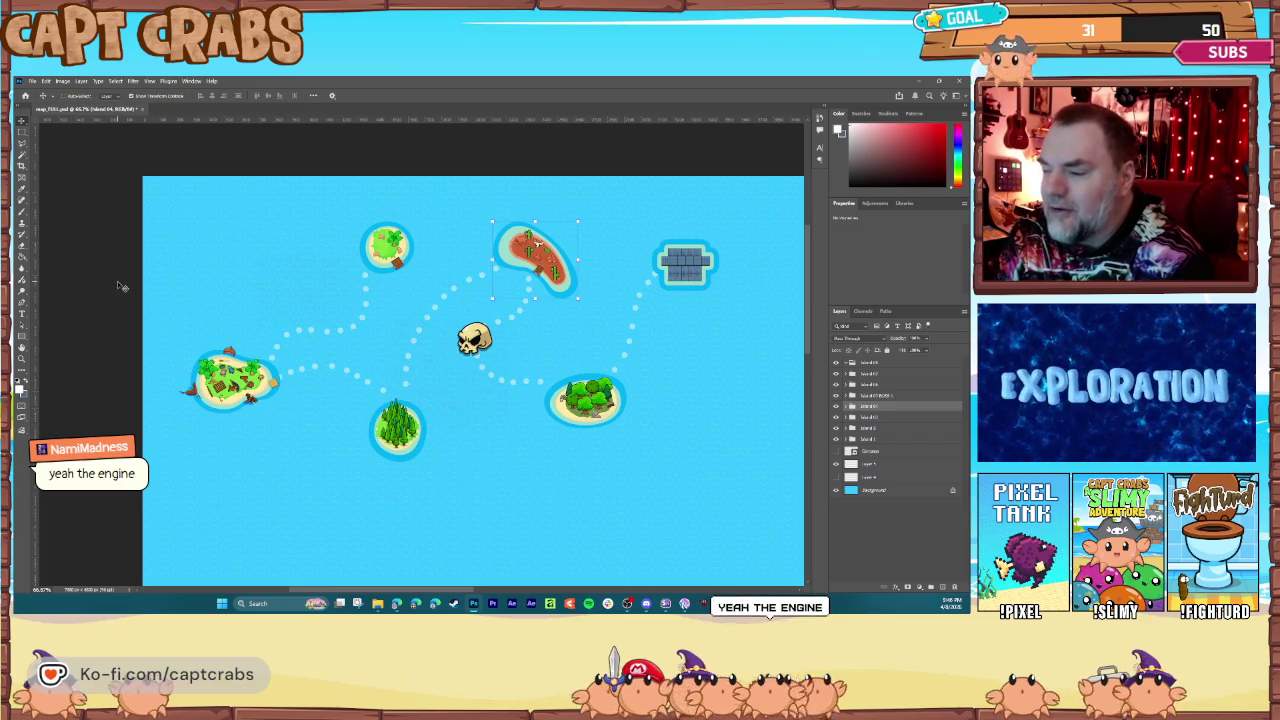
Step: Briefly show Layer 4's guide lines, hide them again and select the dashed paths layer
{"action": "left_click", "coordinate": [878, 492]}
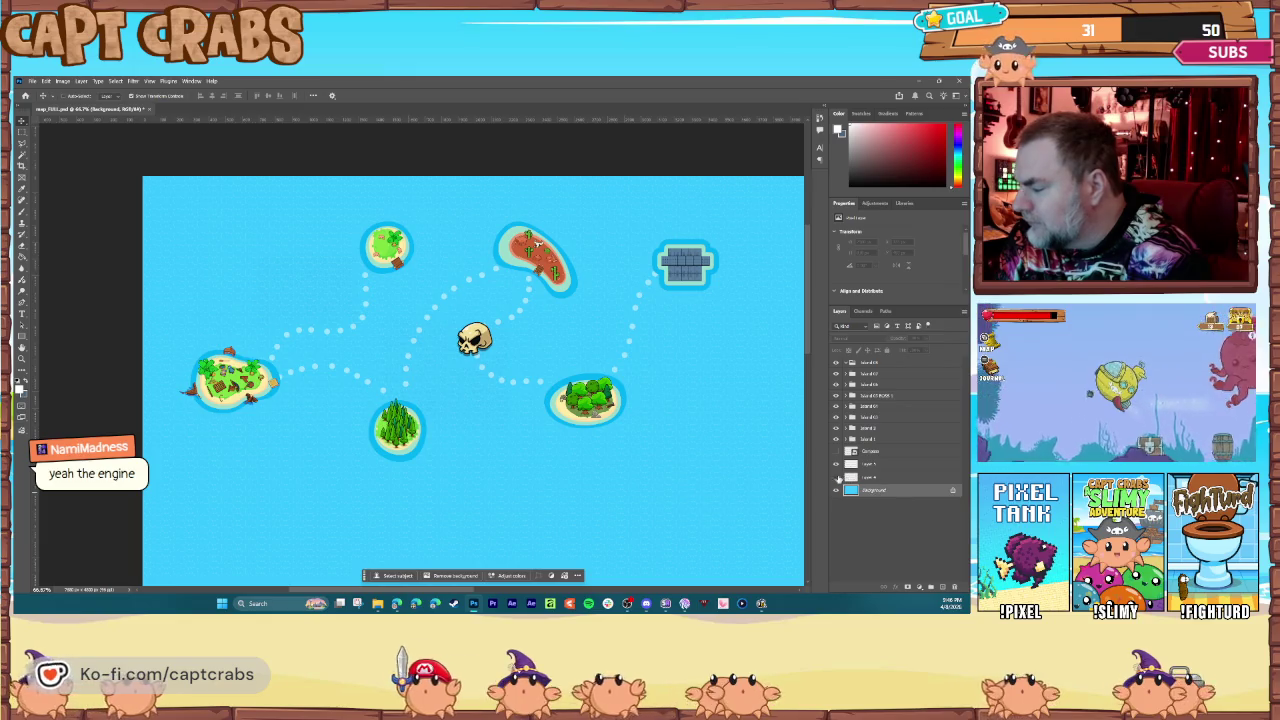
{"action": "left_click", "coordinate": [868, 478]}
{"action": "left_click", "coordinate": [837, 478]}
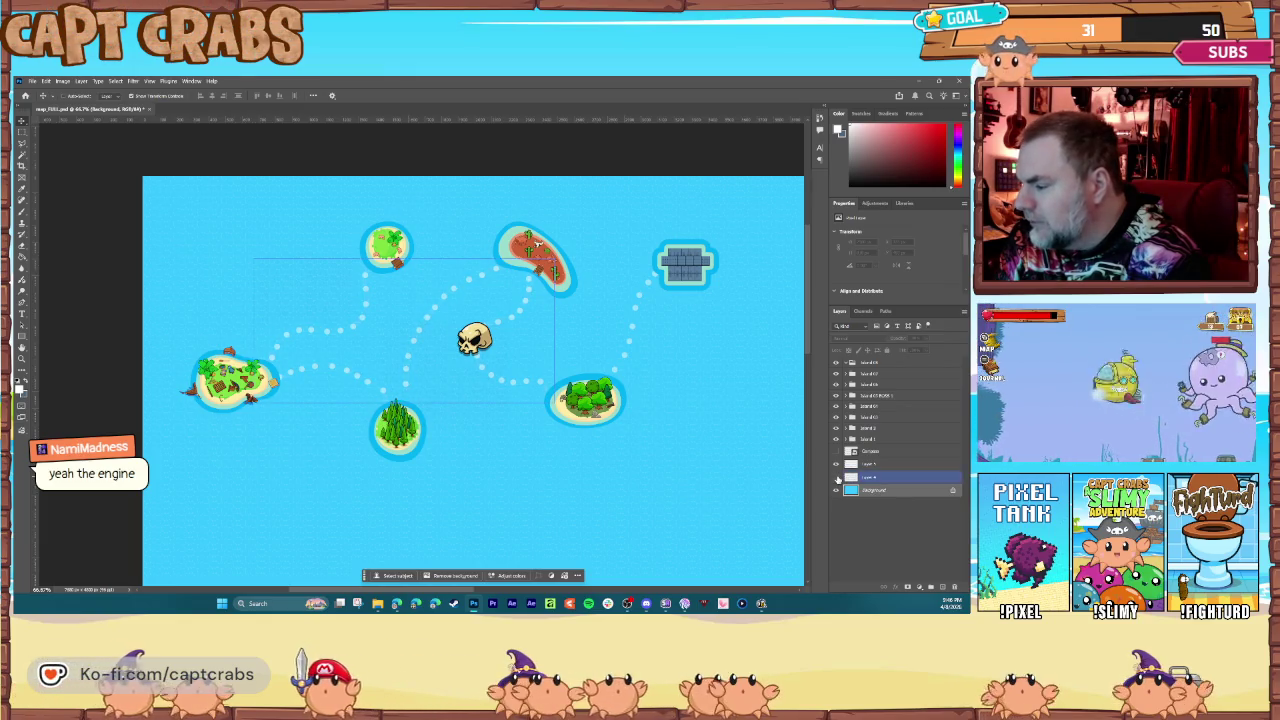
{"action": "left_click", "coordinate": [837, 478]}
{"action": "left_click", "coordinate": [870, 466]}
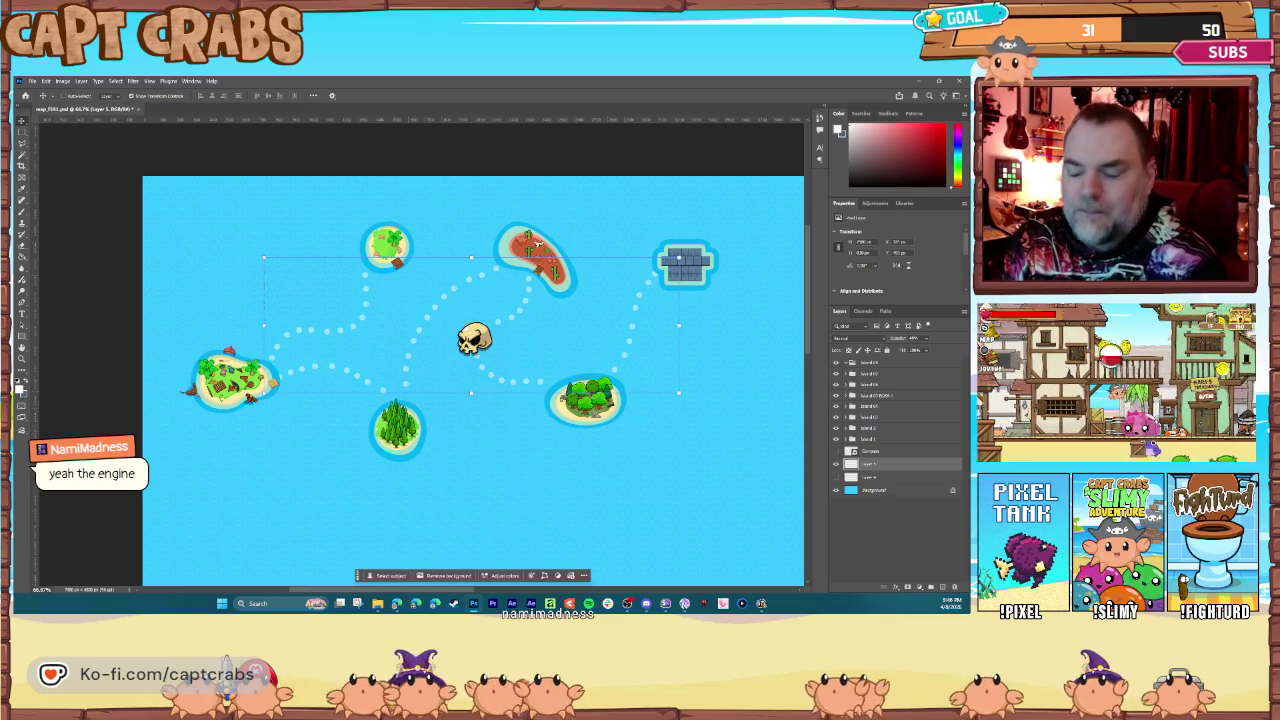
{"action": "scroll", "coordinate": [281, 311], "scroll_direction": "down", "scroll_amount": 1}
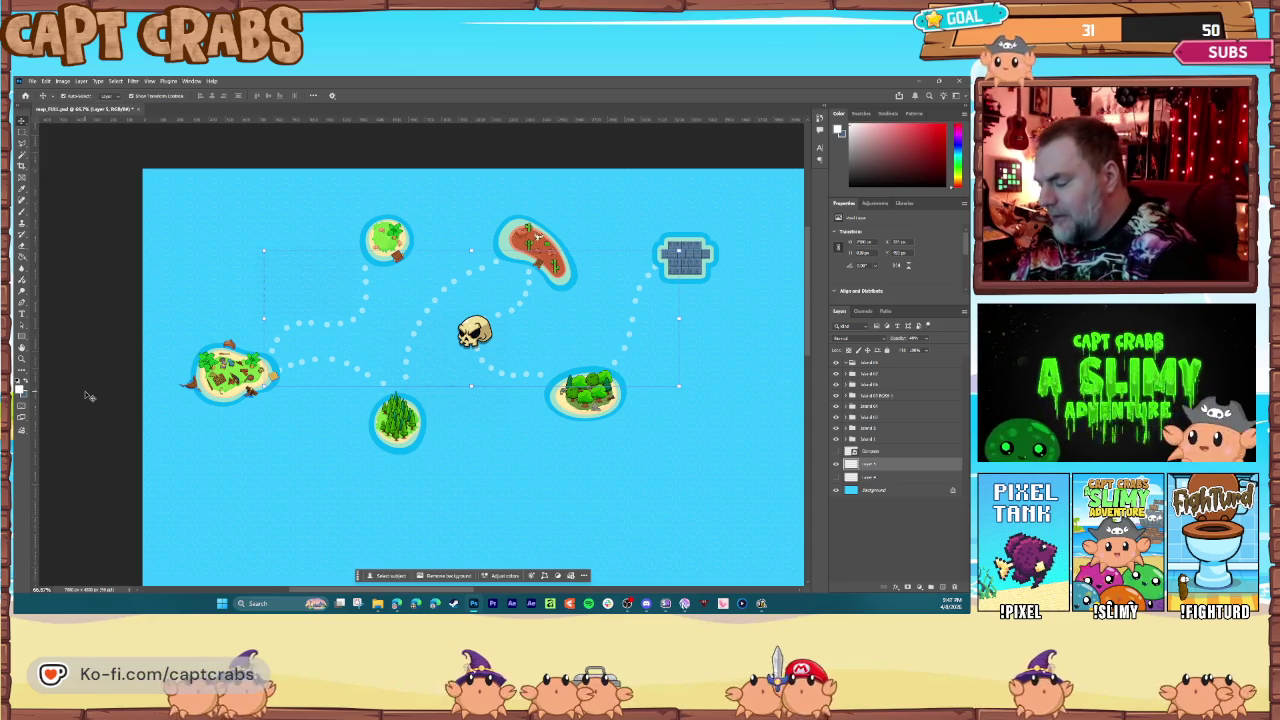
Step: Fit the map in the window and create a new layer group above the top island group
{"action": "key", "text": "ctrl+minus"}
{"action": "key", "text": "ctrl+minus"}
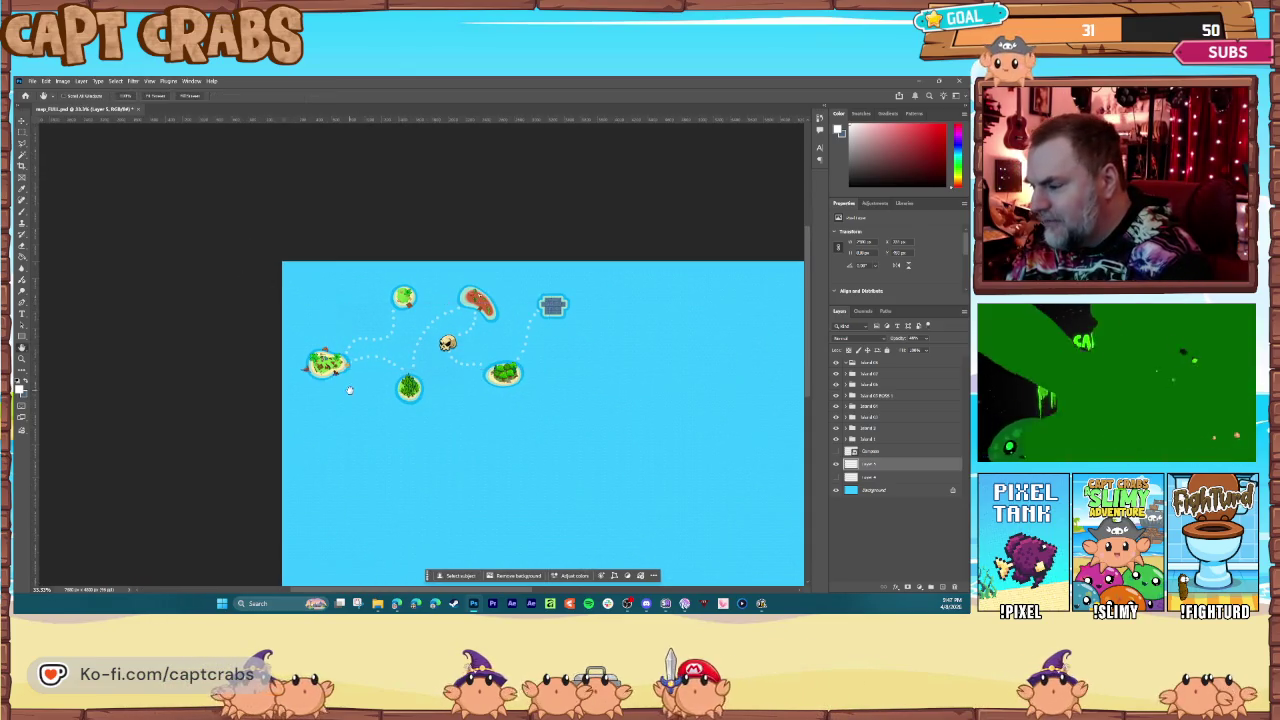
{"action": "key", "text": "ctrl+0"}
{"action": "key", "text": "v"}
{"action": "key", "text": "ctrl+minus"}
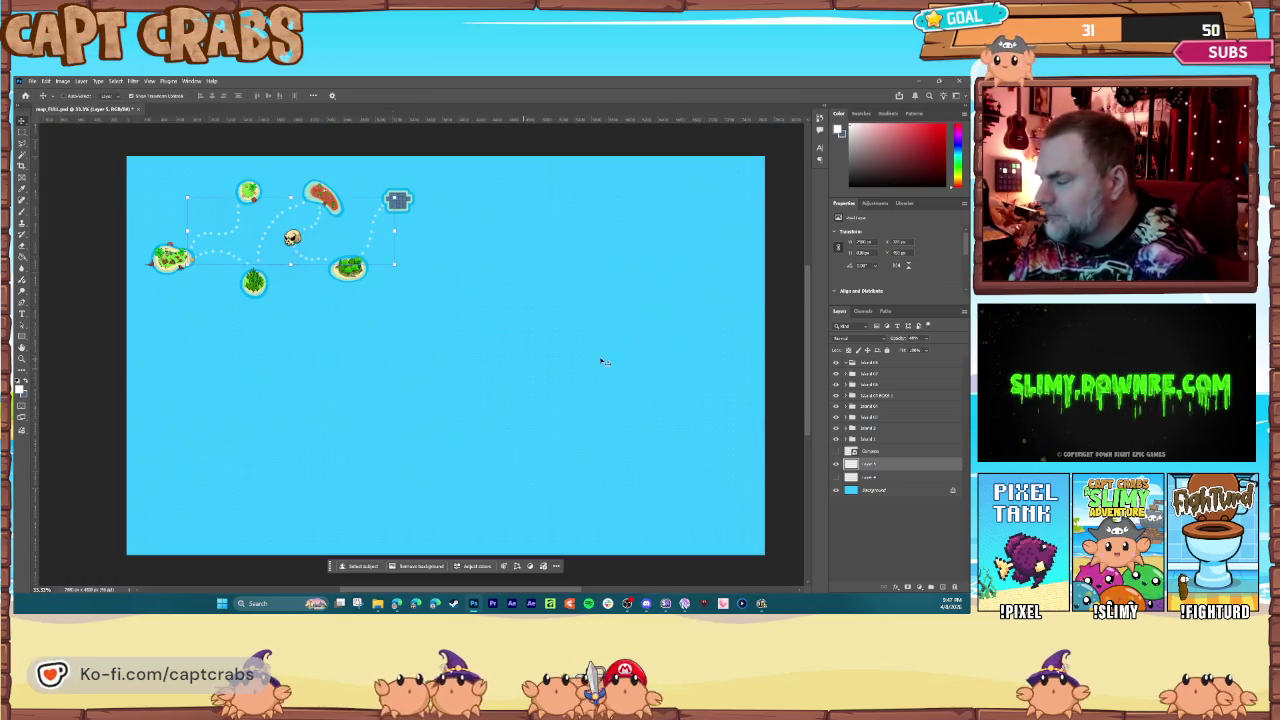
{"action": "left_click", "coordinate": [875, 362]}
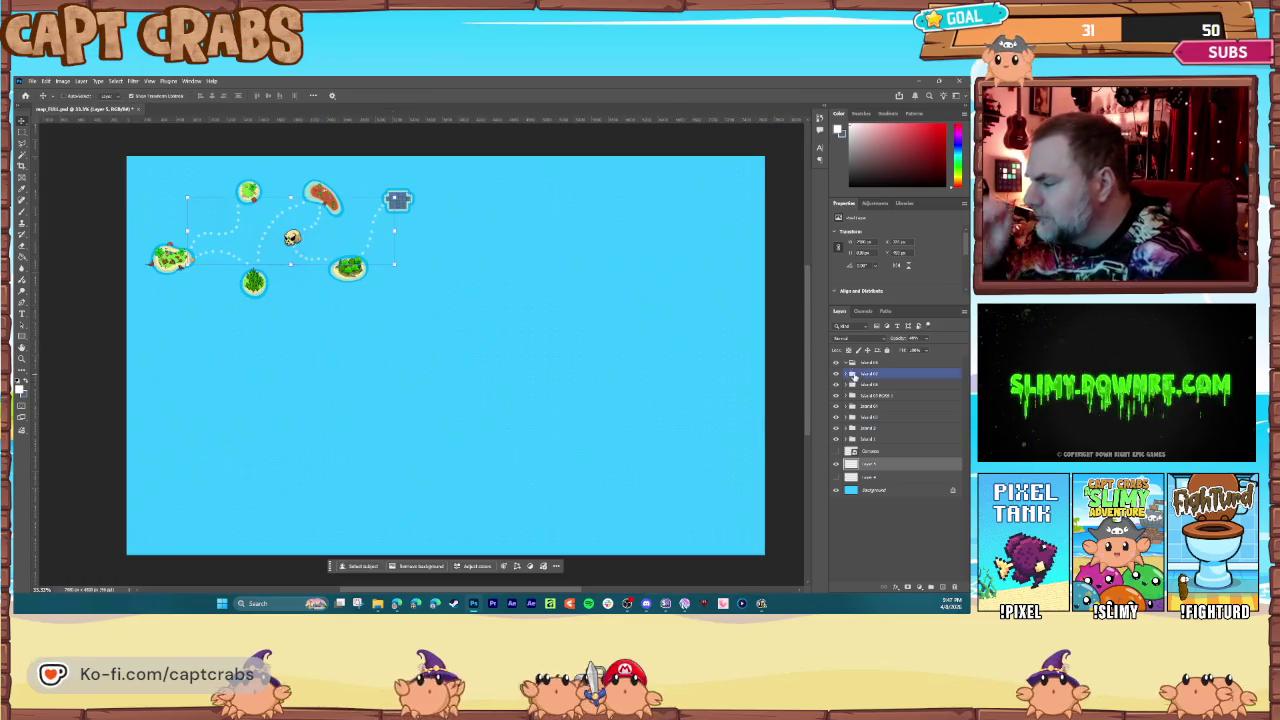
{"action": "left_click", "coordinate": [931, 588]}
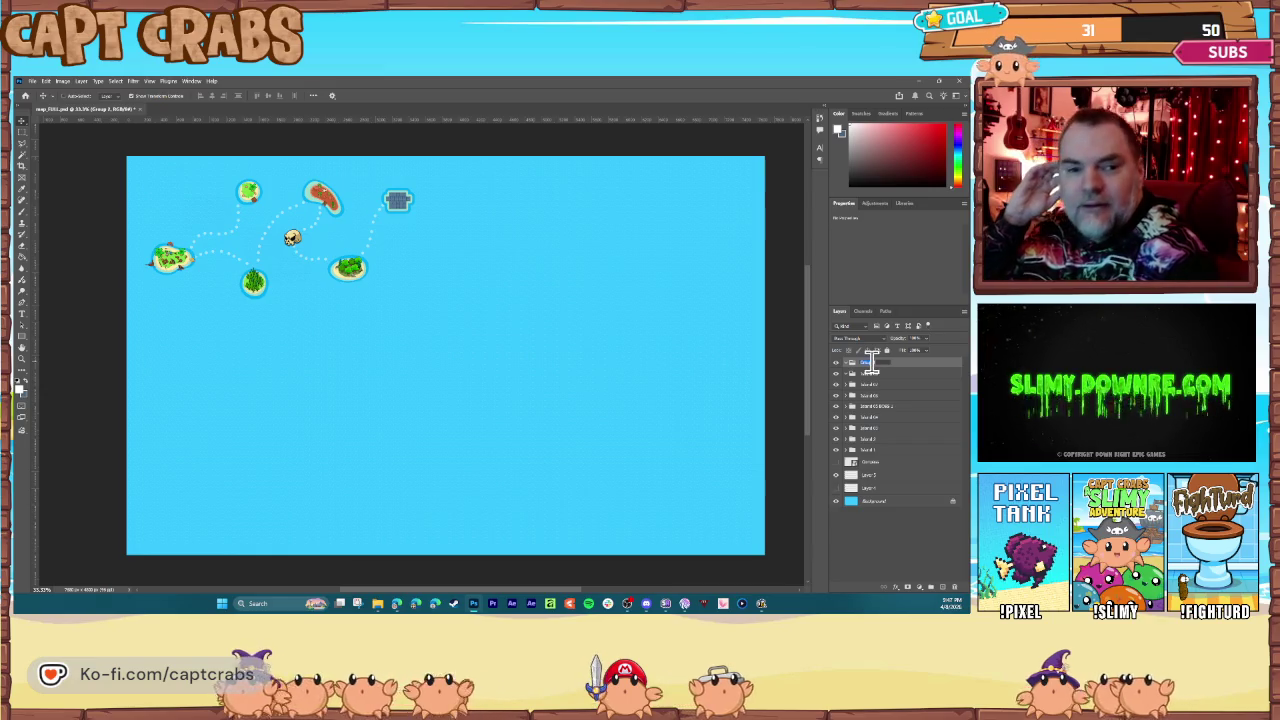
Step: Name the new group 'Island 9' and paste a cloud image onto the map
{"action": "double_click", "coordinate": [869, 362]}
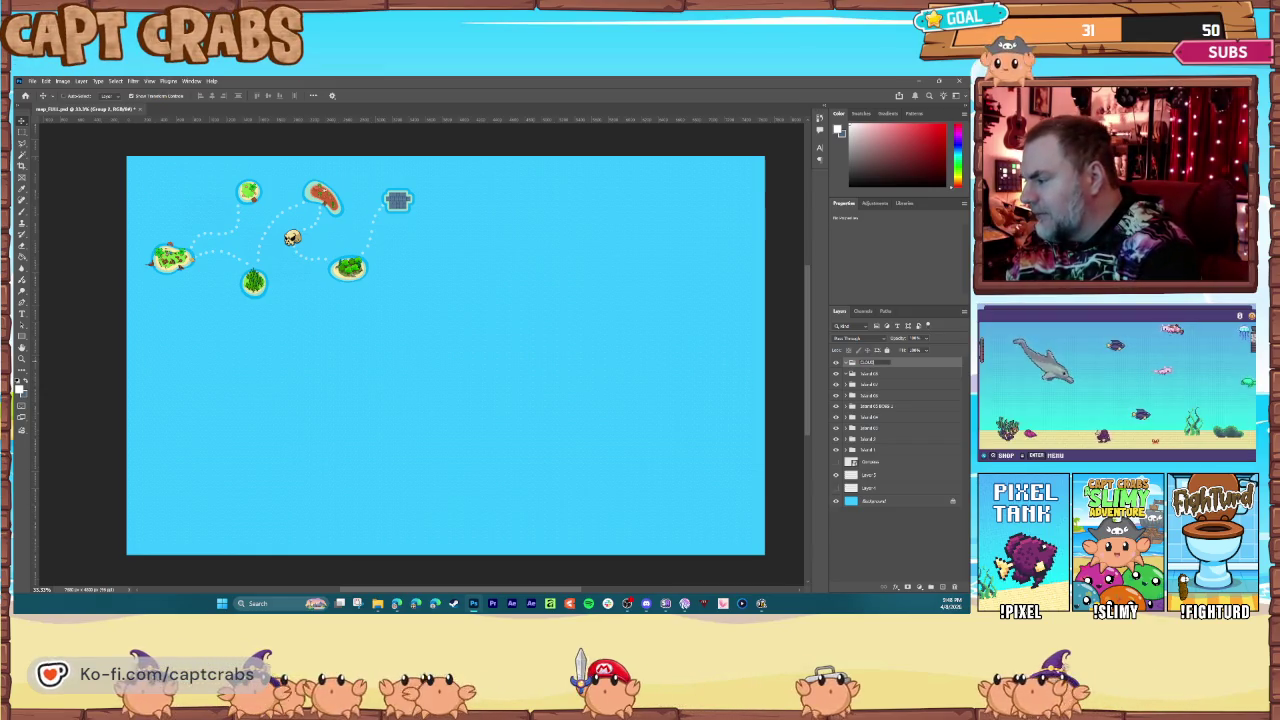
{"action": "type", "text": "Island 9"}
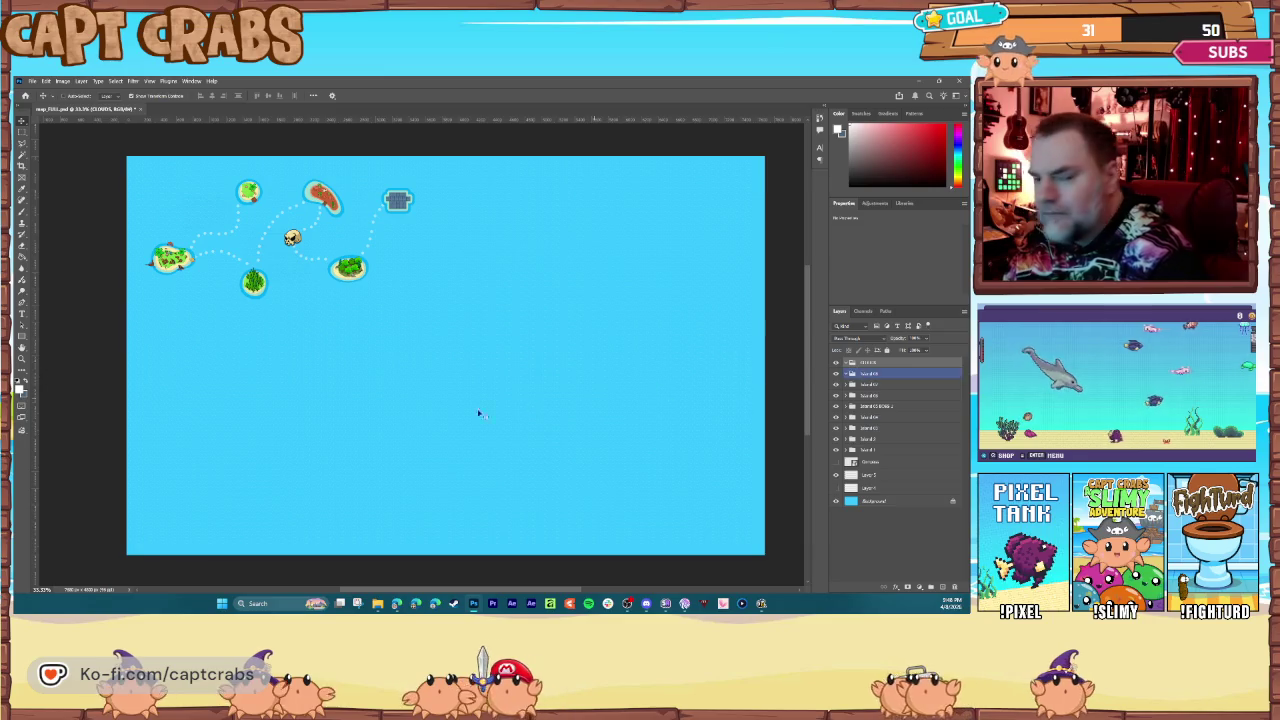
{"action": "key", "text": "Return"}
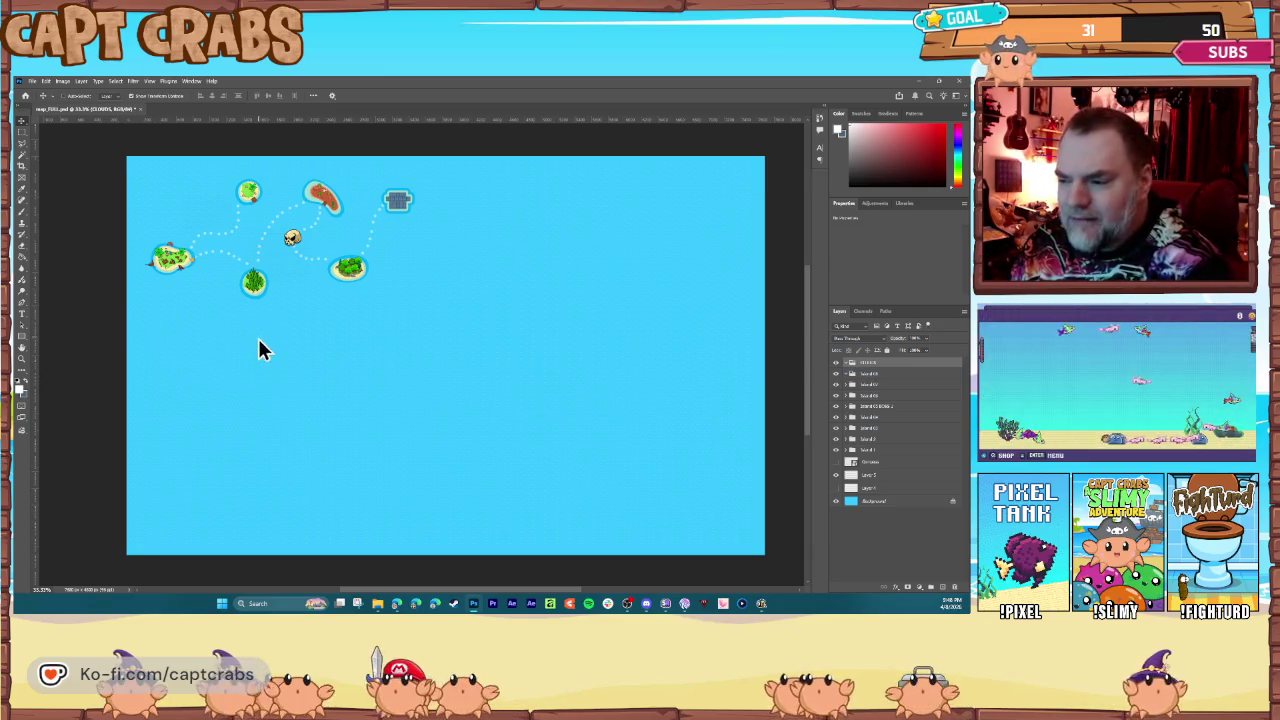
{"action": "key", "text": "ctrl+v"}
Step: Place three clouds: lower left, below the right island and near the top-left island
{"action": "left_click_drag", "start_coordinate": [440, 361], "coordinate": [179, 330]}
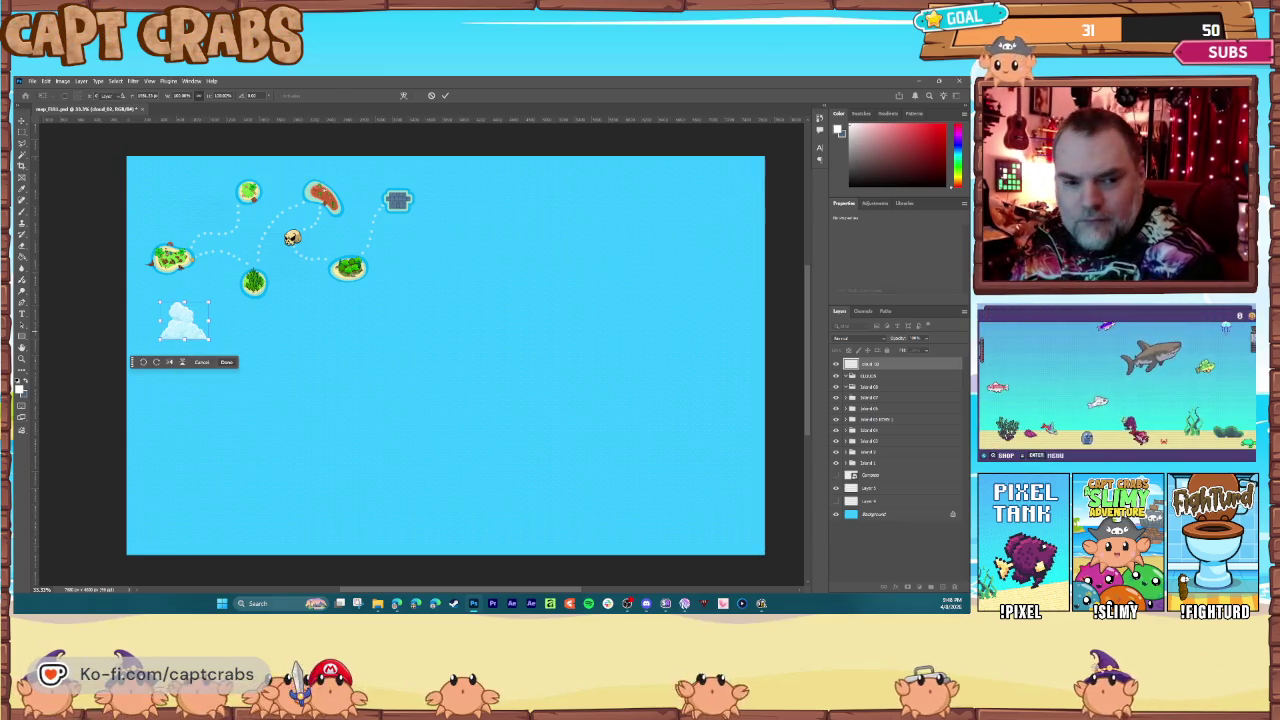
{"action": "key", "text": "Return"}
{"action": "key", "text": "ctrl+v"}
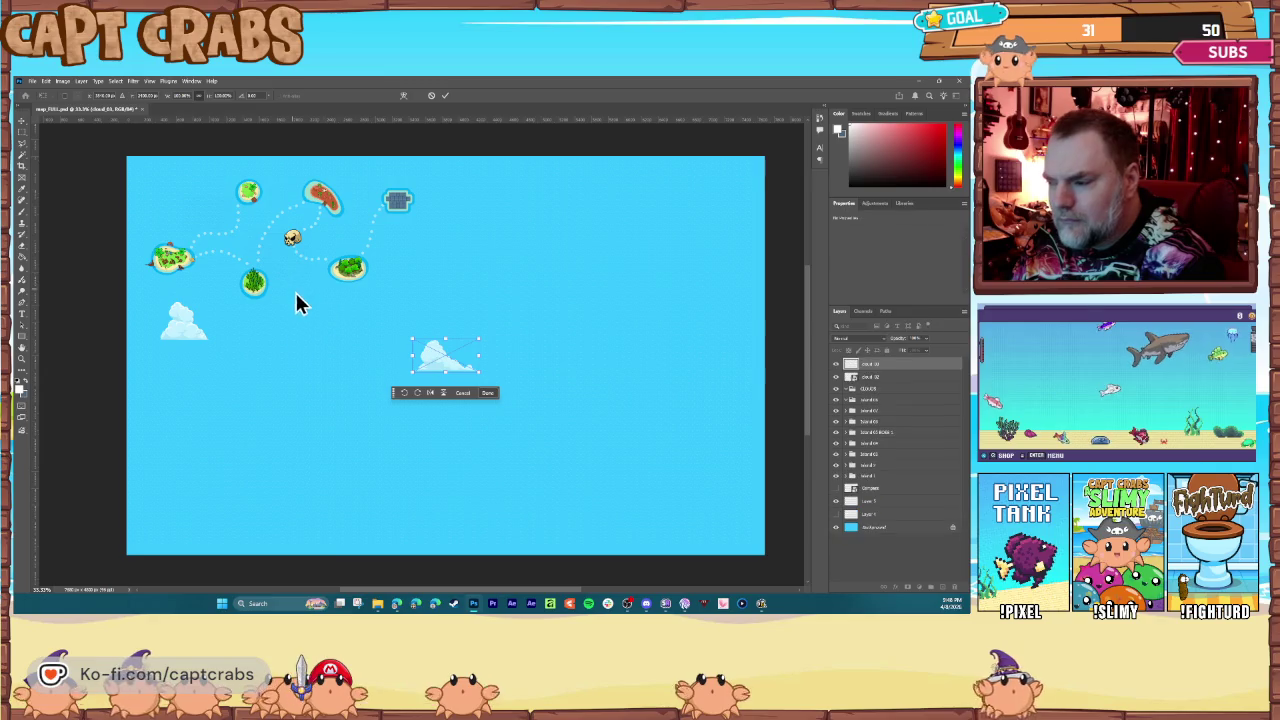
{"action": "left_click_drag", "start_coordinate": [445, 365], "coordinate": [363, 310]}
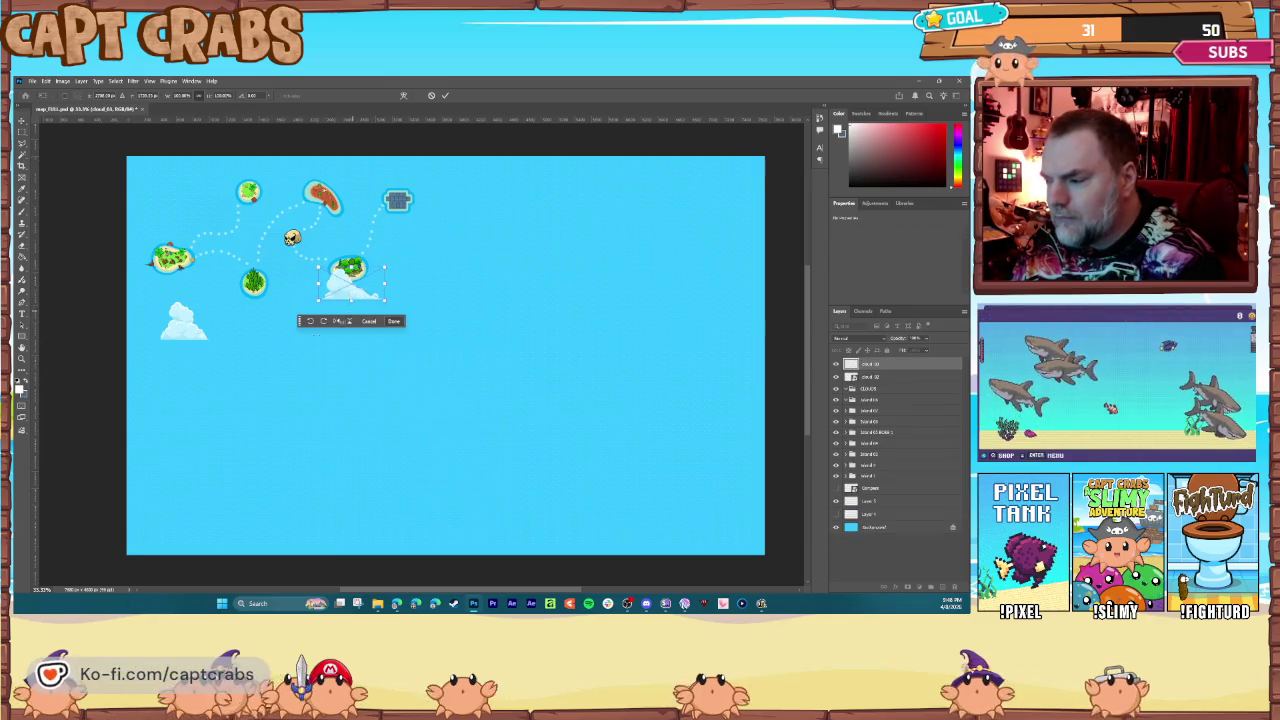
{"action": "key", "text": "Return"}
{"action": "key", "text": "ctrl+v"}
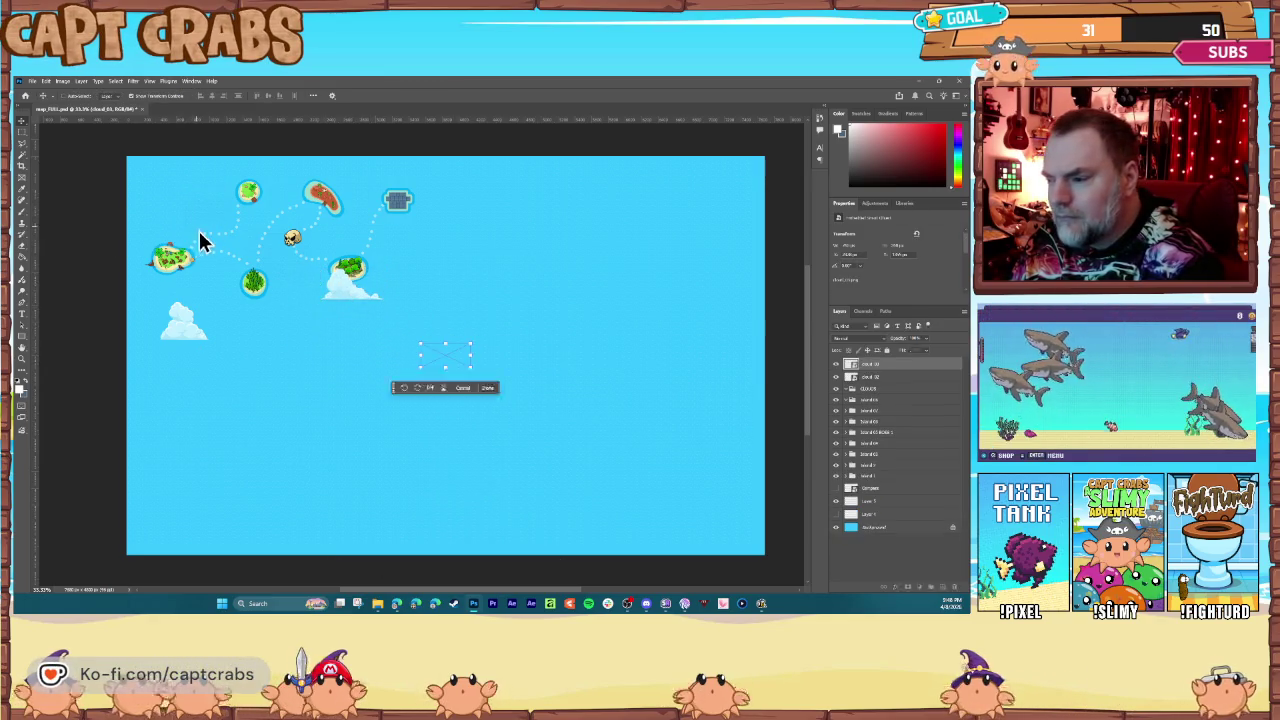
{"action": "mouse_move", "coordinate": [445, 358]}
{"action": "left_mouse_down"}
{"action": "mouse_move", "coordinate": [208, 218]}
{"action": "mouse_move", "coordinate": [197, 197]}
{"action": "left_mouse_up"}
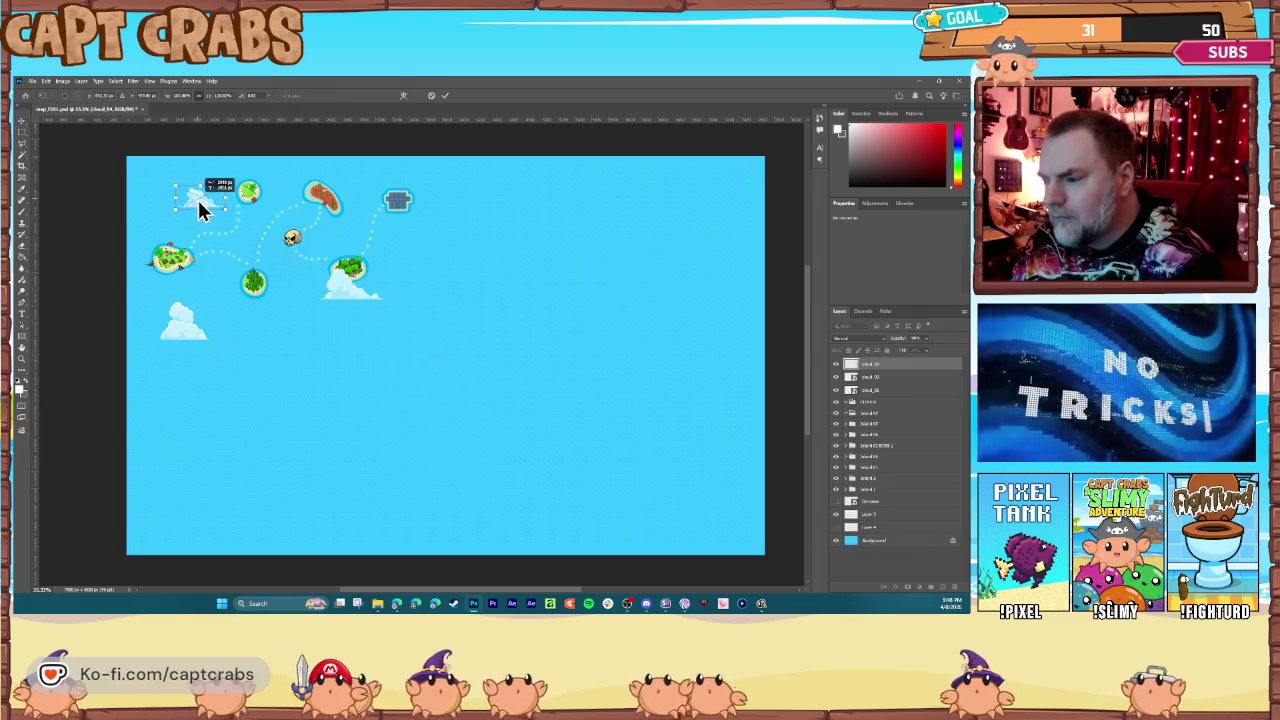
{"action": "key", "text": "Return"}
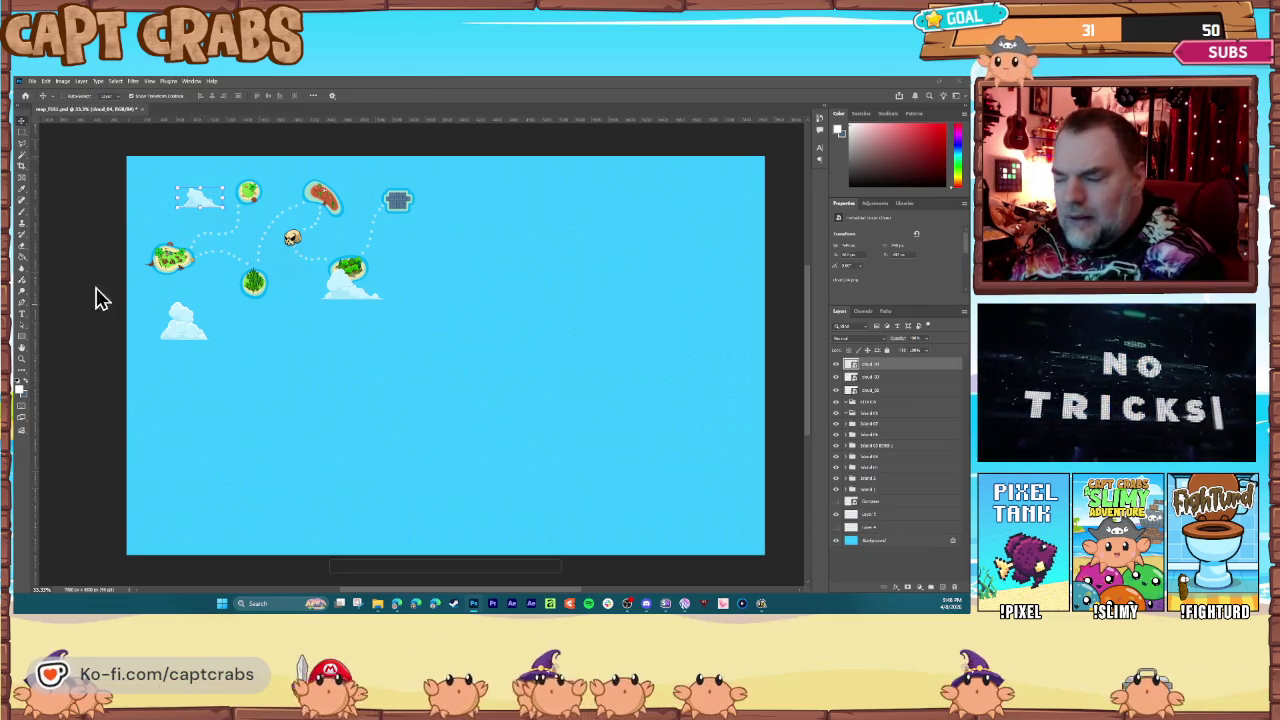
Step: Add a fourth cloud beside the fort and a fifth below the islands, then select all five
{"action": "key", "text": "ctrl+v"}
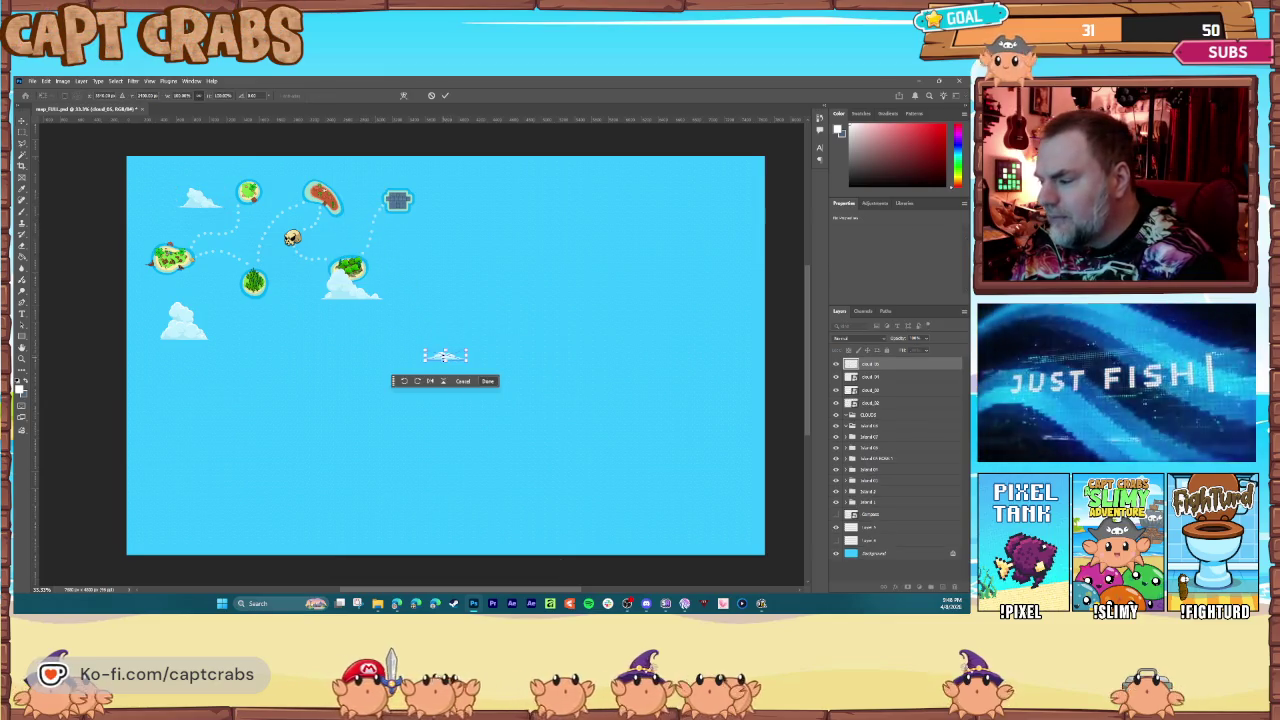
{"action": "left_click_drag", "start_coordinate": [452, 360], "coordinate": [371, 238]}
{"action": "key", "text": "Return"}
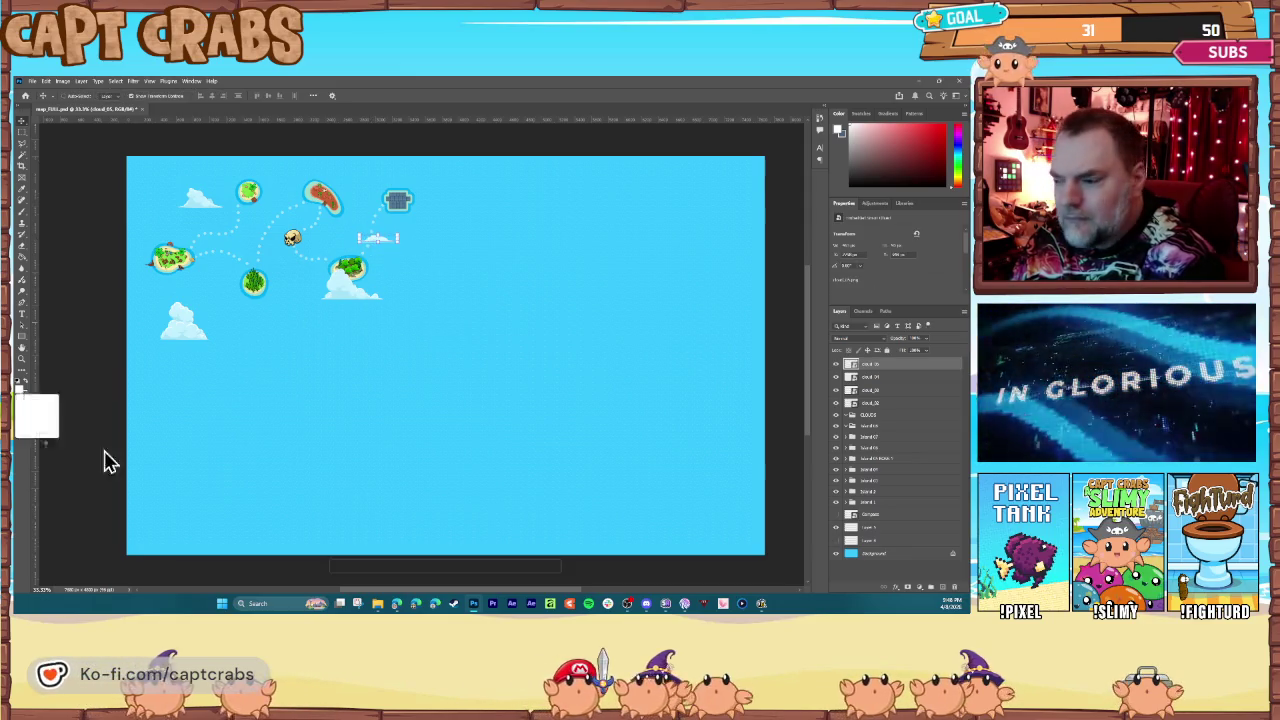
{"action": "key", "text": "ctrl+v"}
{"action": "left_click_drag", "start_coordinate": [435, 358], "coordinate": [297, 388]}
{"action": "key", "text": "Return"}
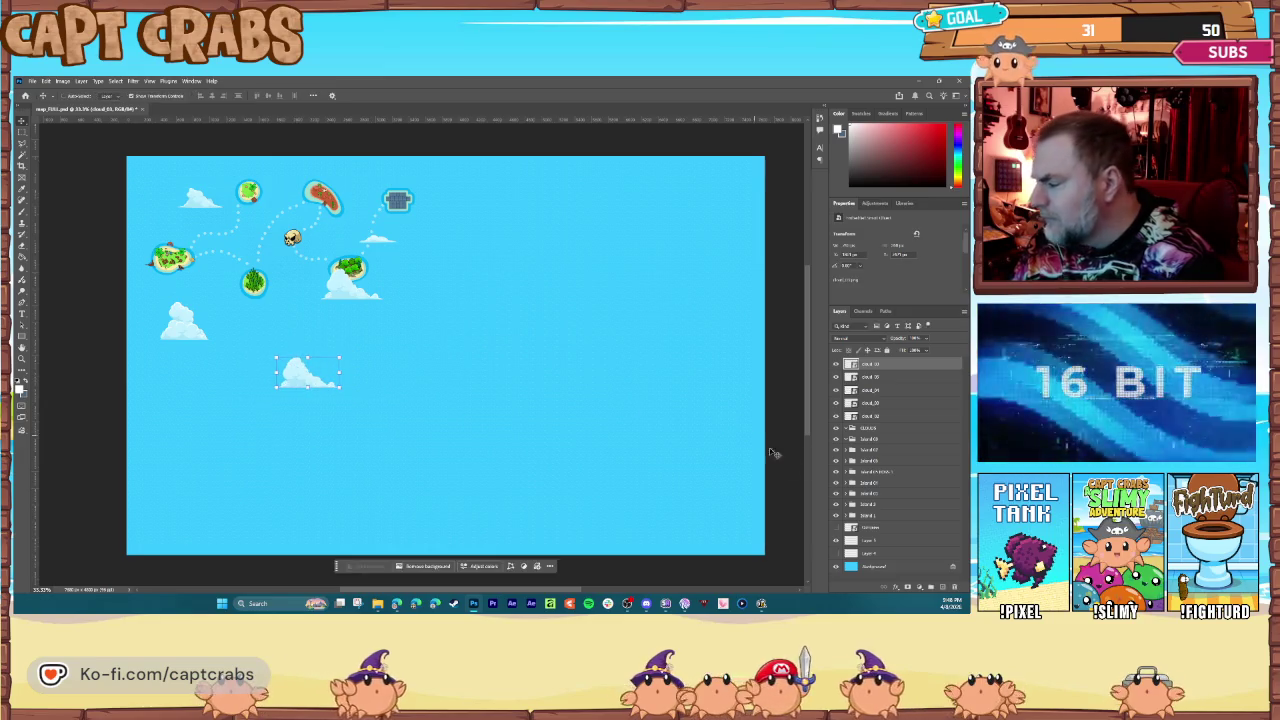
{"action": "left_click", "coordinate": [879, 416], "text": "shift"}
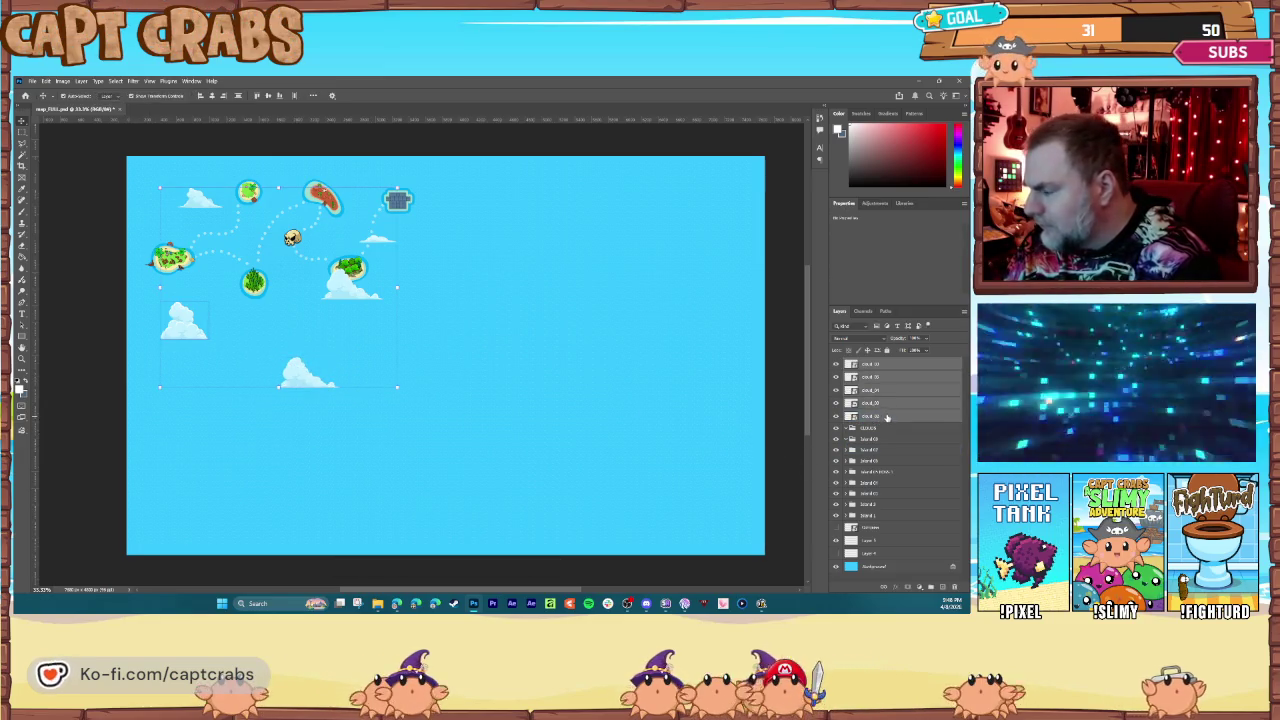
Step: Merge the five clouds into one layer and add duplicates moved right and upward
{"action": "key", "text": "ctrl+e"}
{"action": "right_click", "coordinate": [875, 365]}
{"action": "left_click", "coordinate": [910, 383]}
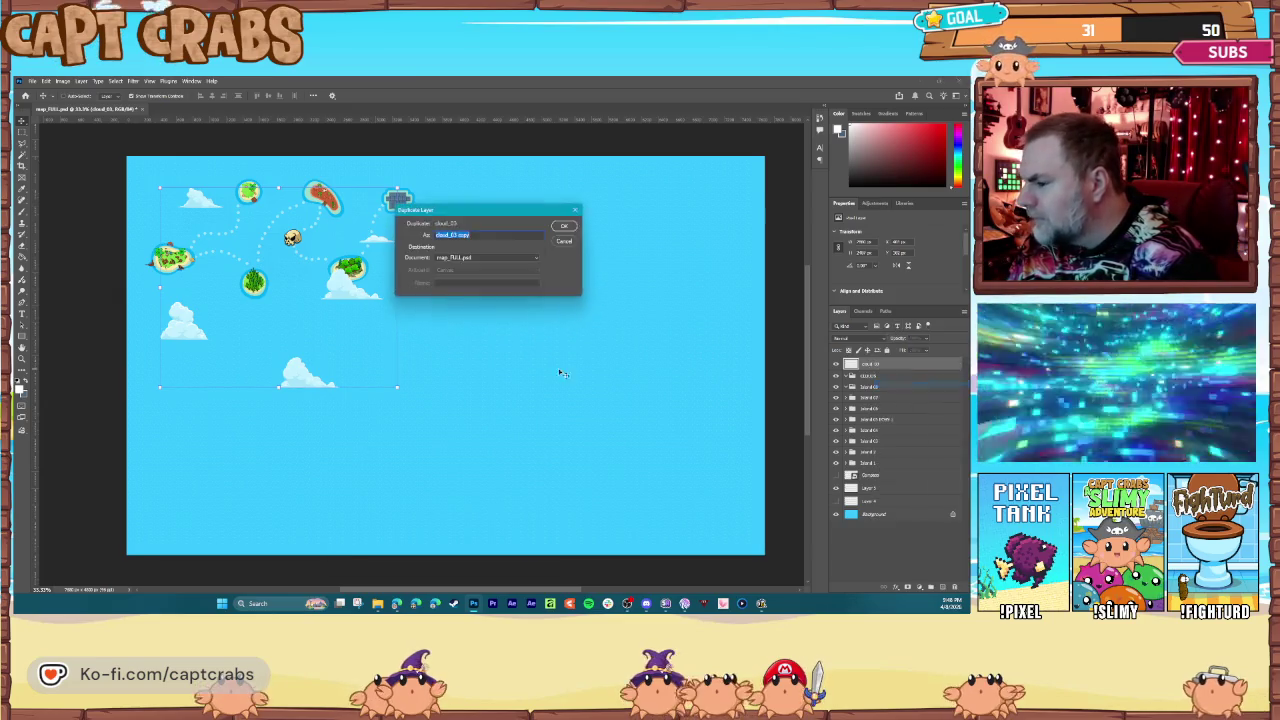
{"action": "key", "text": "Return"}
{"action": "mouse_move", "coordinate": [283, 325]}
{"action": "left_mouse_down"}
{"action": "mouse_move", "coordinate": [613, 333]}
{"action": "mouse_move", "coordinate": [606, 476]}
{"action": "left_mouse_up"}
{"action": "right_click", "coordinate": [871, 366]}
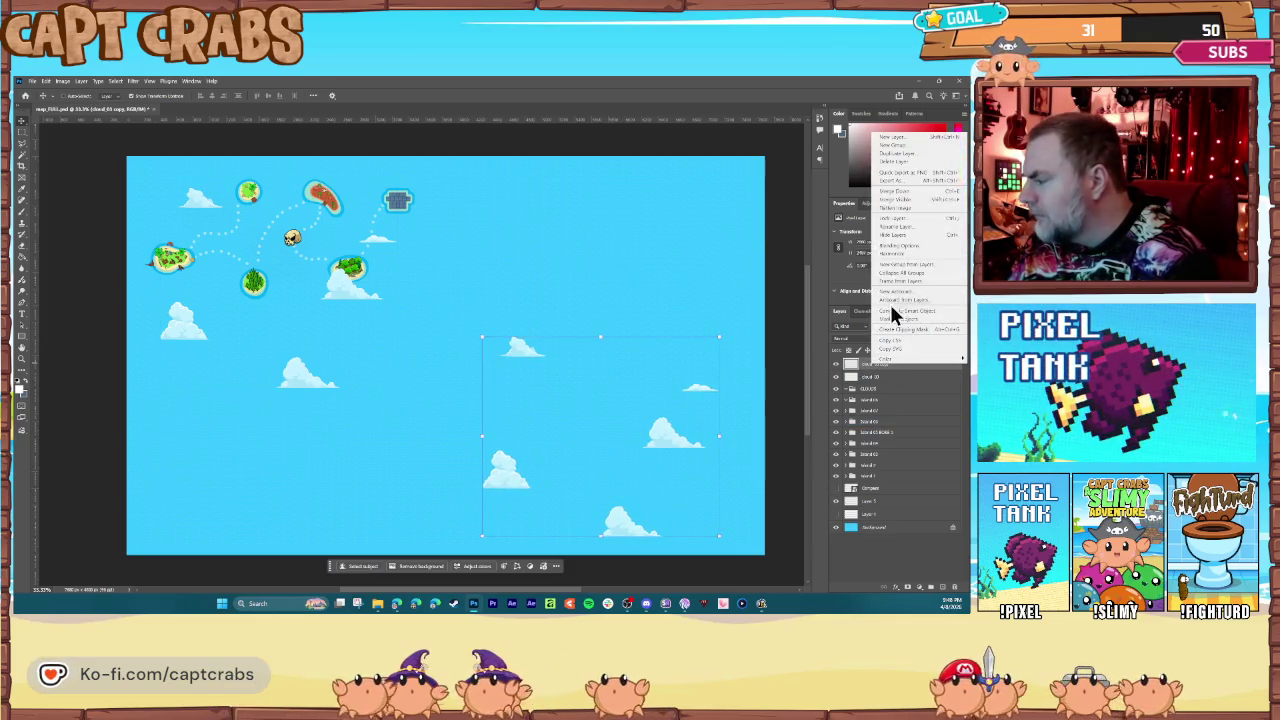
{"action": "left_click", "coordinate": [883, 166]}
{"action": "key", "text": "Return"}
{"action": "mouse_move", "coordinate": [550, 410]}
{"action": "left_mouse_down"}
{"action": "mouse_move", "coordinate": [562, 204]}
{"action": "mouse_move", "coordinate": [547, 150]}
{"action": "mouse_move", "coordinate": [549, 164]}
{"action": "left_mouse_up"}
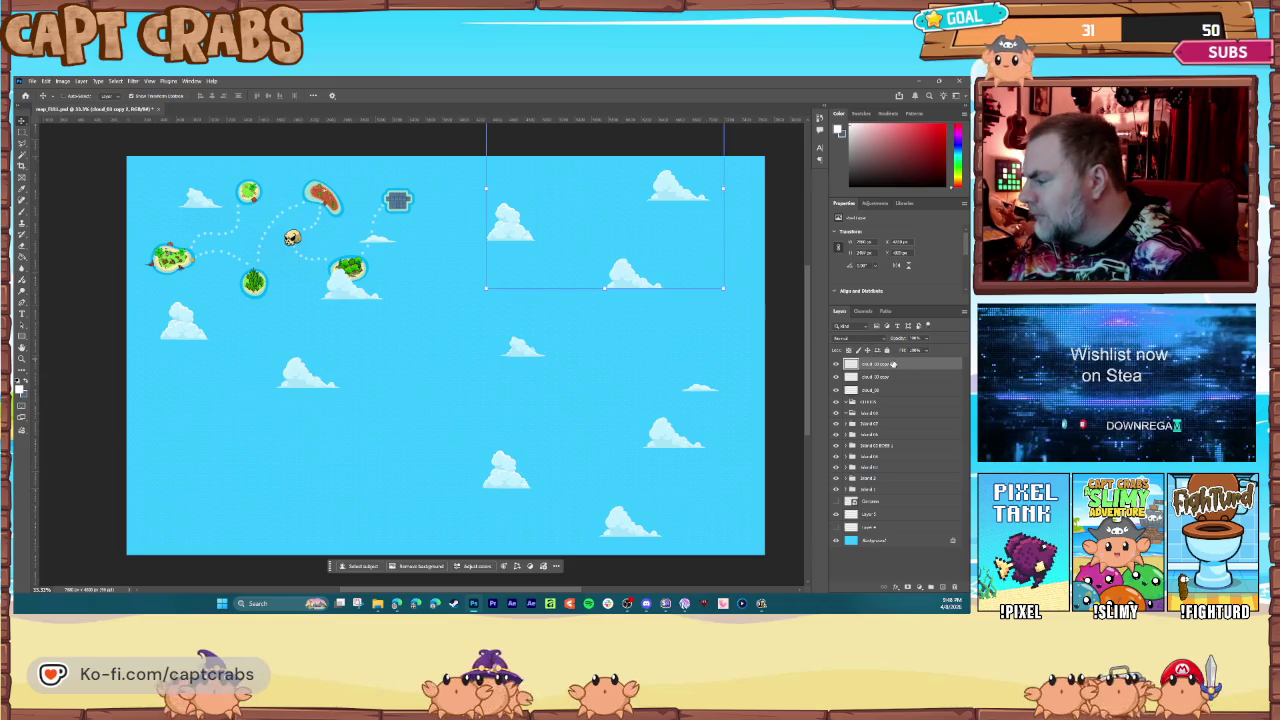
Step: Add a lower-left cloud copy, merge all cloud layers and set opacity to 25%
{"action": "right_click", "coordinate": [893, 364]}
{"action": "left_click", "coordinate": [906, 384]}
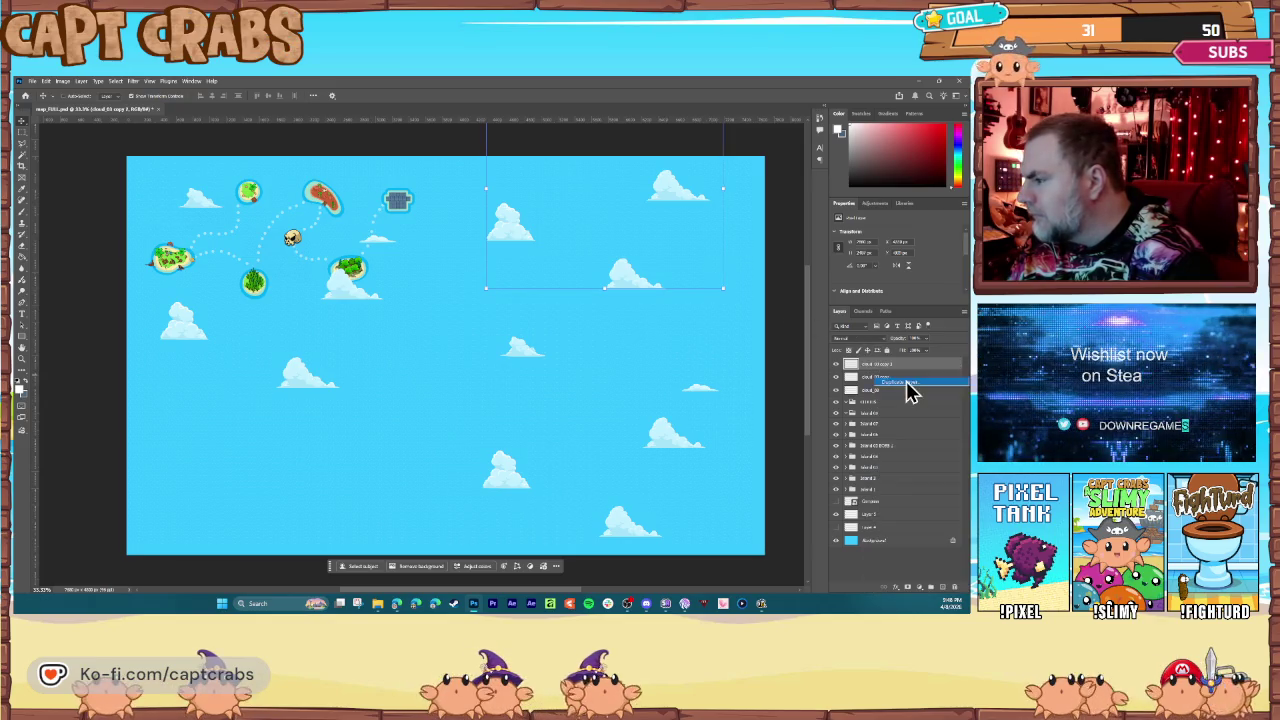
{"action": "key", "text": "Return"}
{"action": "mouse_move", "coordinate": [558, 230]}
{"action": "left_mouse_down"}
{"action": "mouse_move", "coordinate": [252, 522]}
{"action": "mouse_move", "coordinate": [236, 570]}
{"action": "mouse_move", "coordinate": [233, 539]}
{"action": "left_mouse_up"}
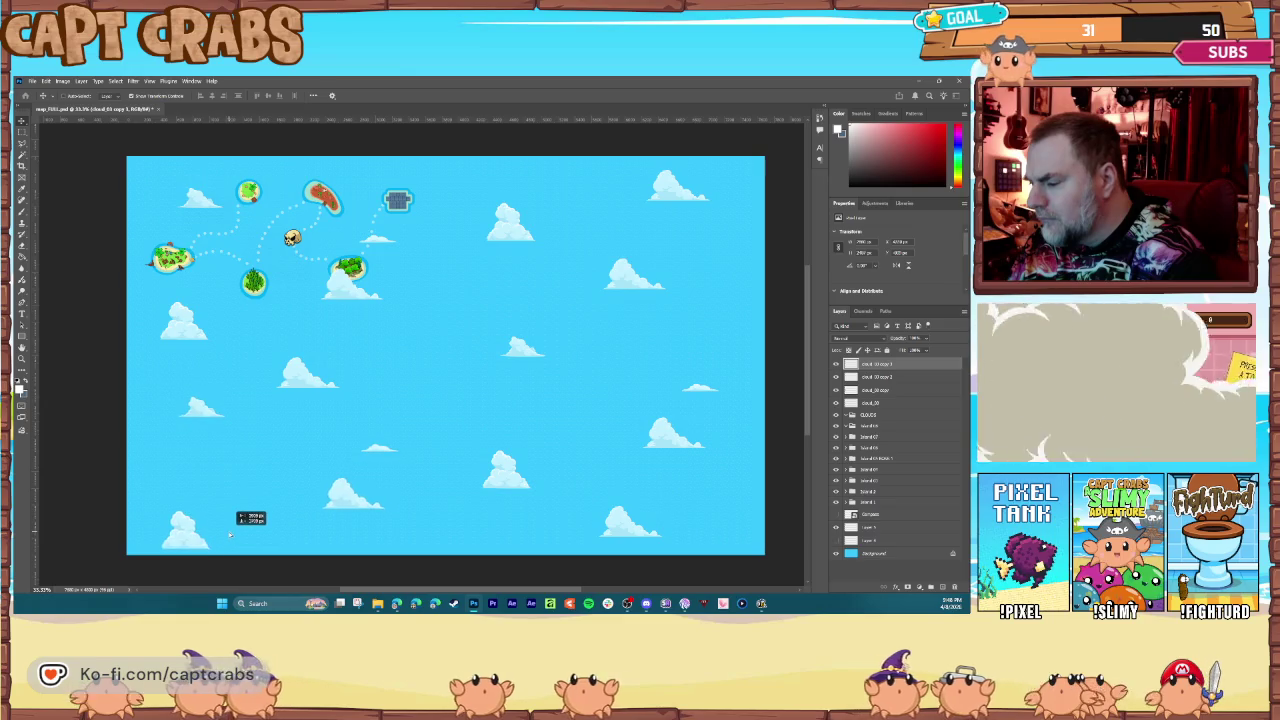
{"action": "left_click", "coordinate": [872, 403], "text": "ctrl"}
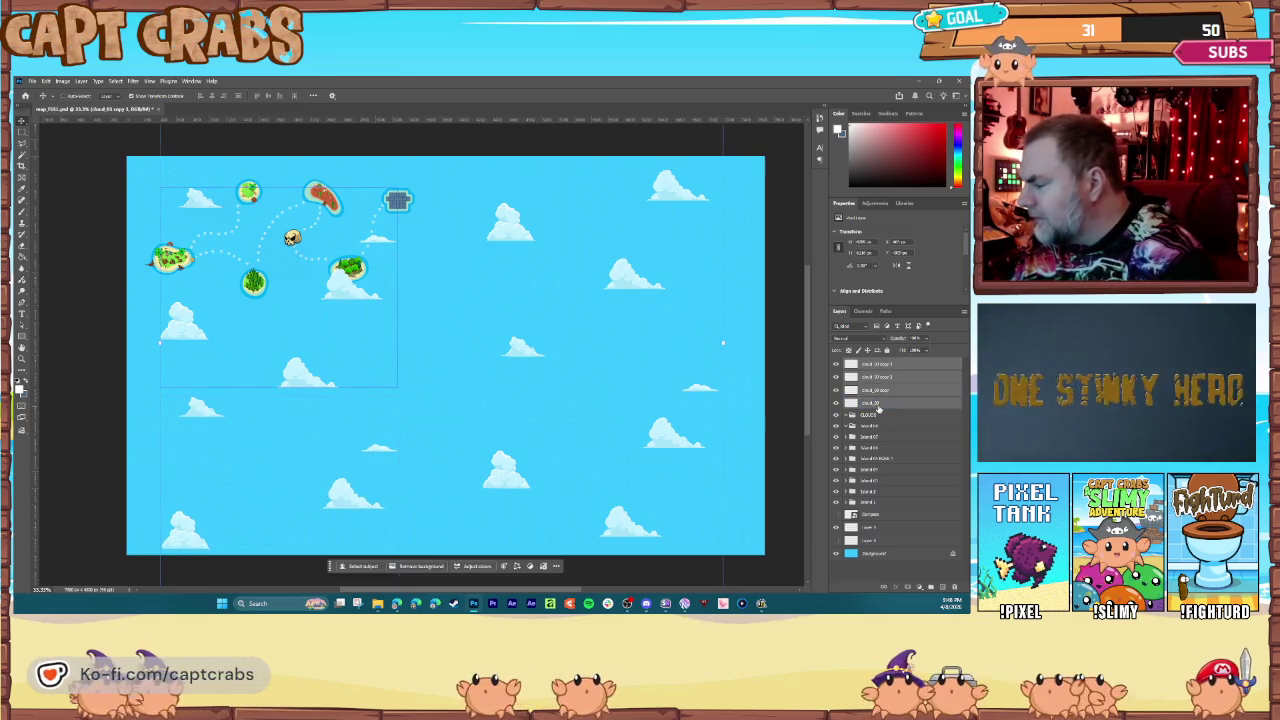
{"action": "left_click", "coordinate": [890, 365], "text": "shift"}
{"action": "key", "text": "ctrl+e"}
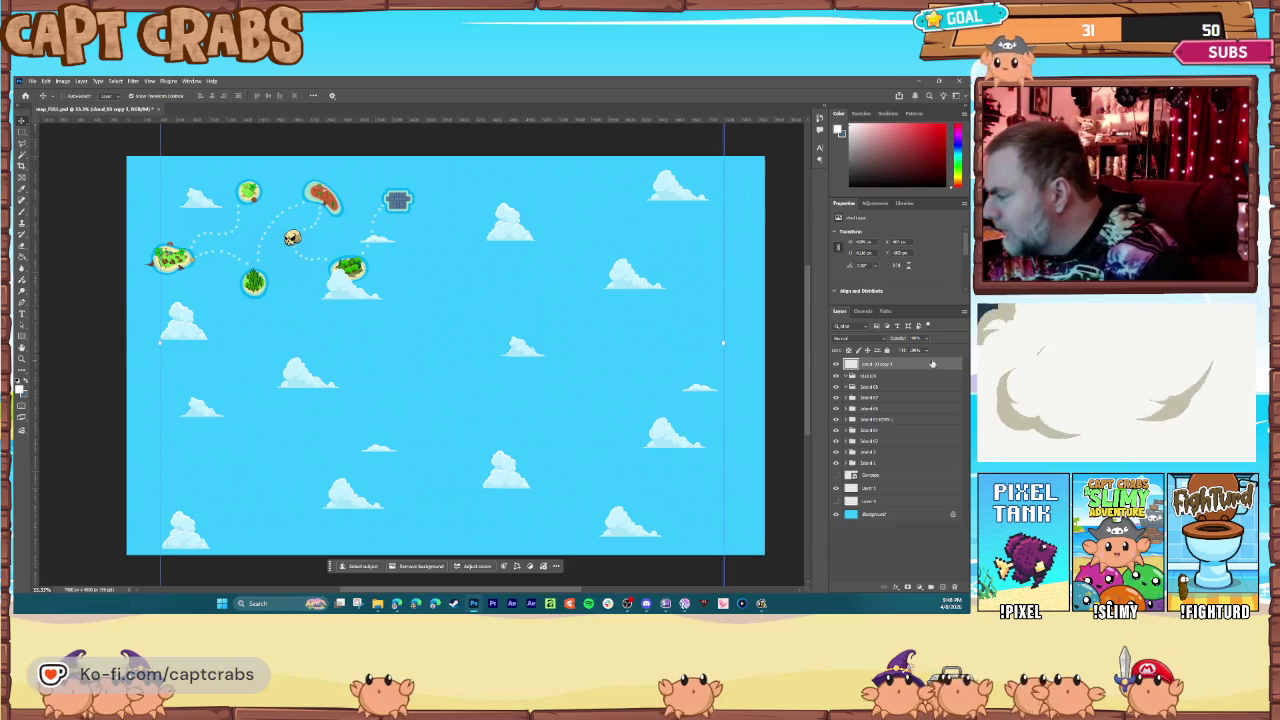
{"action": "key", "text": "2"}
{"action": "key", "text": "5"}
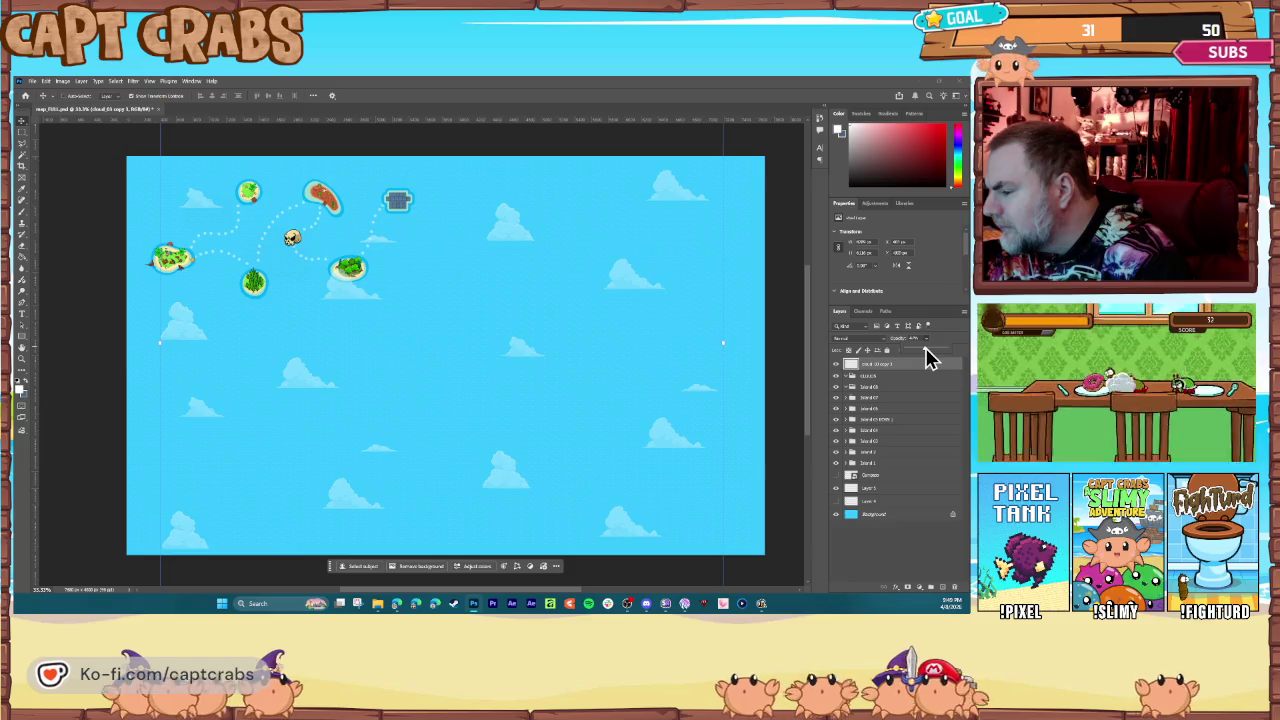
Step: Hide the blue sea background and the island group, leaving only the faint clouds
{"action": "left_click", "coordinate": [860, 487]}
{"action": "left_click", "coordinate": [838, 516]}
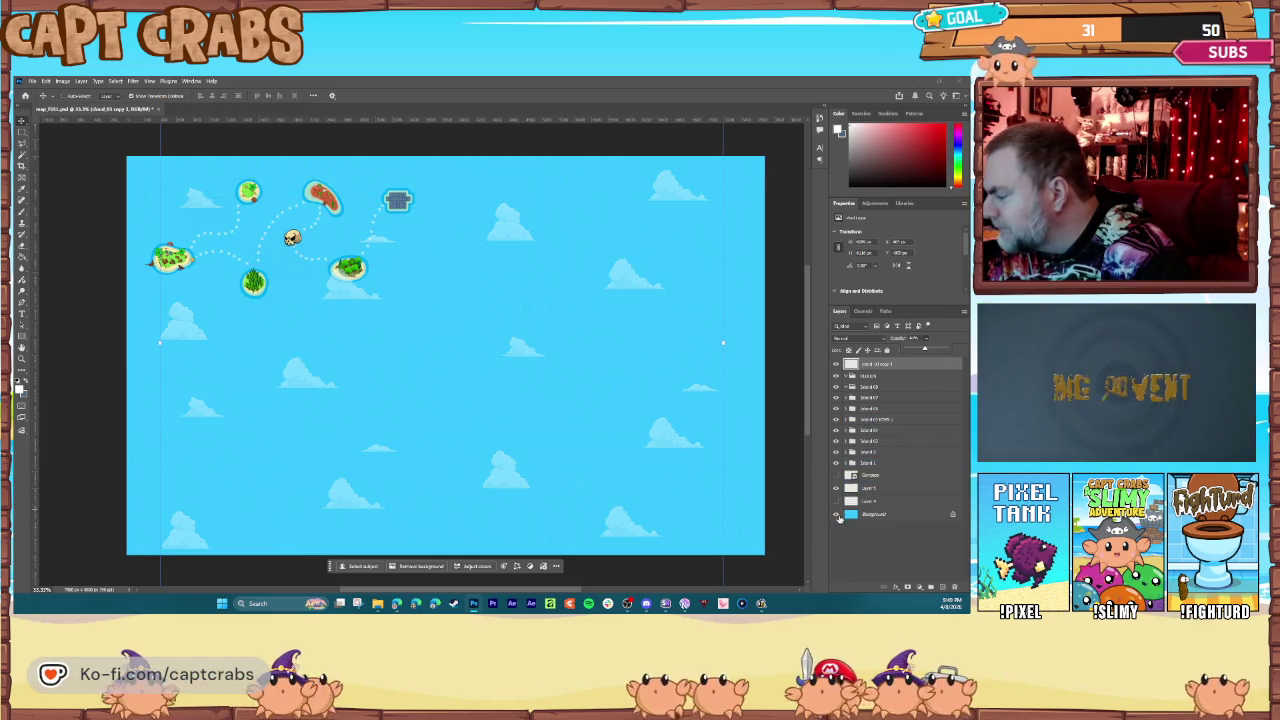
{"action": "left_click", "coordinate": [838, 513]}
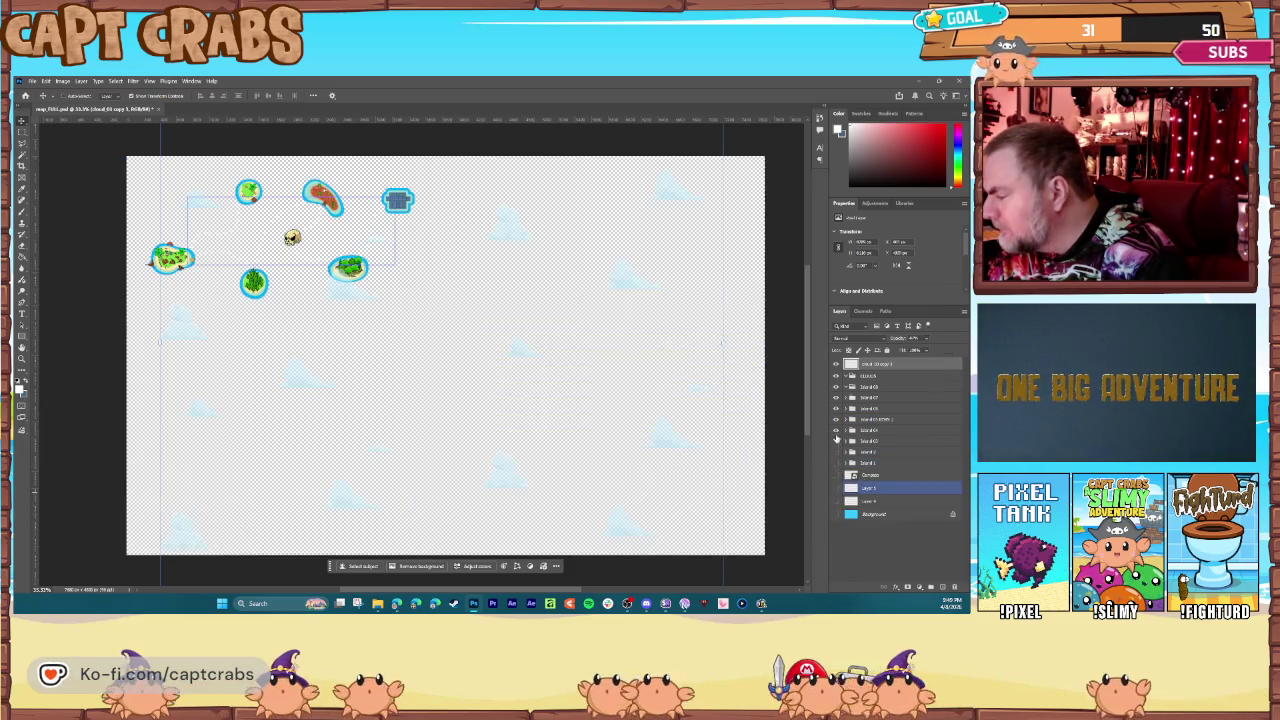
{"action": "left_click", "coordinate": [837, 377]}
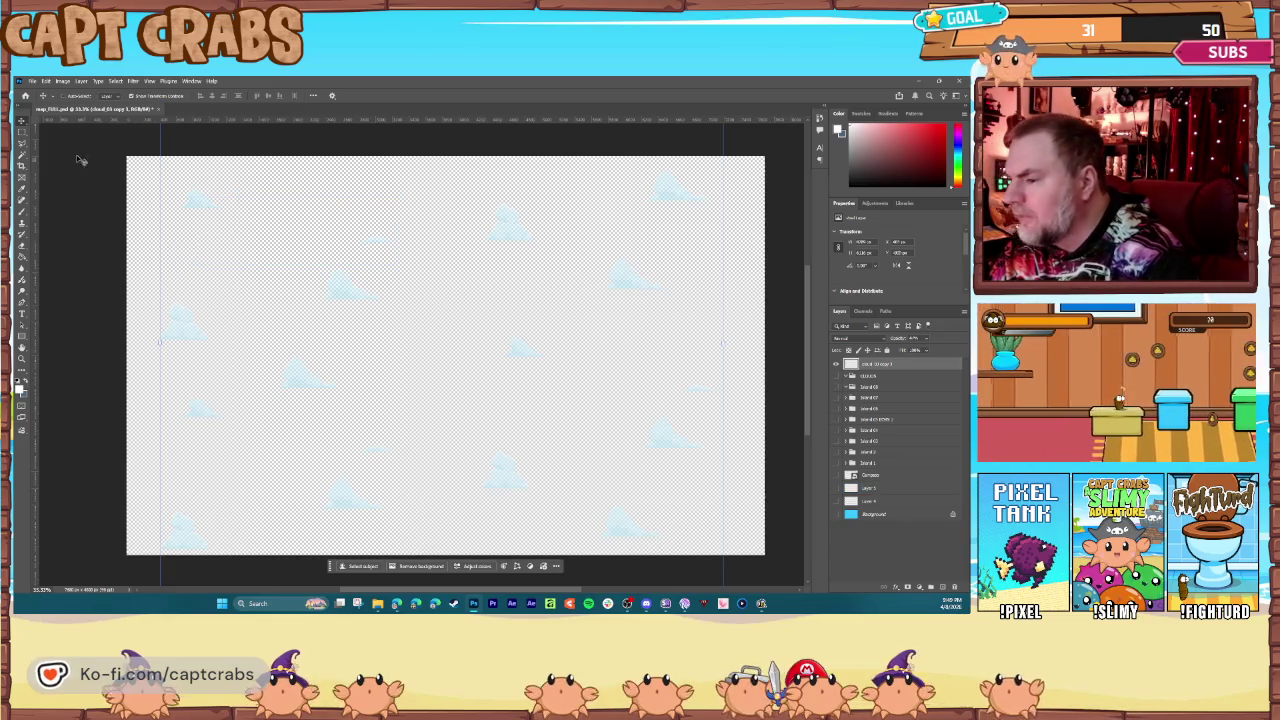
{"action": "left_click", "coordinate": [32, 80]}
Step: Quick Export the clouds-only canvas as a PNG with a map_ file name into WORK > Levels
{"action": "mouse_move", "coordinate": [88, 228]}
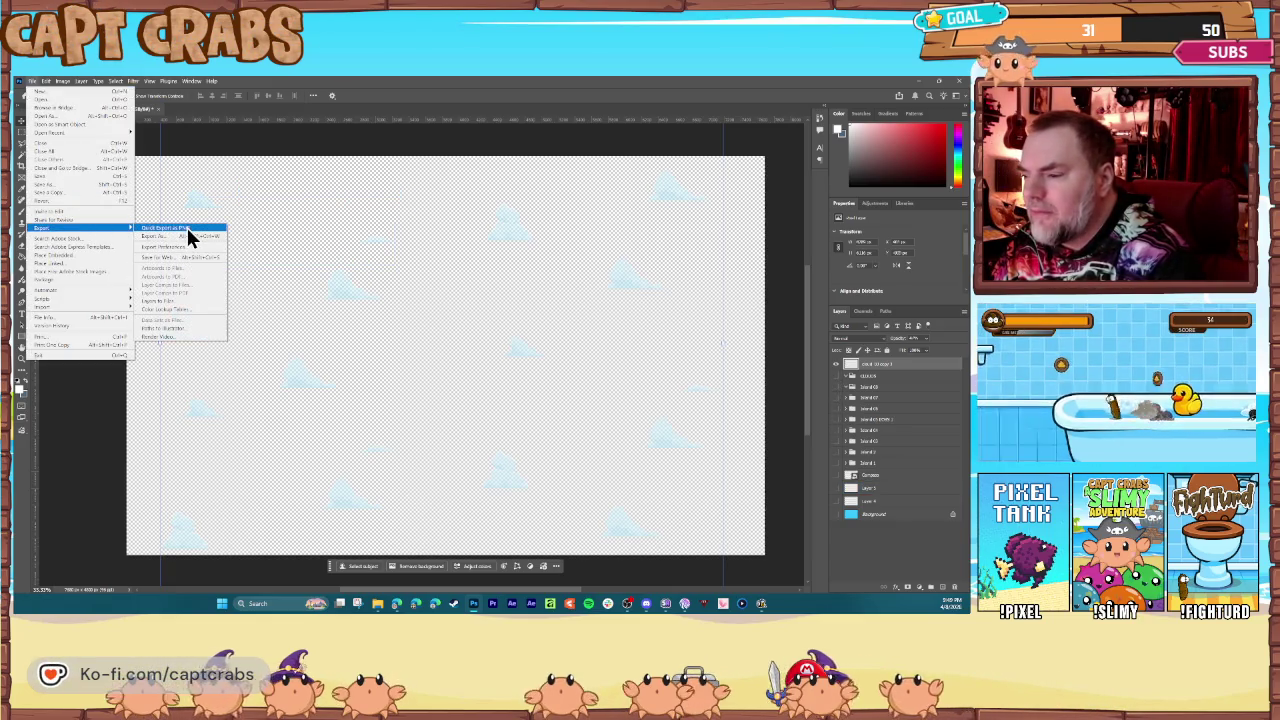
{"action": "left_click", "coordinate": [187, 228]}
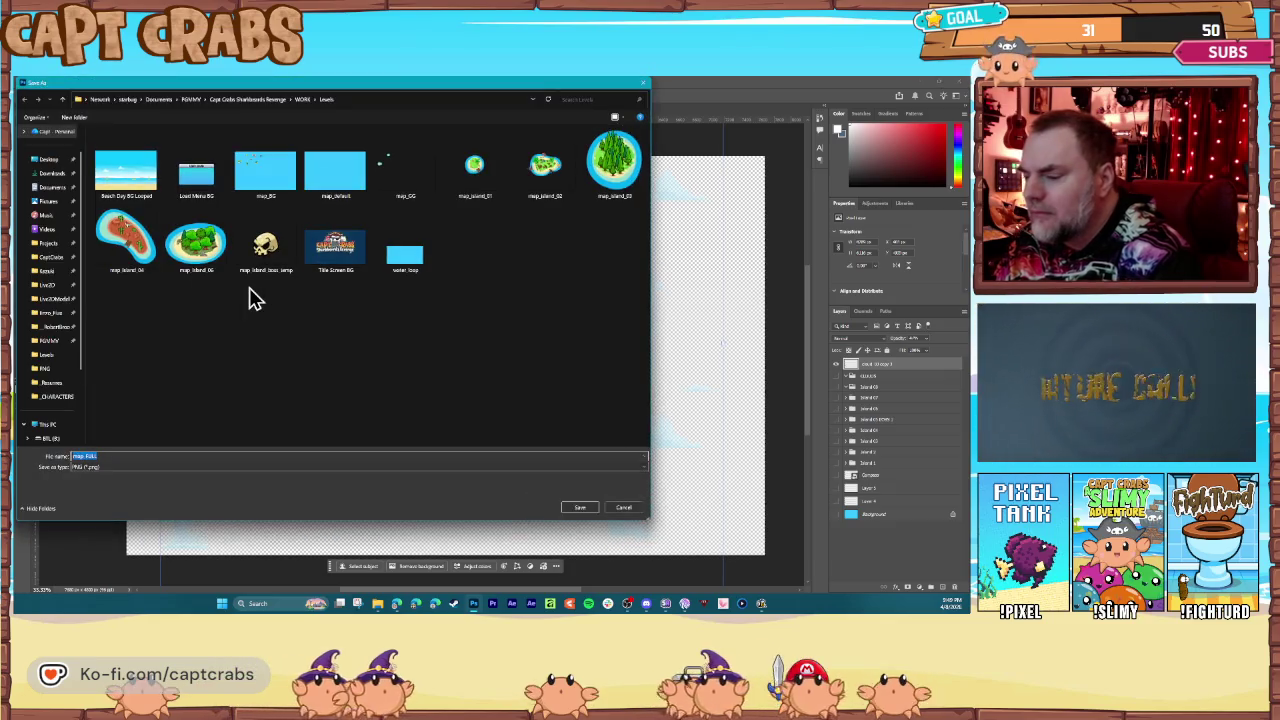
{"action": "type", "text": "map_"}
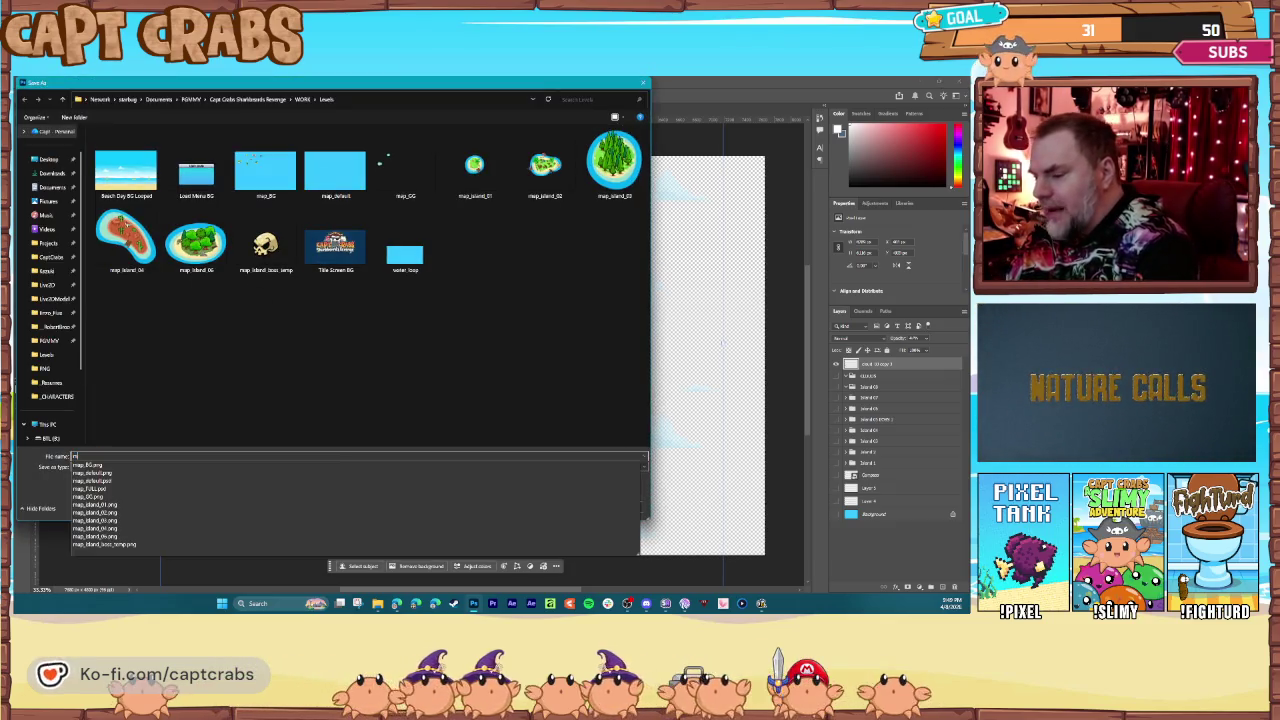
{"action": "key", "text": "Return"}
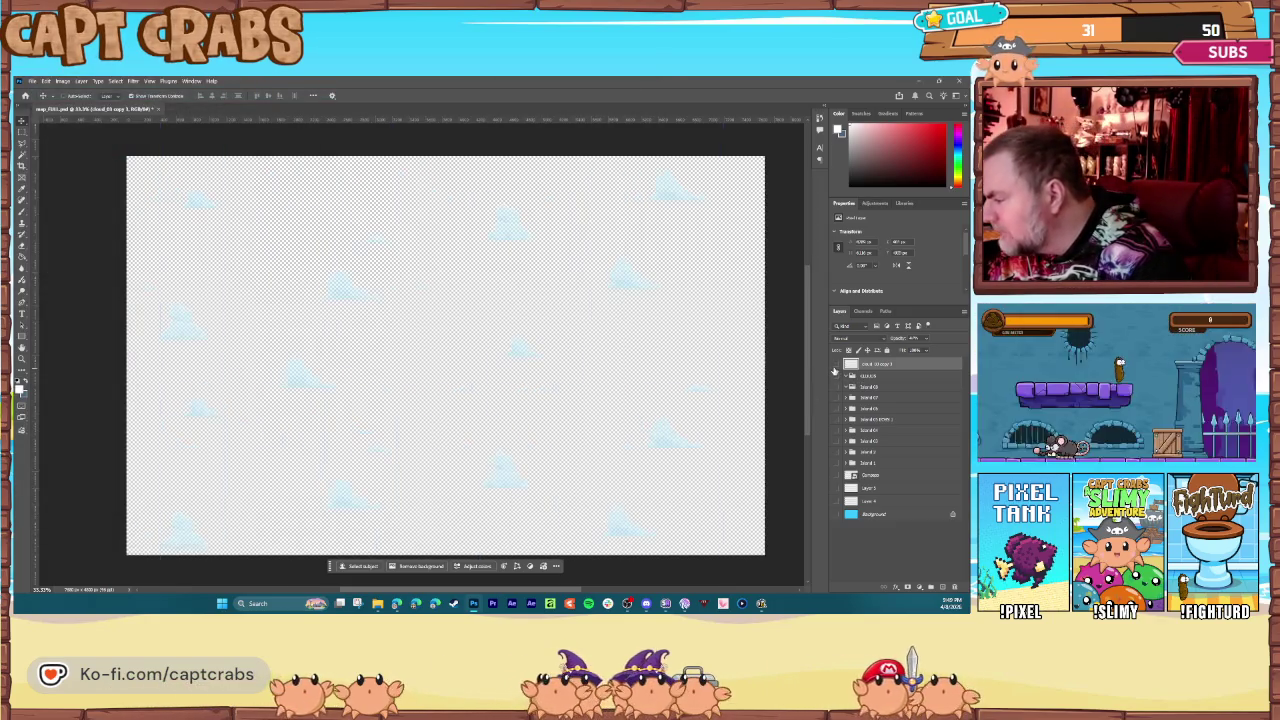
Step: Hide the merged clouds layer and tuck it into its own collapsed clouds group
{"action": "left_click", "coordinate": [835, 369]}
{"action": "key", "text": "ctrl+bracketleft"}
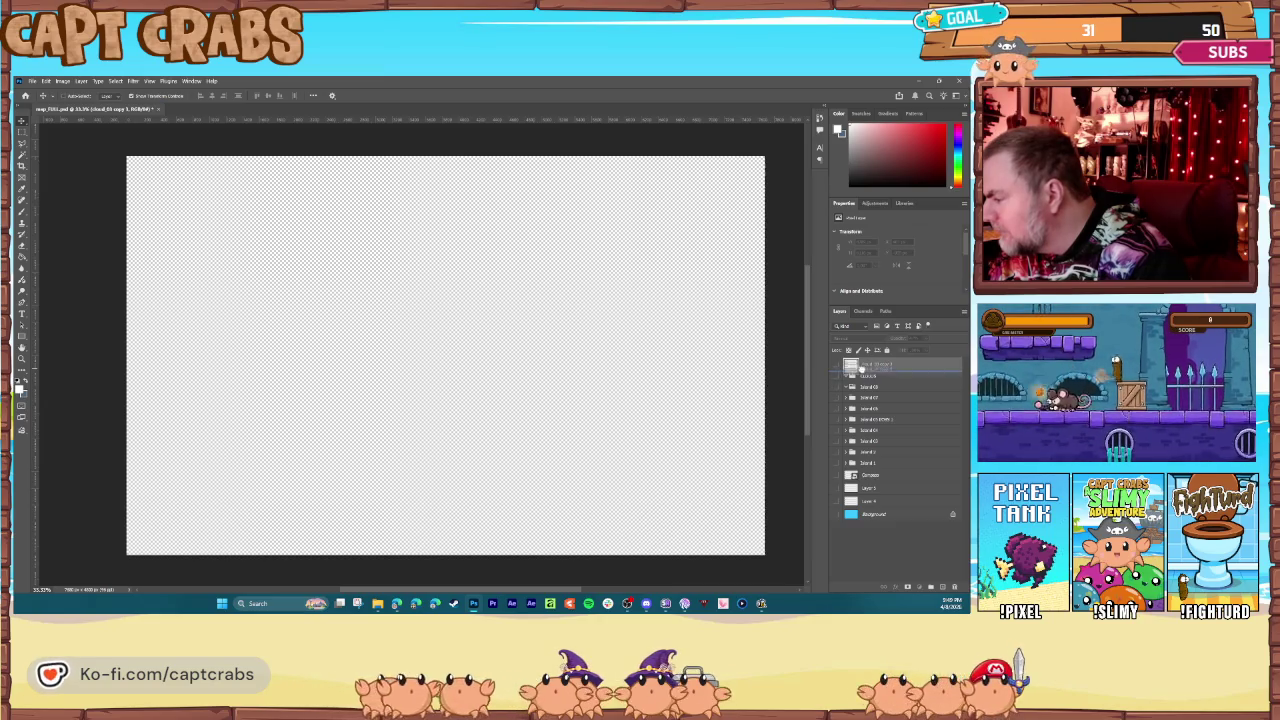
{"action": "left_click", "coordinate": [839, 375]}
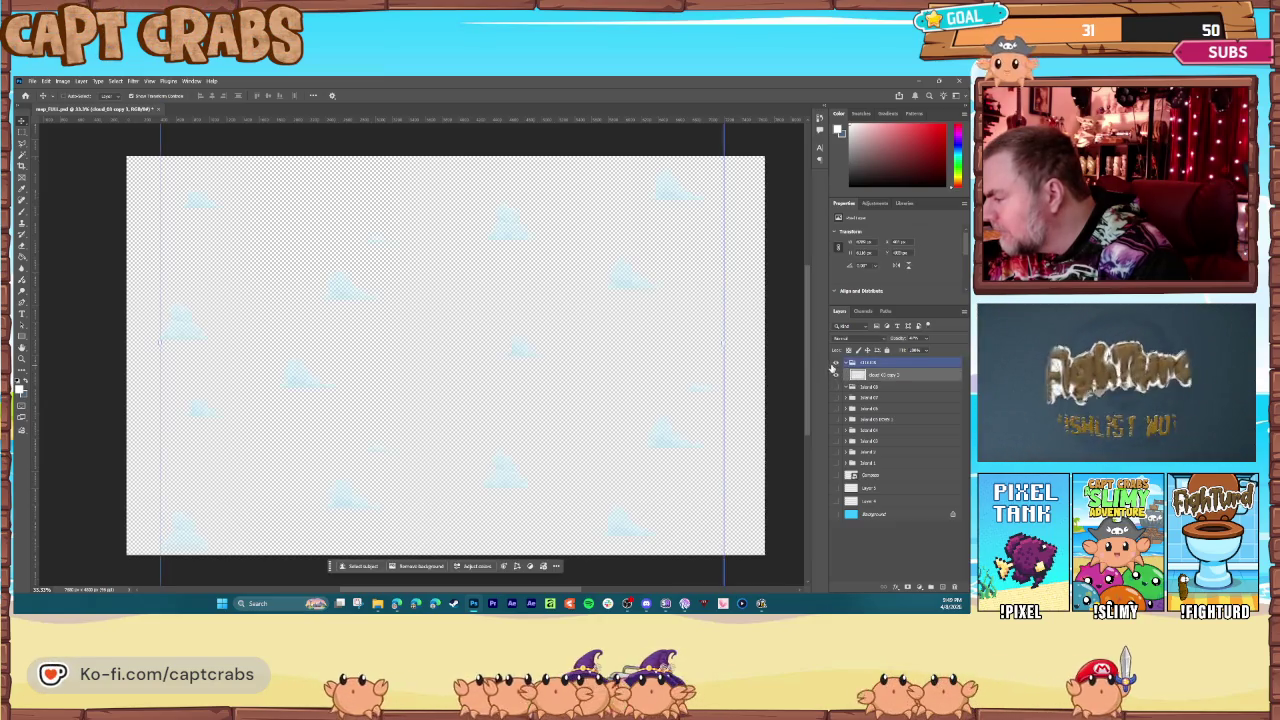
{"action": "left_click", "coordinate": [840, 364]}
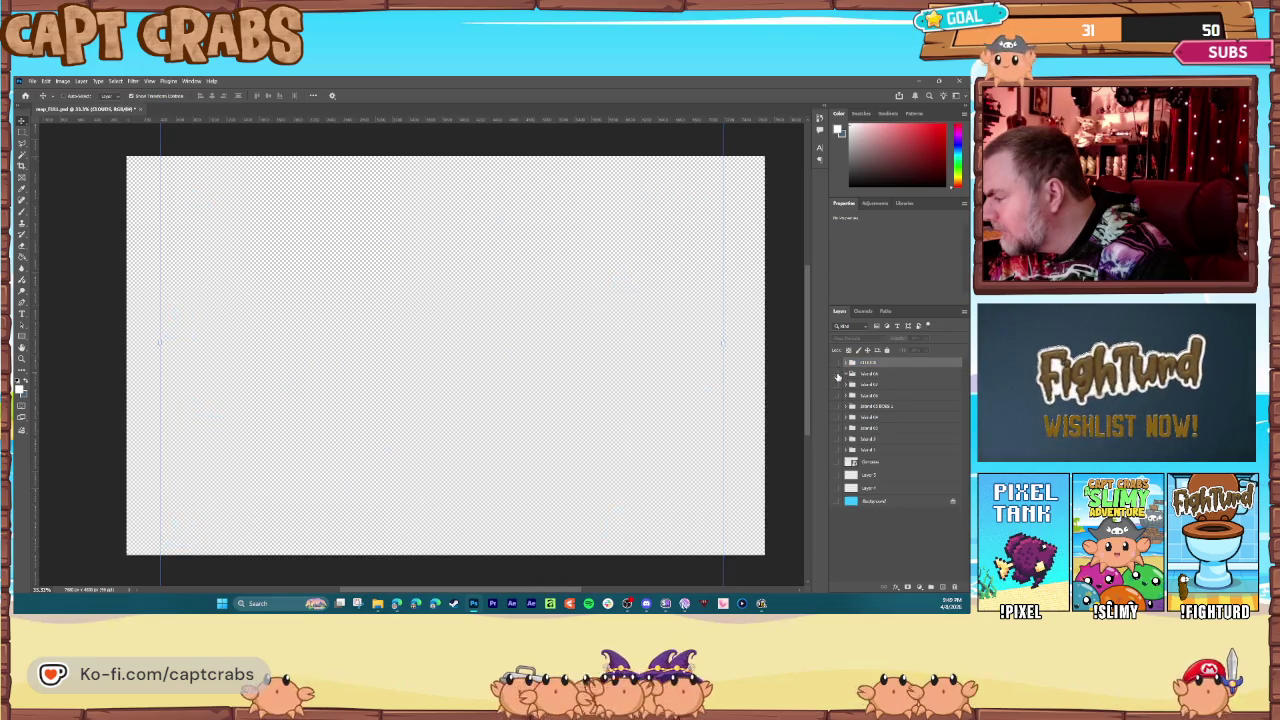
Step: Show the island groups, dotted paths and sea again, and delete the leftover layer
{"action": "left_click_drag", "start_coordinate": [838, 375], "coordinate": [837, 410]}
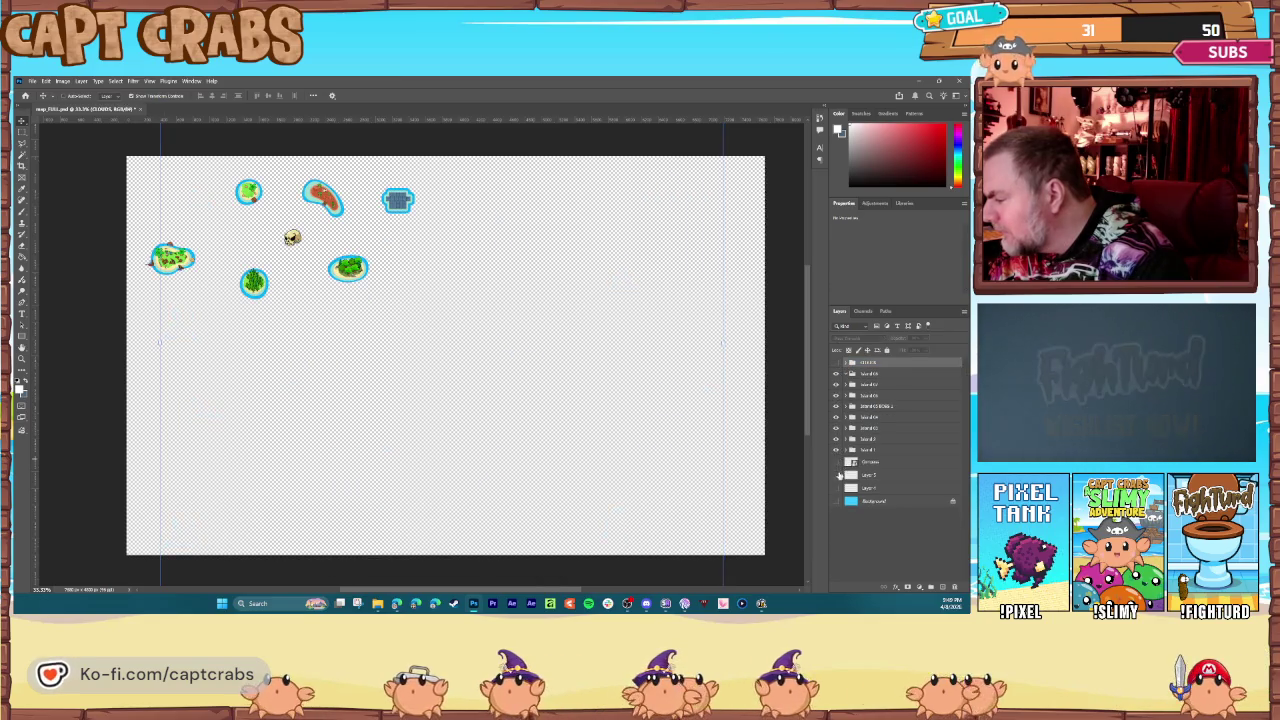
{"action": "left_click_drag", "start_coordinate": [838, 487], "coordinate": [839, 501]}
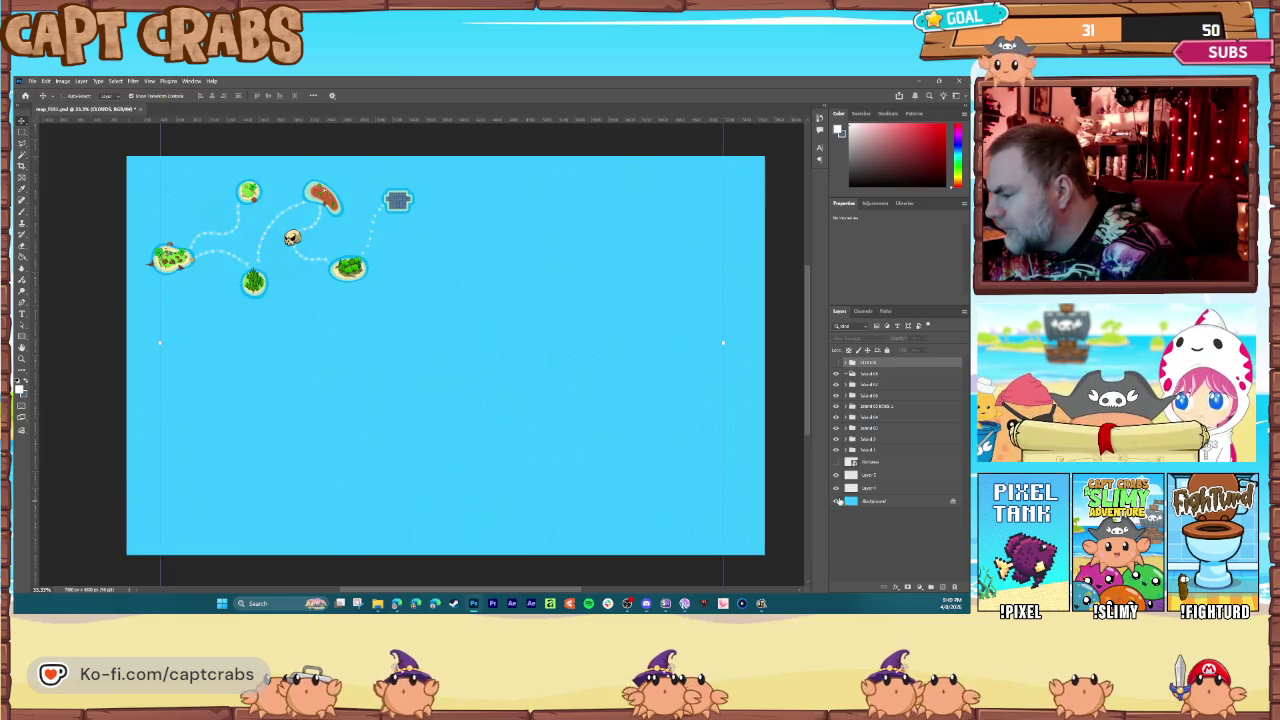
{"action": "left_click", "coordinate": [837, 476]}
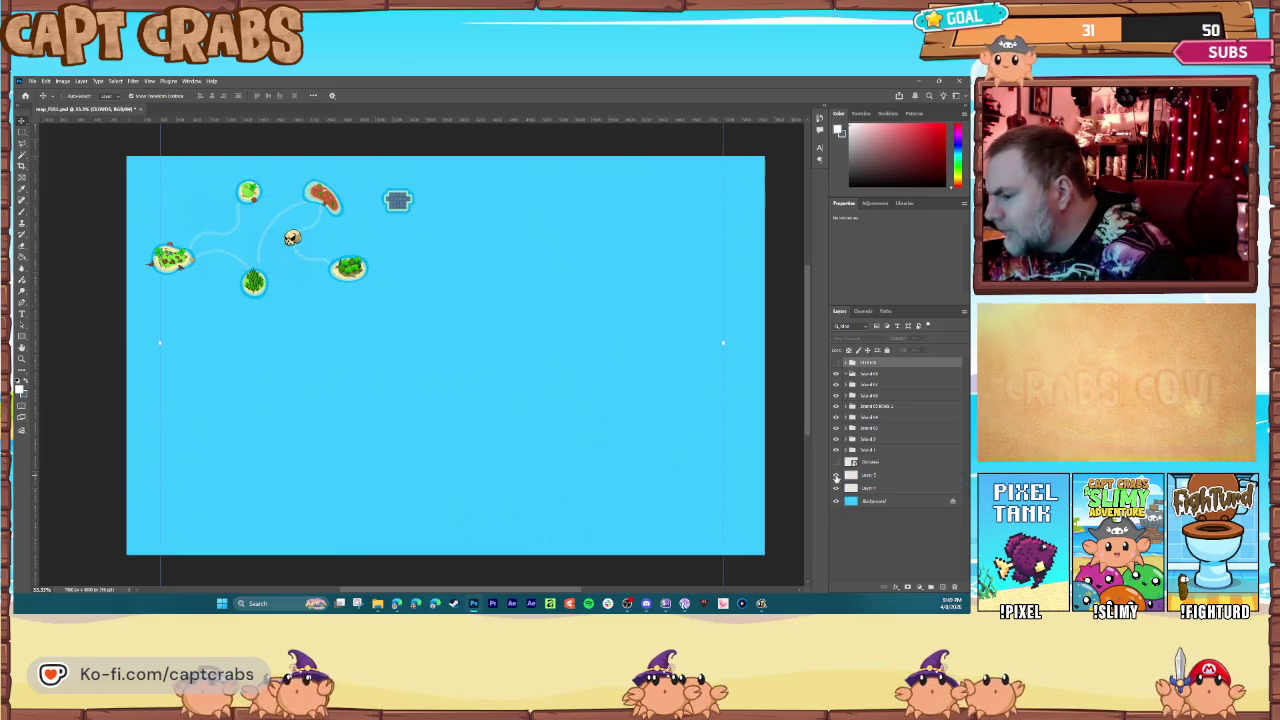
{"action": "left_click", "coordinate": [871, 474], "text": "ctrl"}
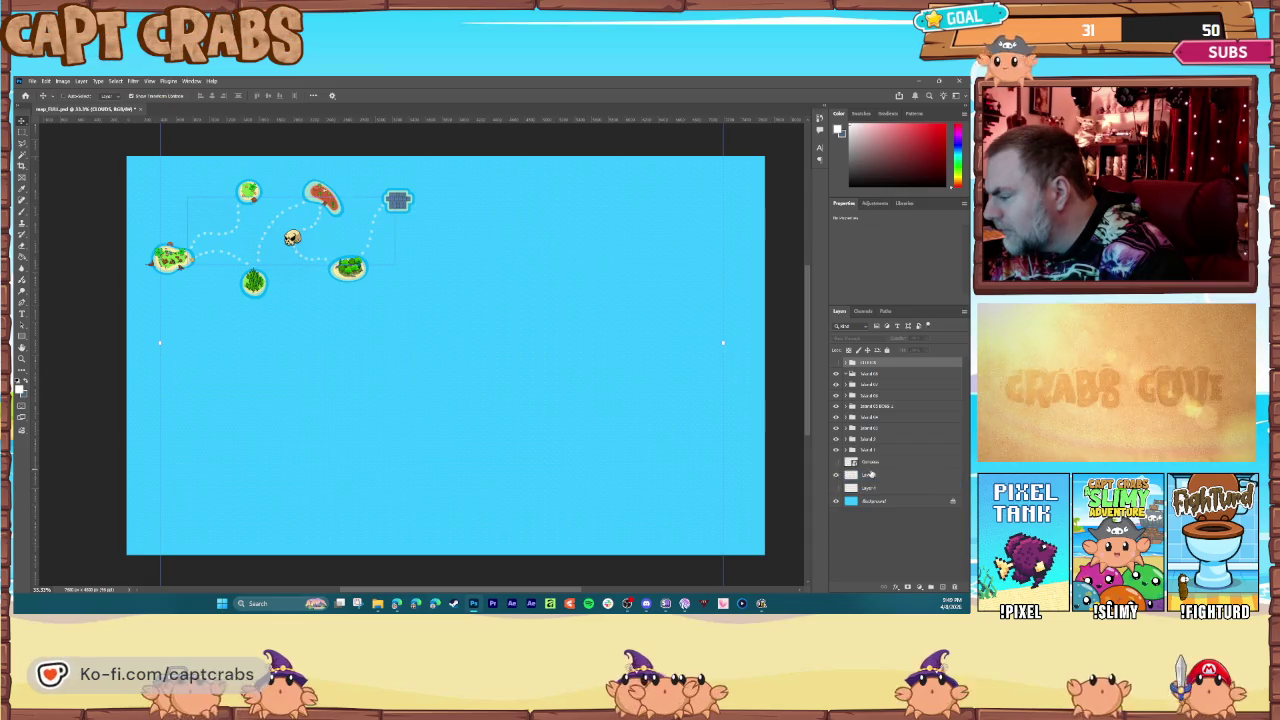
{"action": "double_click", "coordinate": [869, 477]}
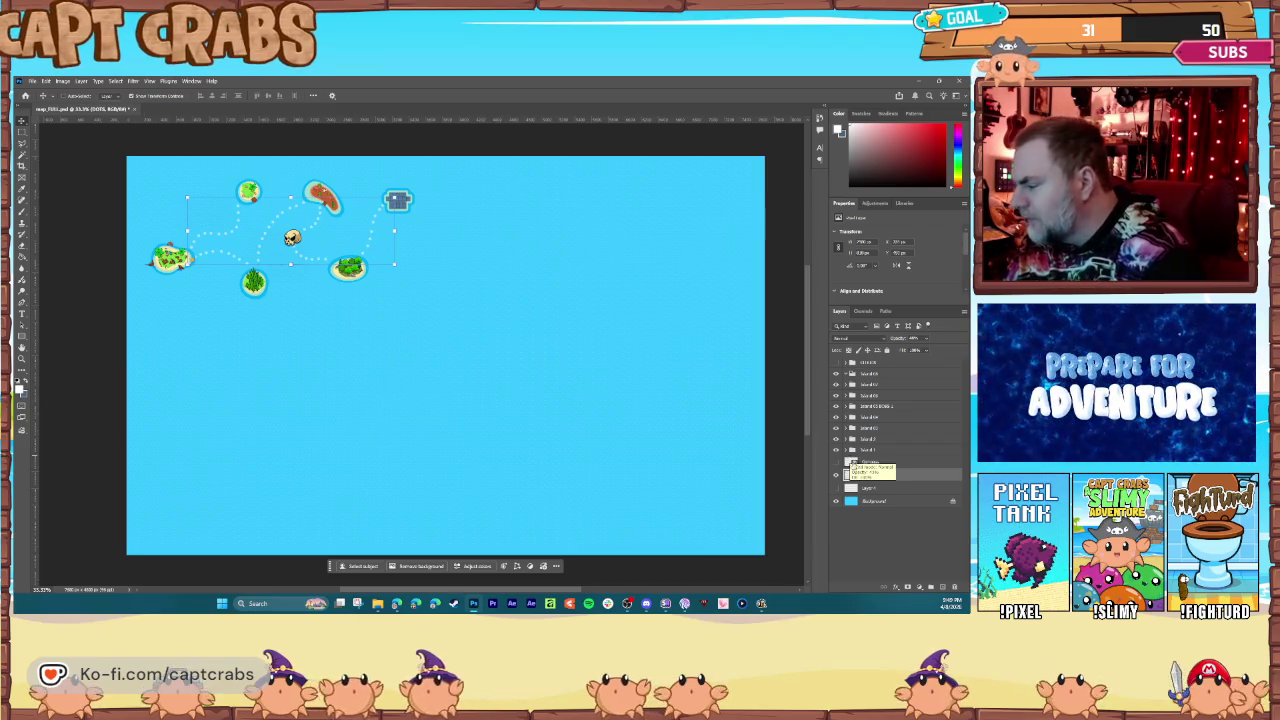
{"action": "left_click", "coordinate": [890, 463]}
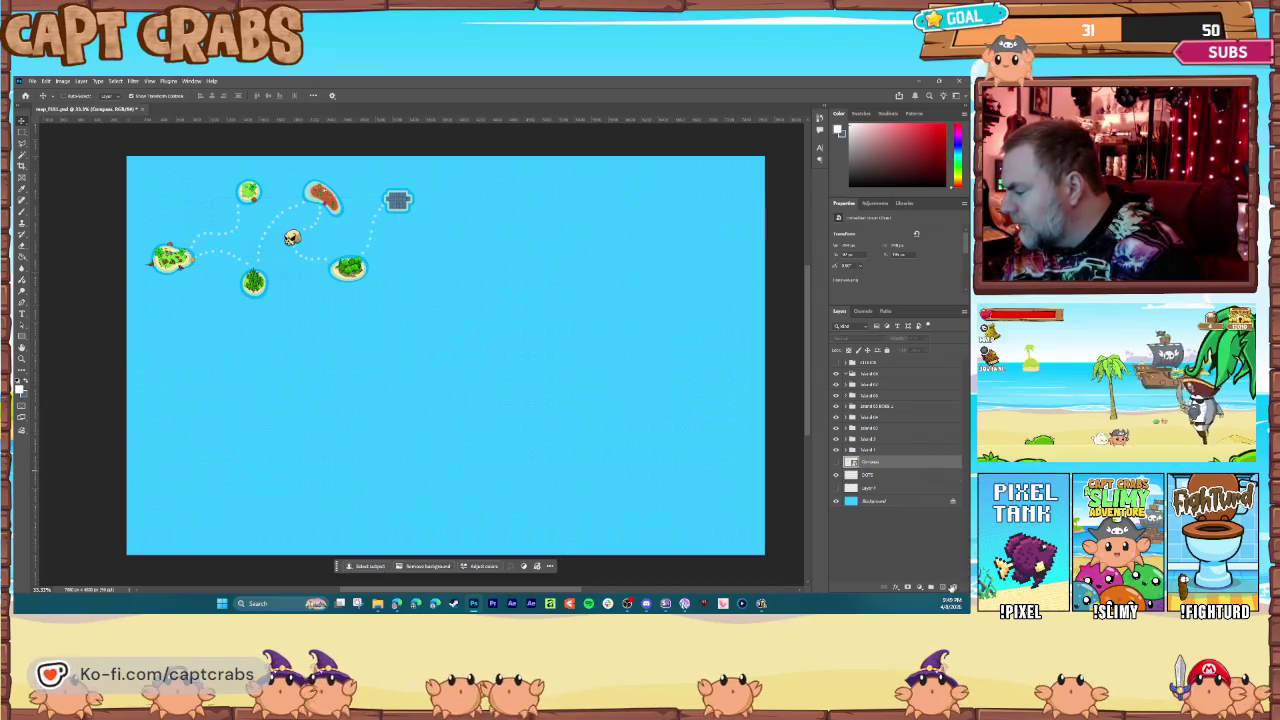
{"action": "key", "text": "Delete"}
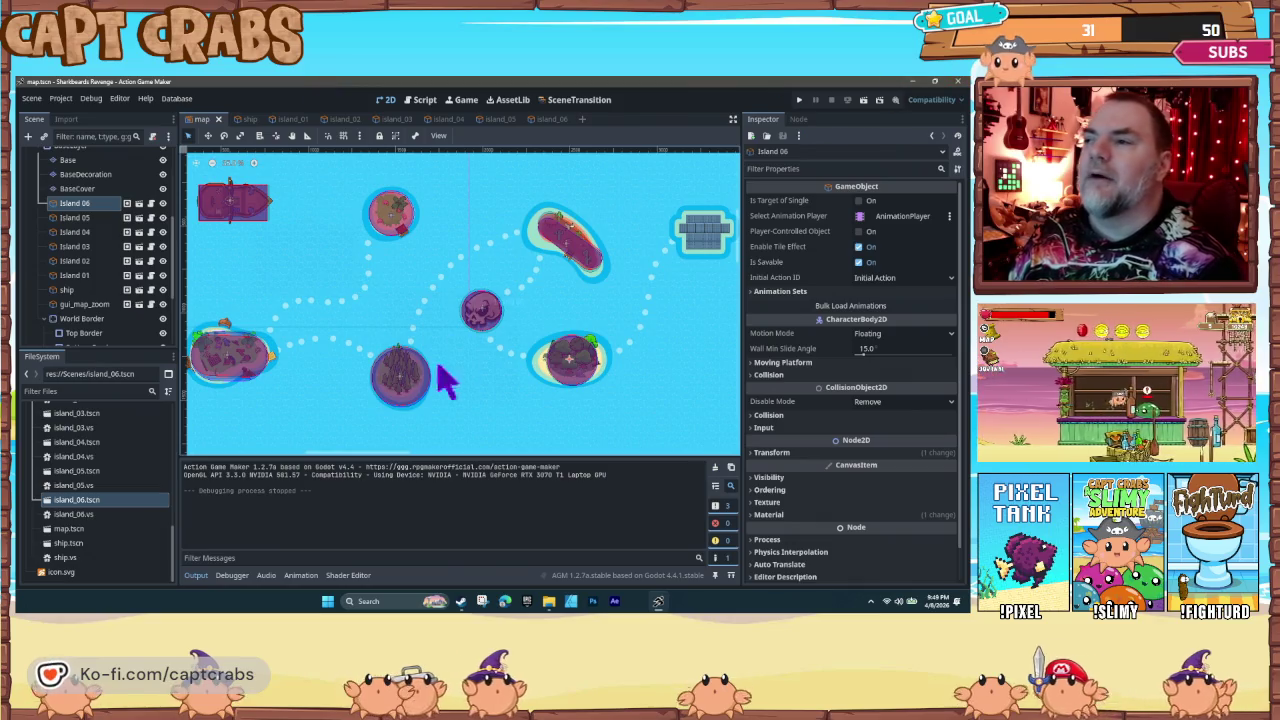
Step: Copy map_clouds from the Levels window into the Sprites folder, then minimize both Explorer windows
{"action": "mouse_move", "coordinate": [551, 601]}
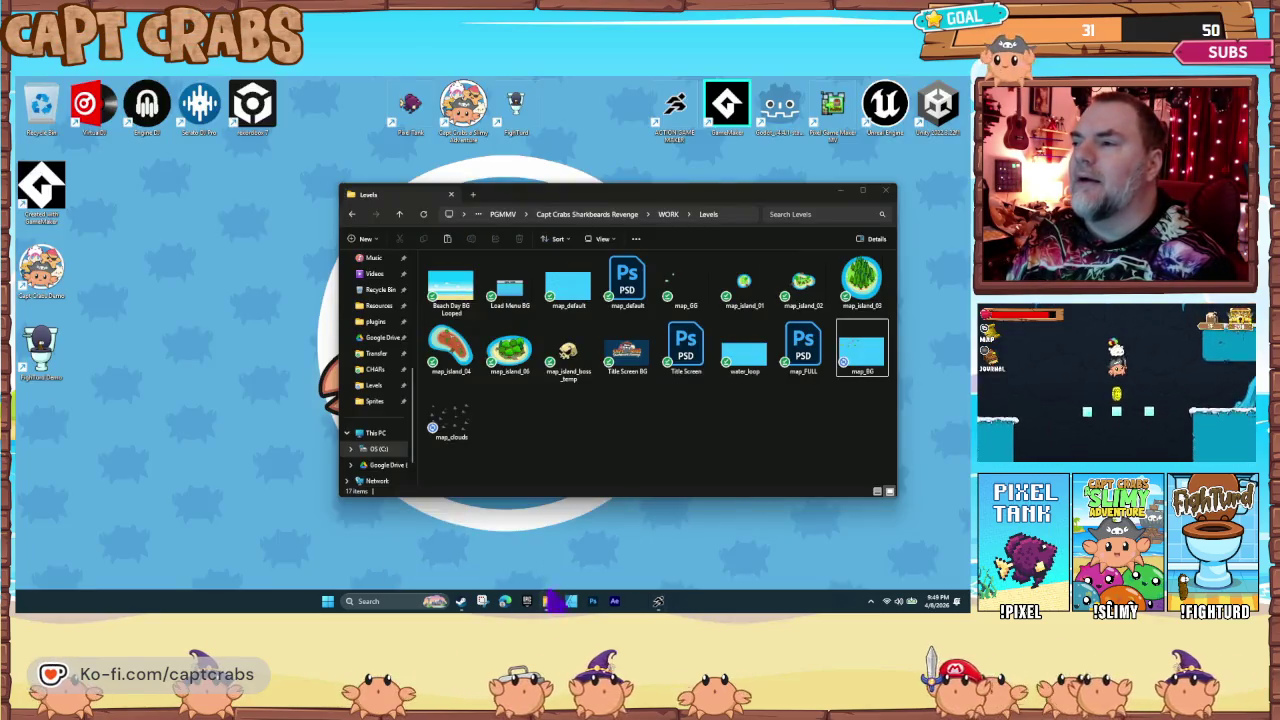
{"action": "left_click", "coordinate": [545, 550]}
{"action": "left_click", "coordinate": [635, 537]}
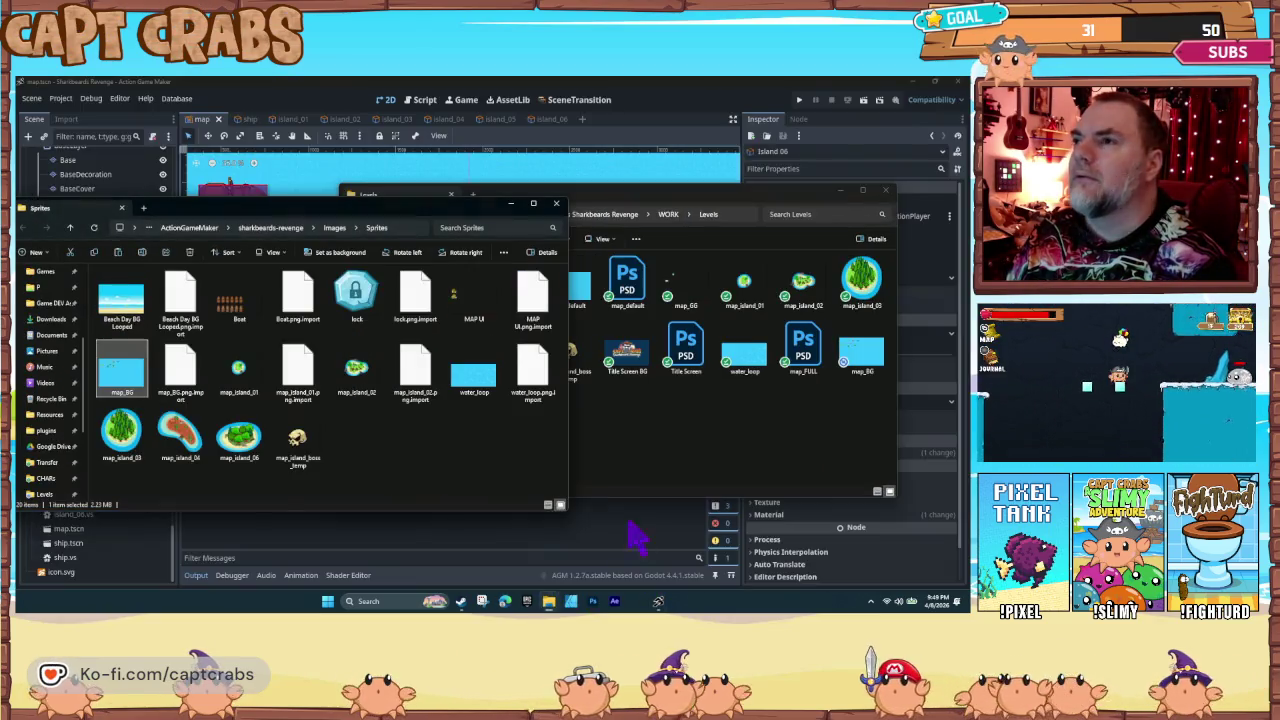
{"action": "left_click", "coordinate": [425, 455]}
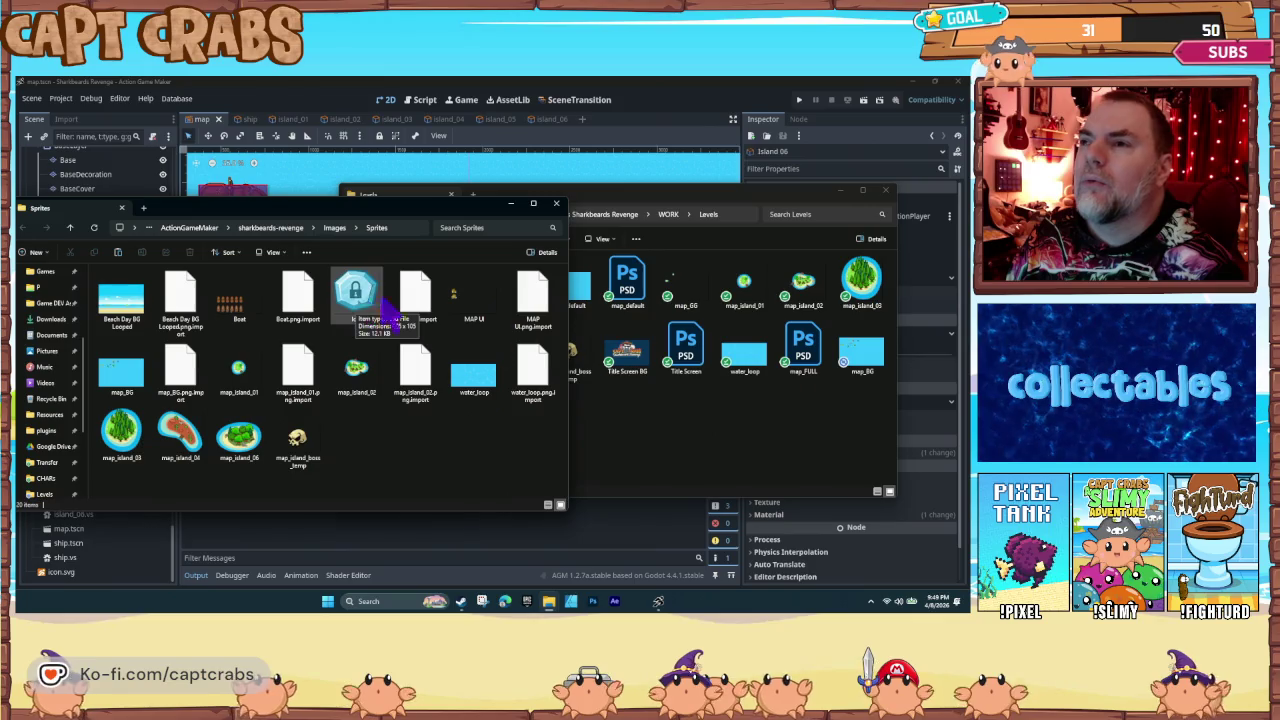
{"action": "left_click", "coordinate": [660, 442]}
{"action": "left_click", "coordinate": [450, 425]}
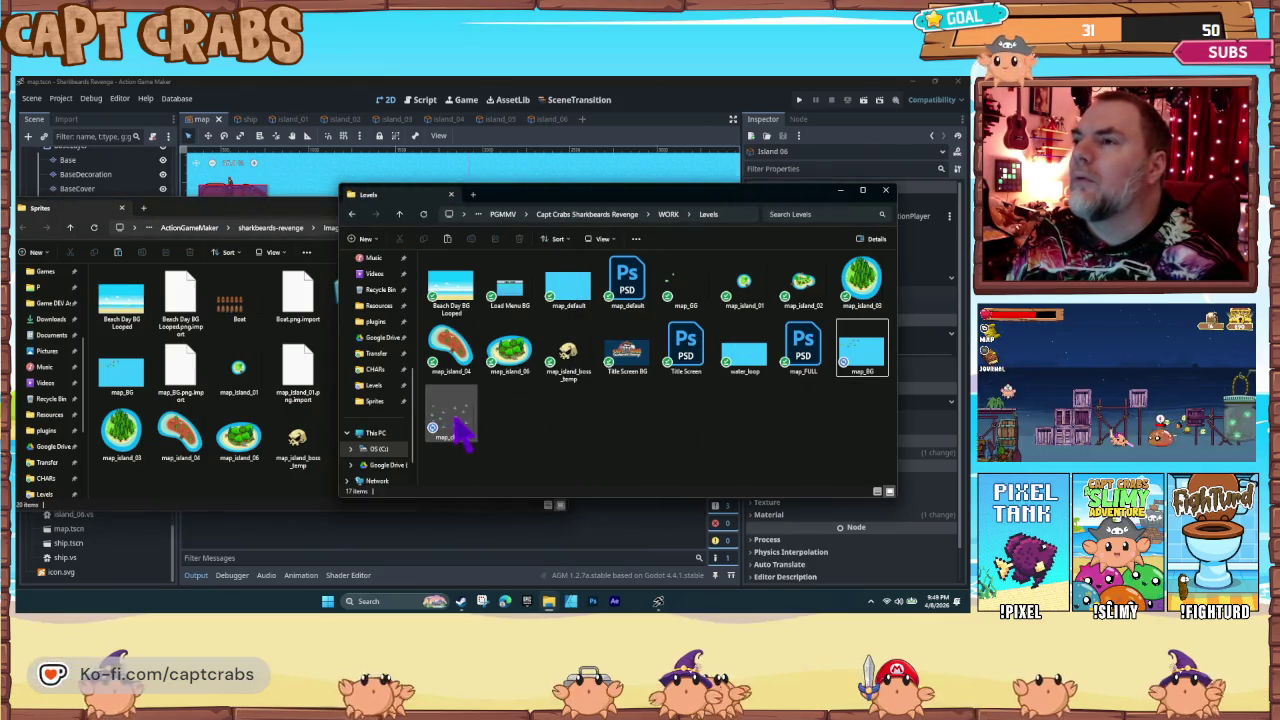
{"action": "mouse_move", "coordinate": [460, 430]}
{"action": "left_mouse_down"}
{"action": "mouse_move", "coordinate": [400, 428]}
{"action": "mouse_move", "coordinate": [286, 491]}
{"action": "left_mouse_up"}
{"action": "left_click", "coordinate": [437, 484]}
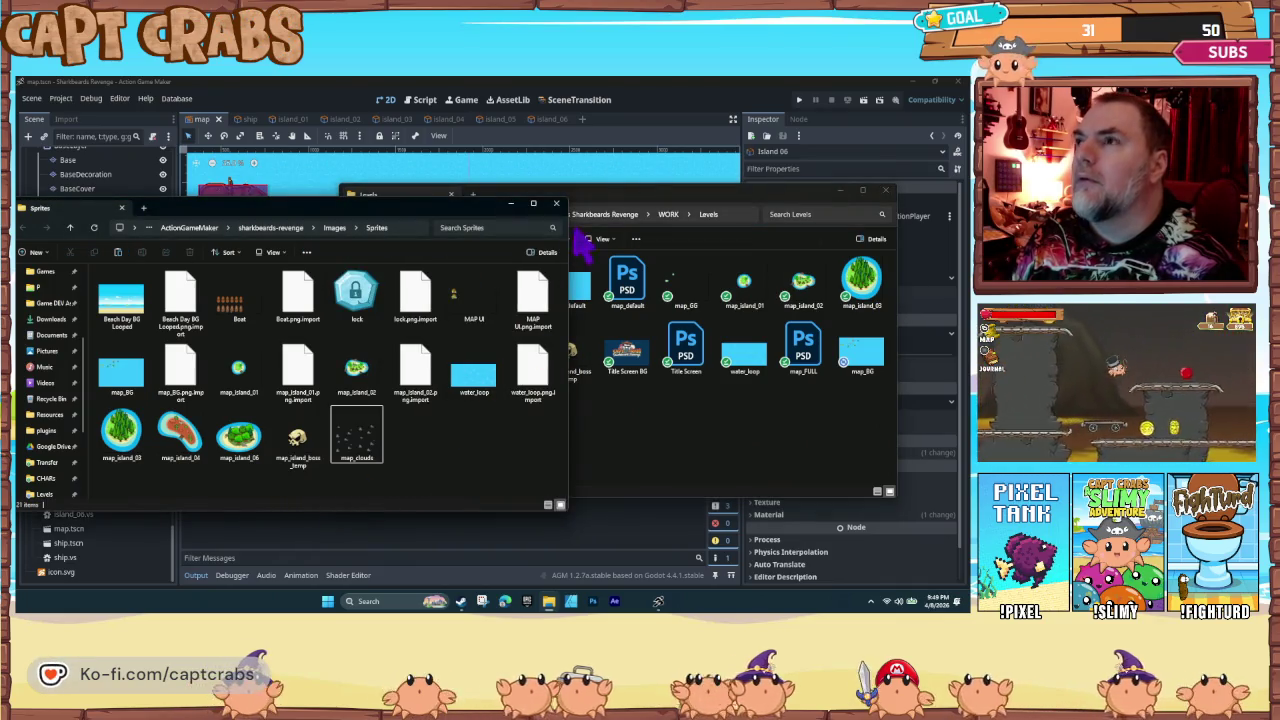
{"action": "left_click", "coordinate": [511, 203]}
{"action": "left_click", "coordinate": [840, 190]}
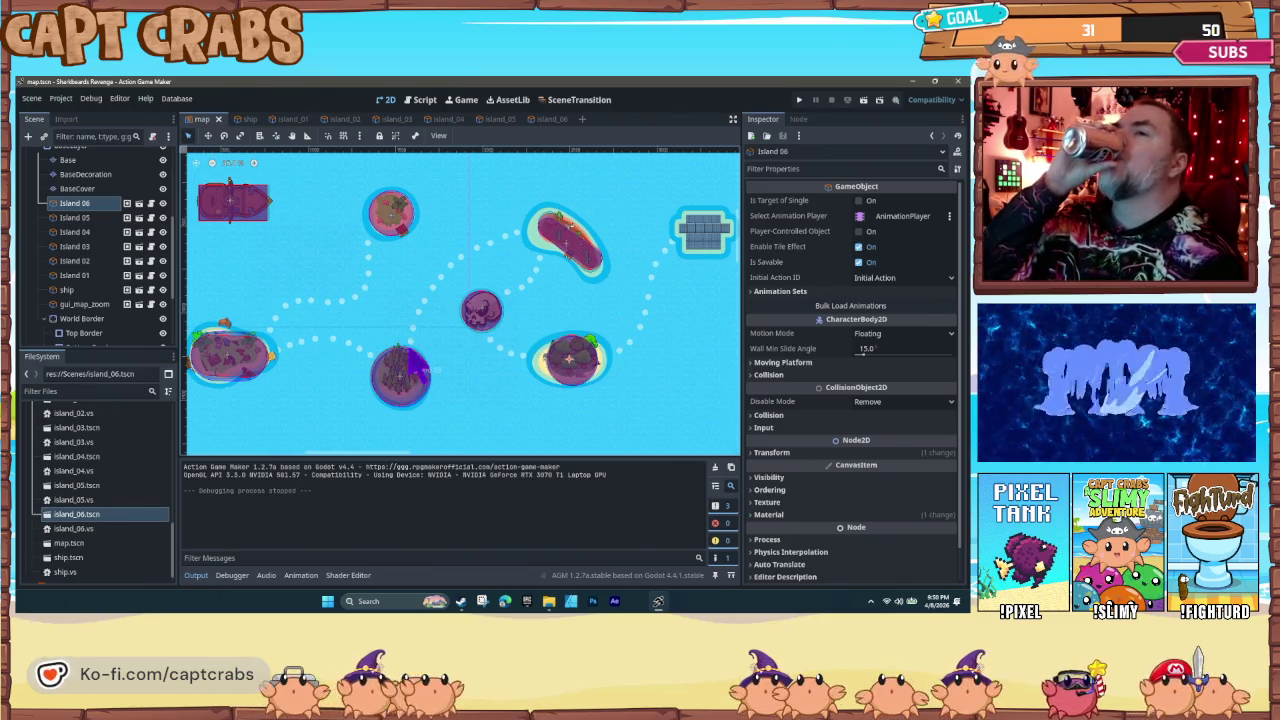
Step: Inspect the DistantView, MiddleView and NearView parallax layers in the Scene dock
{"action": "scroll", "coordinate": [105, 258], "scroll_direction": "down", "scroll_amount": 5}
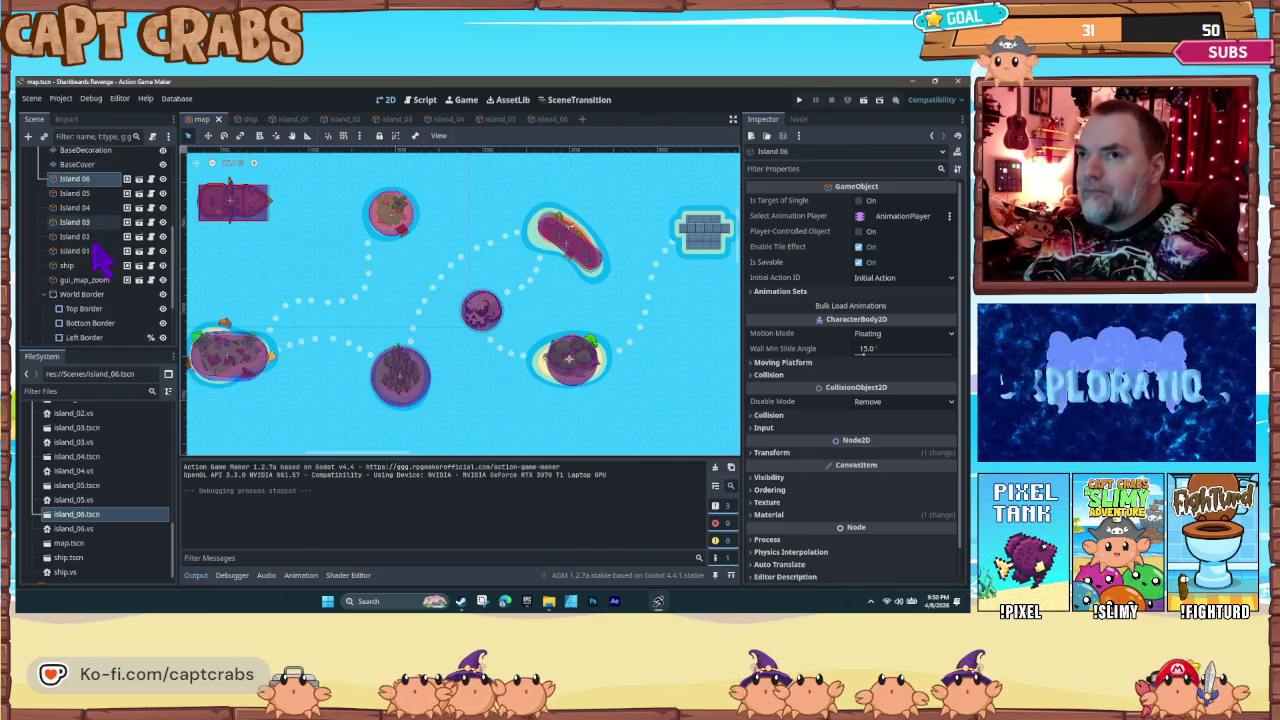
{"action": "scroll", "coordinate": [114, 255], "scroll_direction": "down", "scroll_amount": 1}
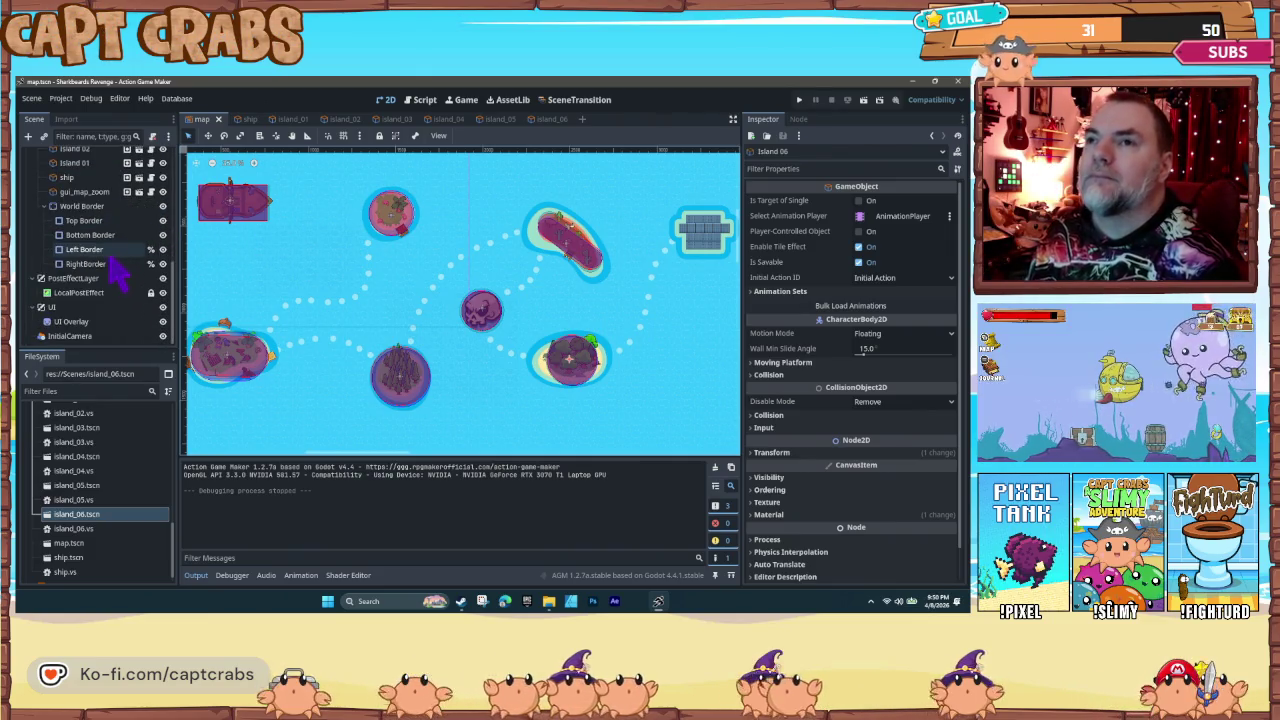
{"action": "scroll", "coordinate": [108, 295], "scroll_direction": "up", "scroll_amount": 10}
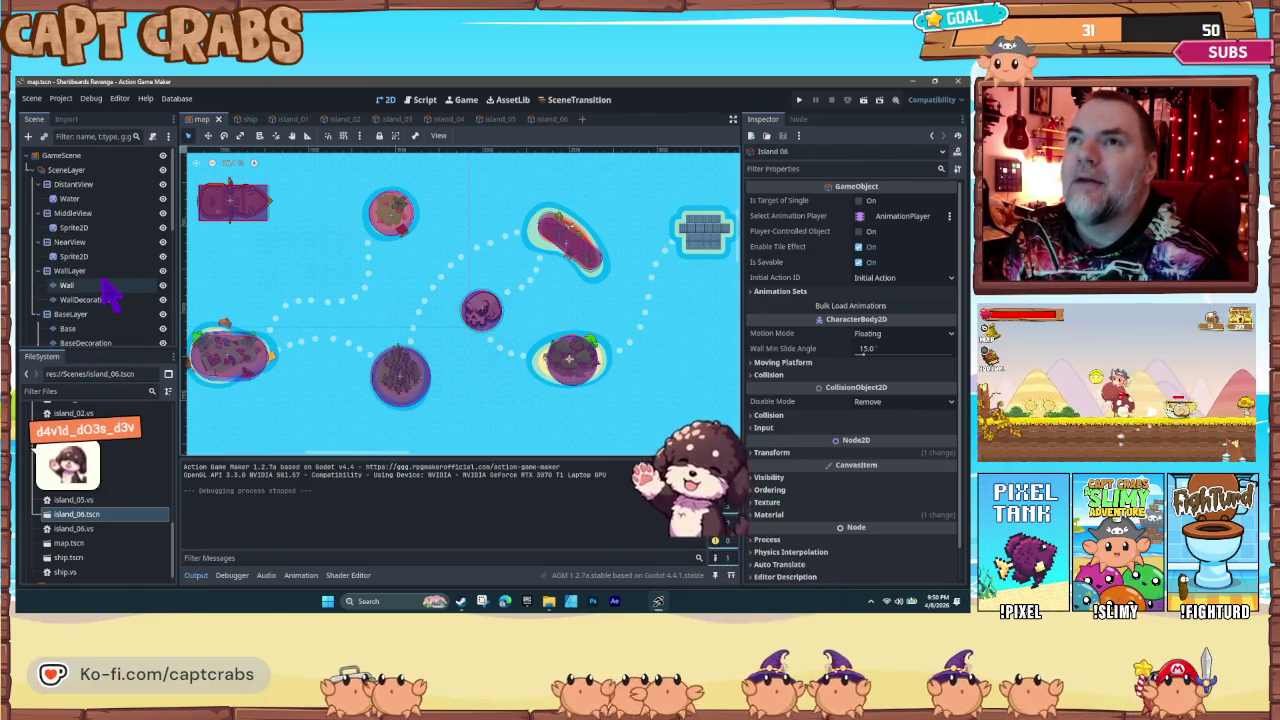
{"action": "scroll", "coordinate": [105, 270], "scroll_direction": "up", "scroll_amount": 1}
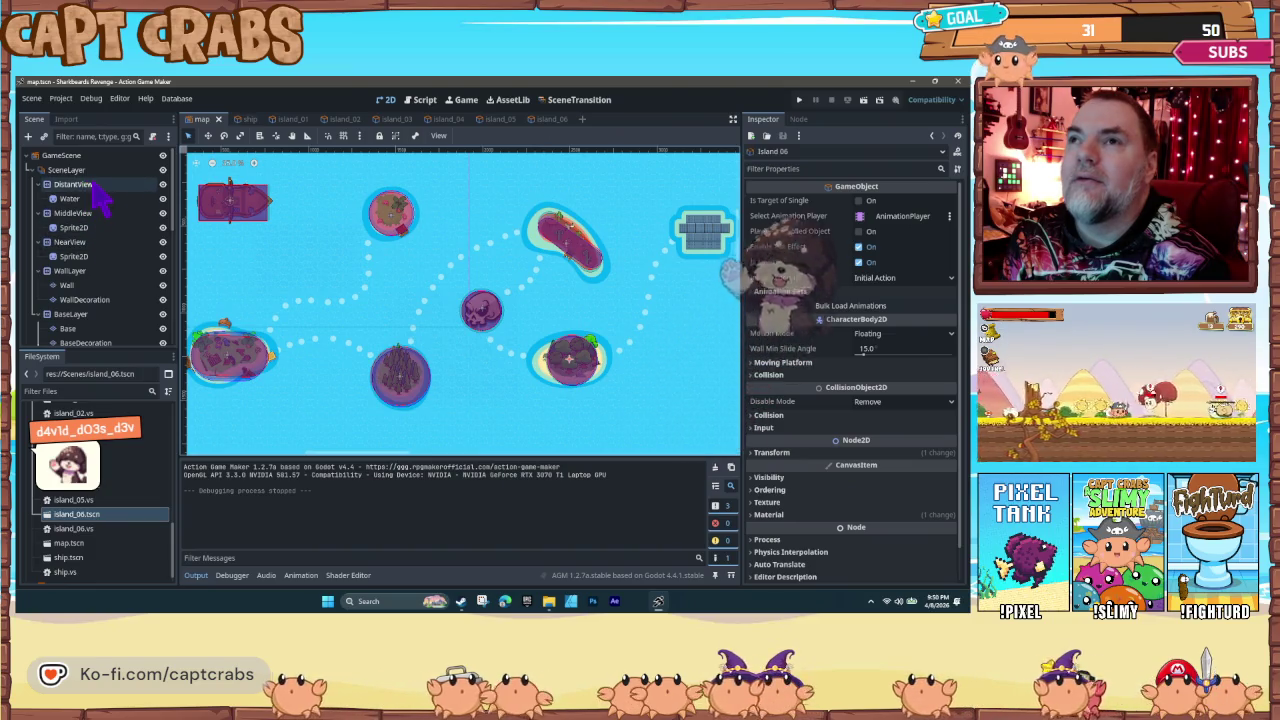
{"action": "left_click", "coordinate": [97, 189]}
{"action": "left_click", "coordinate": [99, 214]}
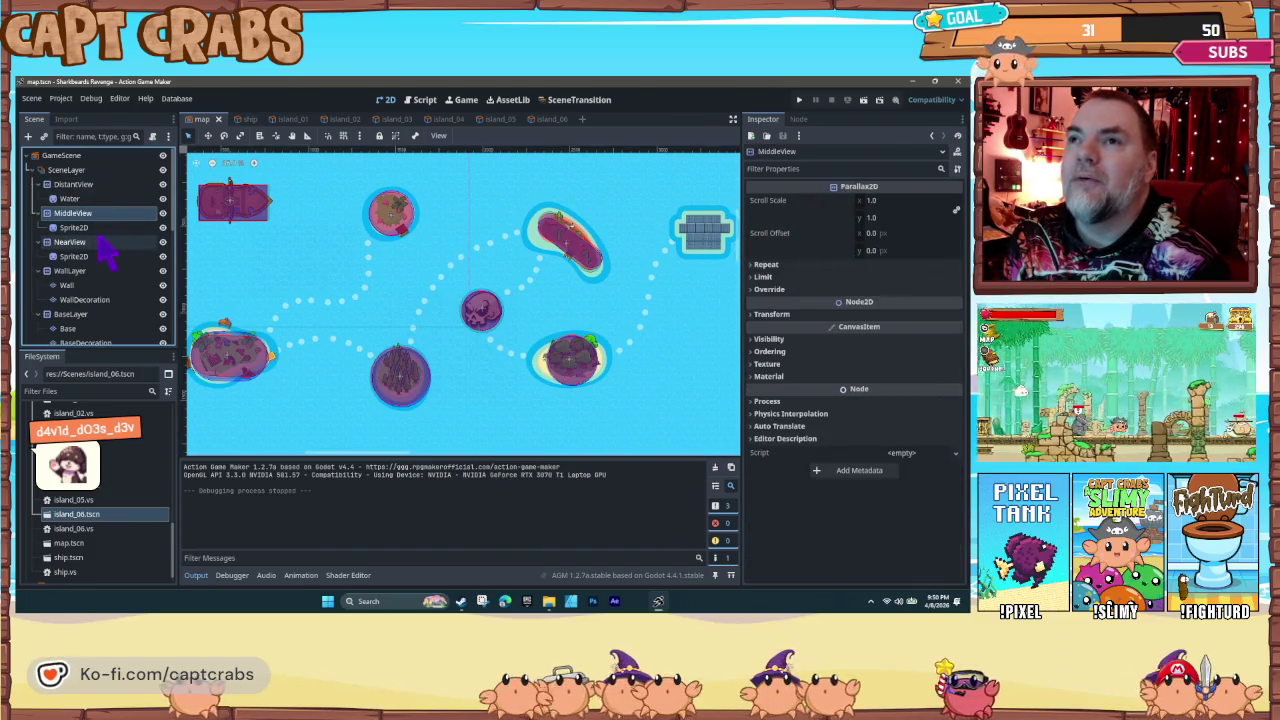
{"action": "left_click", "coordinate": [101, 242]}
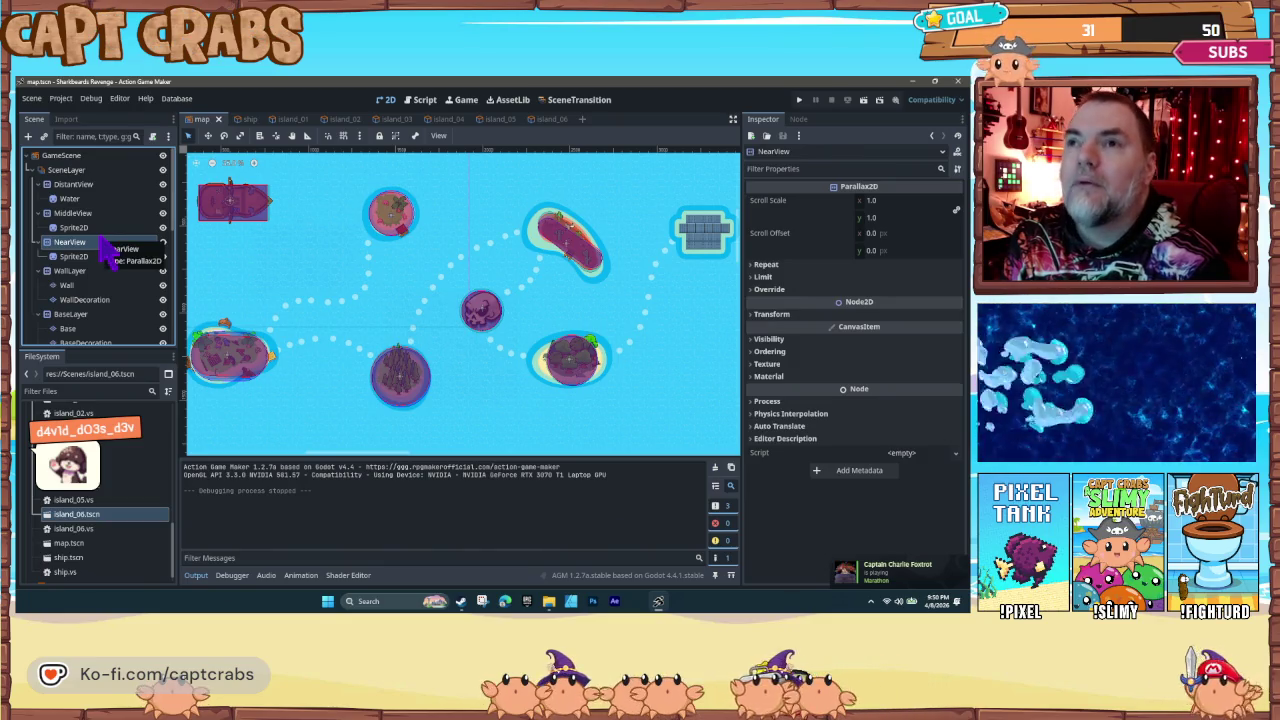
{"action": "scroll", "coordinate": [103, 255], "scroll_direction": "down", "scroll_amount": 3}
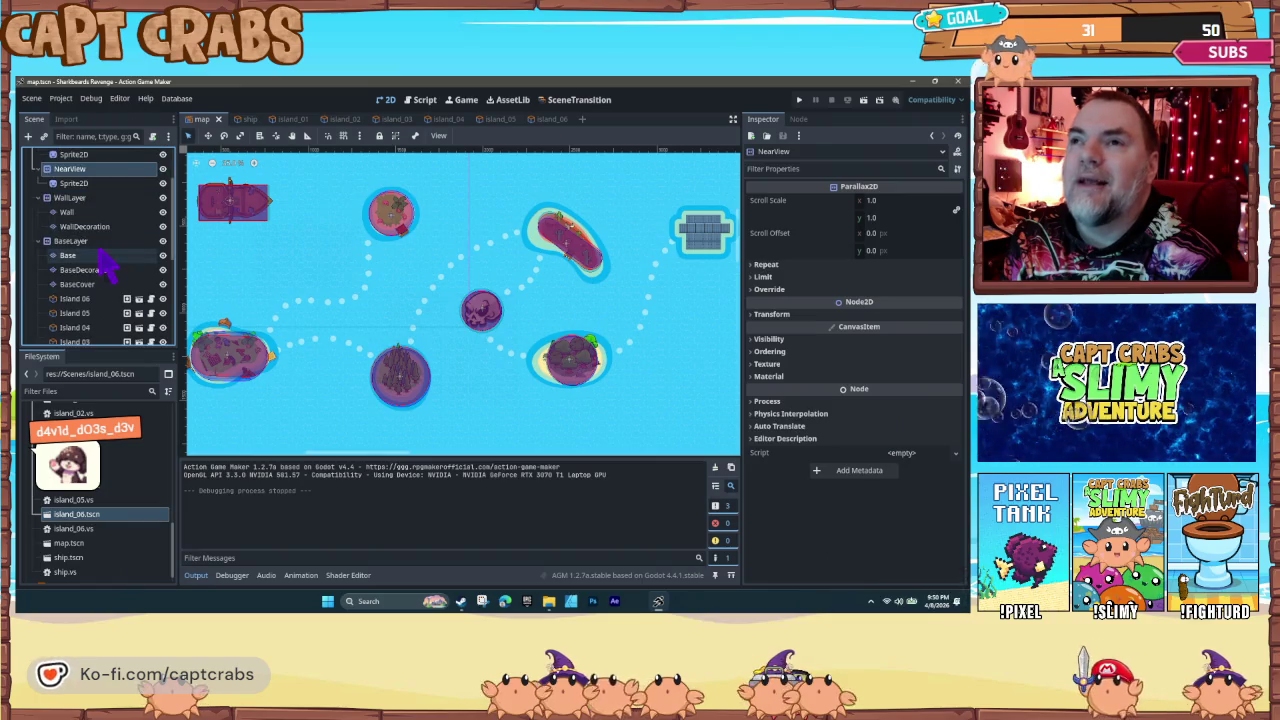
{"action": "scroll", "coordinate": [103, 253], "scroll_direction": "up", "scroll_amount": 1}
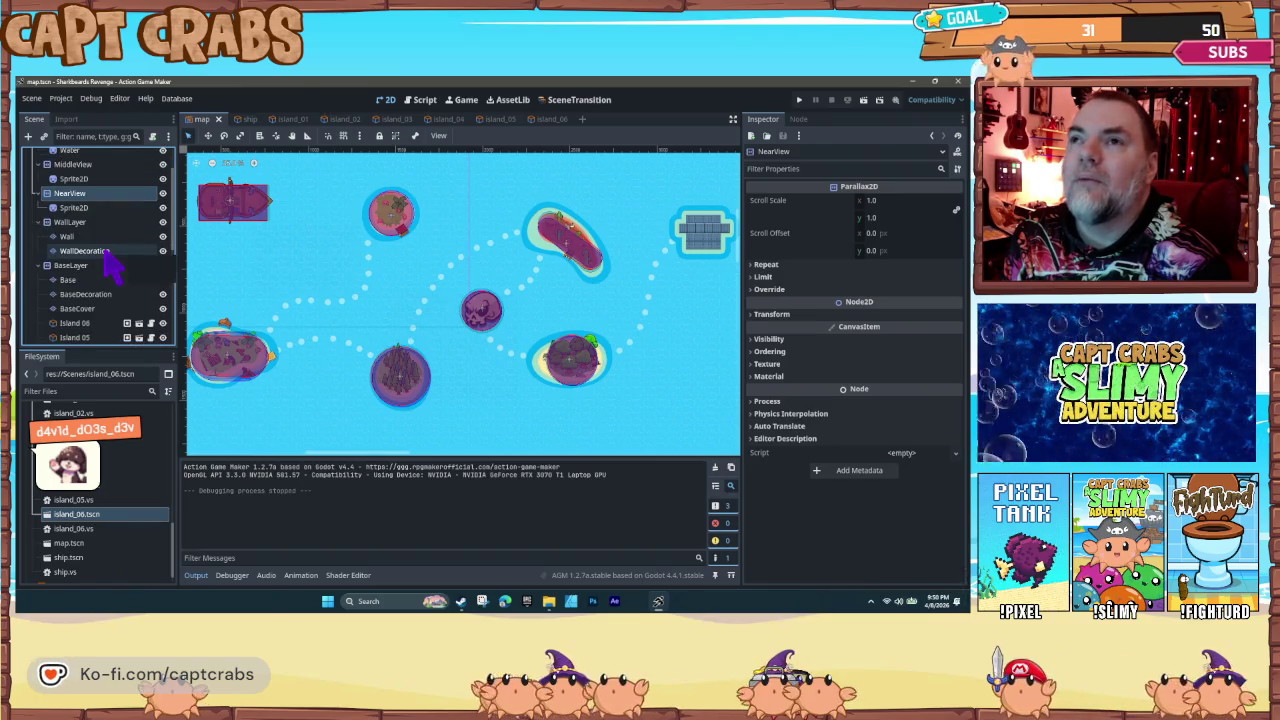
Step: Select every node from Island 06 through the World Border nodes
{"action": "left_click", "coordinate": [101, 224]}
{"action": "scroll", "coordinate": [115, 292], "scroll_direction": "down", "scroll_amount": 1}
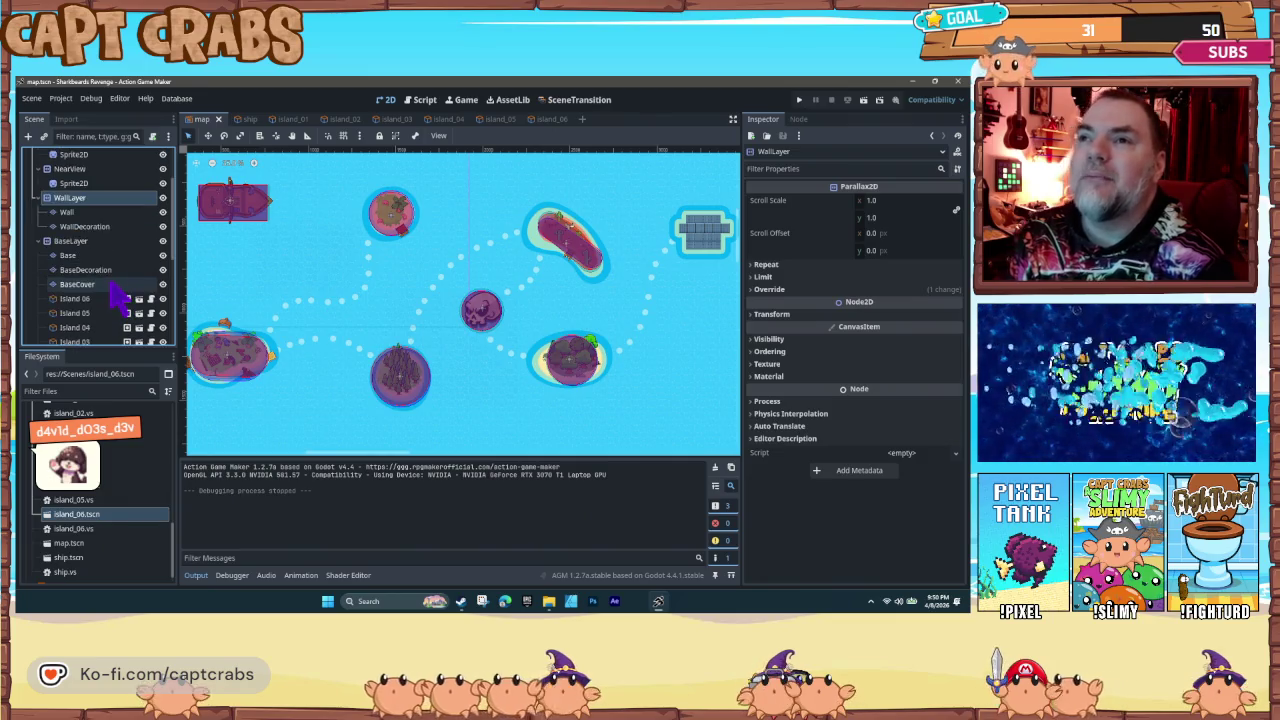
{"action": "left_click", "coordinate": [115, 308]}
{"action": "scroll", "coordinate": [115, 315], "scroll_direction": "down", "scroll_amount": 3}
{"action": "scroll", "coordinate": [113, 320], "scroll_direction": "down", "scroll_amount": 3}
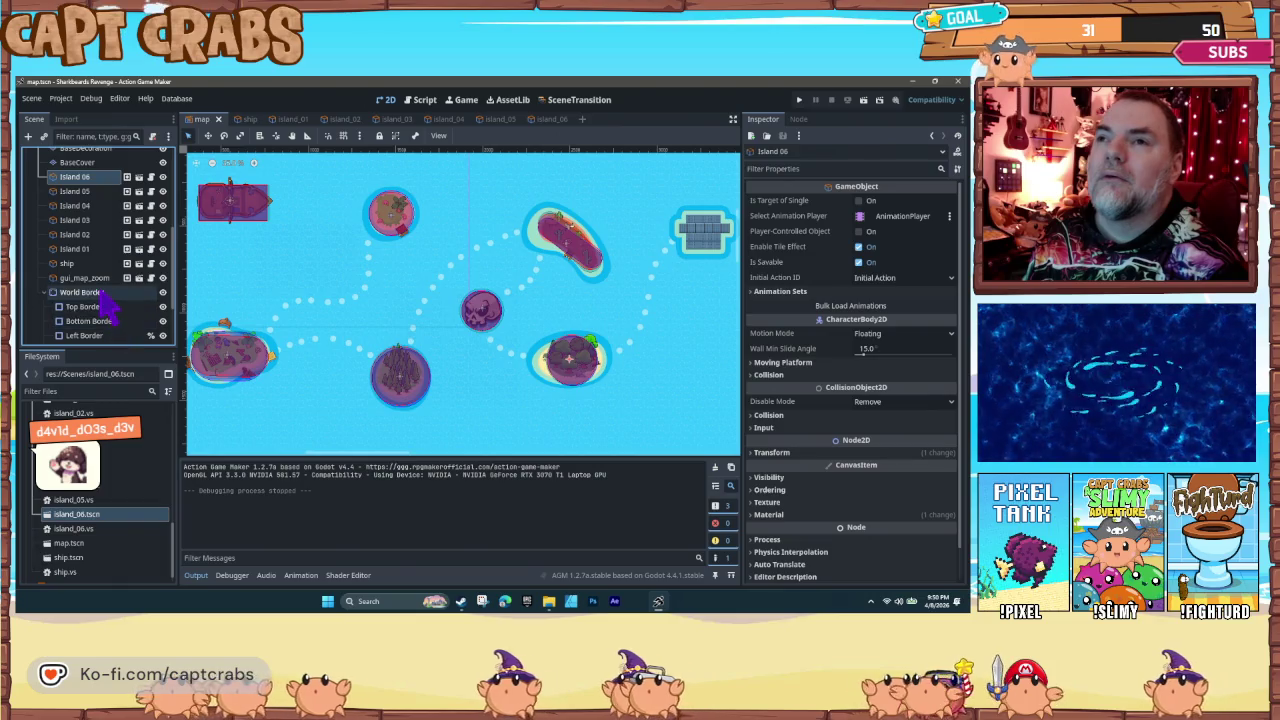
{"action": "left_click", "coordinate": [95, 293], "text": "shift"}
{"action": "scroll", "coordinate": [95, 318], "scroll_direction": "down", "scroll_amount": 2}
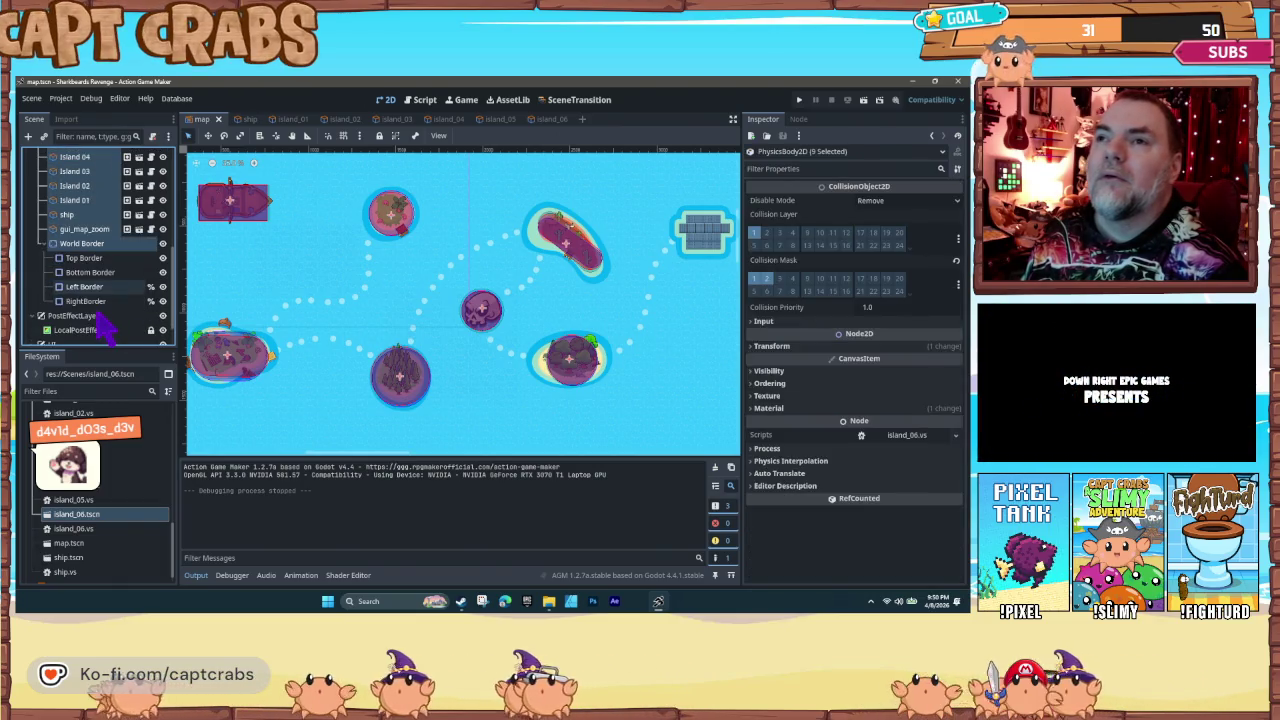
{"action": "left_click", "coordinate": [95, 318], "text": "shift"}
{"action": "scroll", "coordinate": [95, 318], "scroll_direction": "up", "scroll_amount": 3}
{"action": "scroll", "coordinate": [95, 318], "scroll_direction": "up", "scroll_amount": 3}
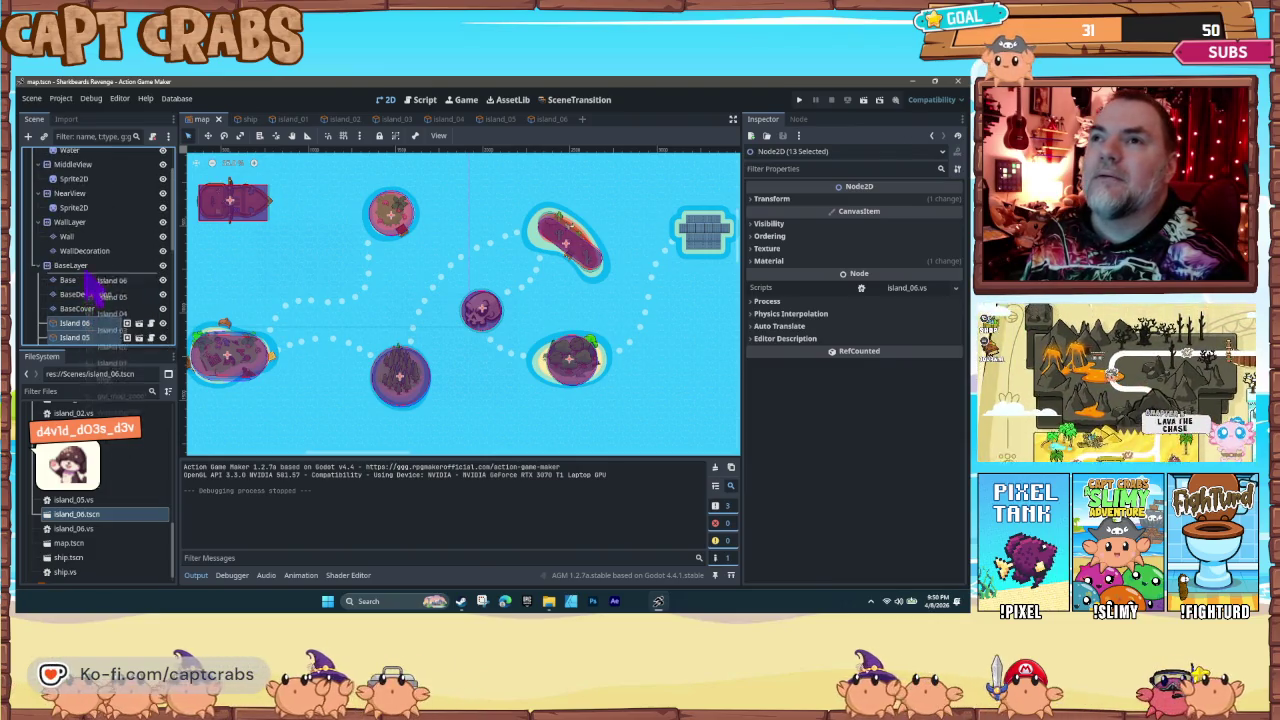
Step: Move the selected islands, ship and borders under MiddleView and save the map scene
{"action": "left_click", "coordinate": [68, 237]}
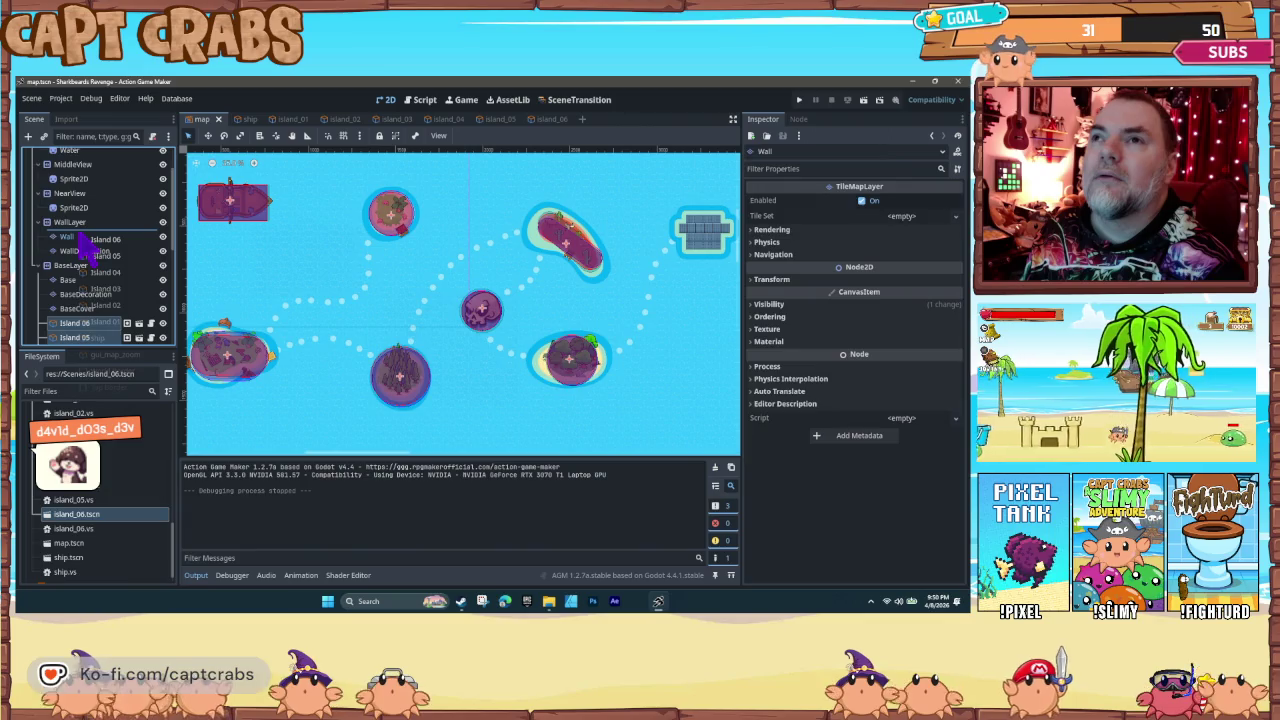
{"action": "left_click_drag", "start_coordinate": [86, 247], "coordinate": [86, 249]}
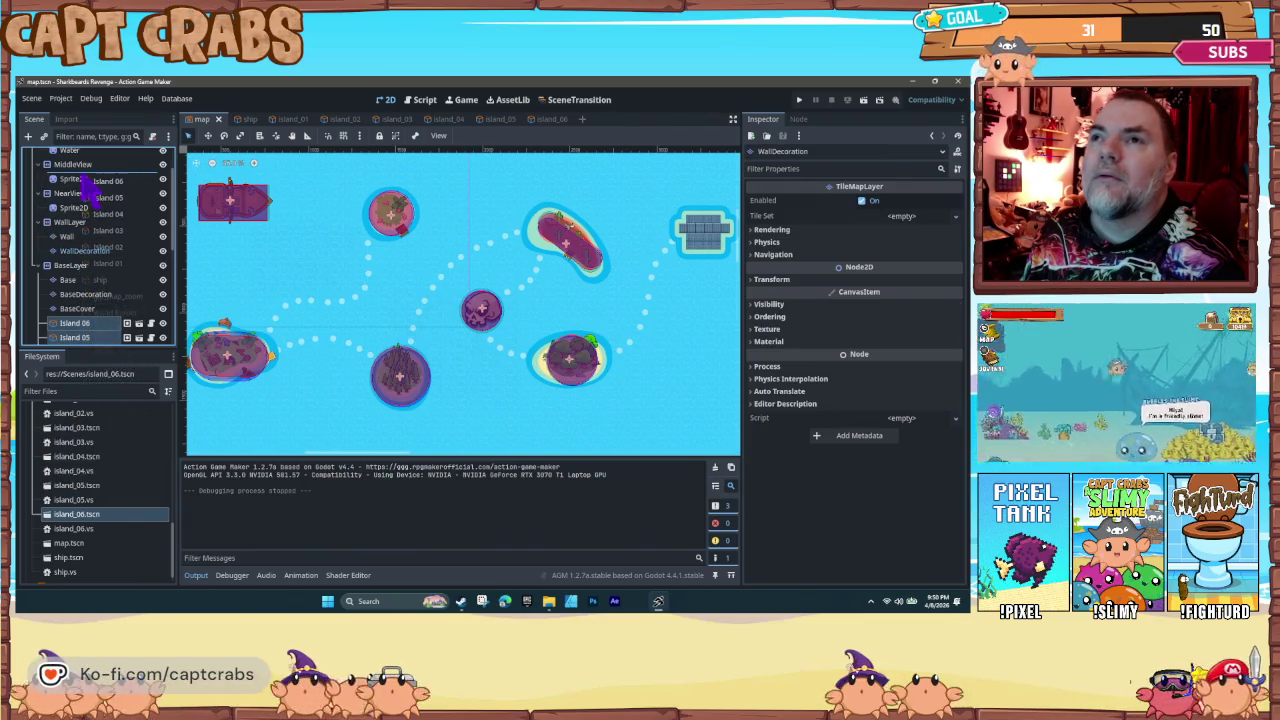
{"action": "left_click_drag", "start_coordinate": [86, 192], "coordinate": [88, 202]}
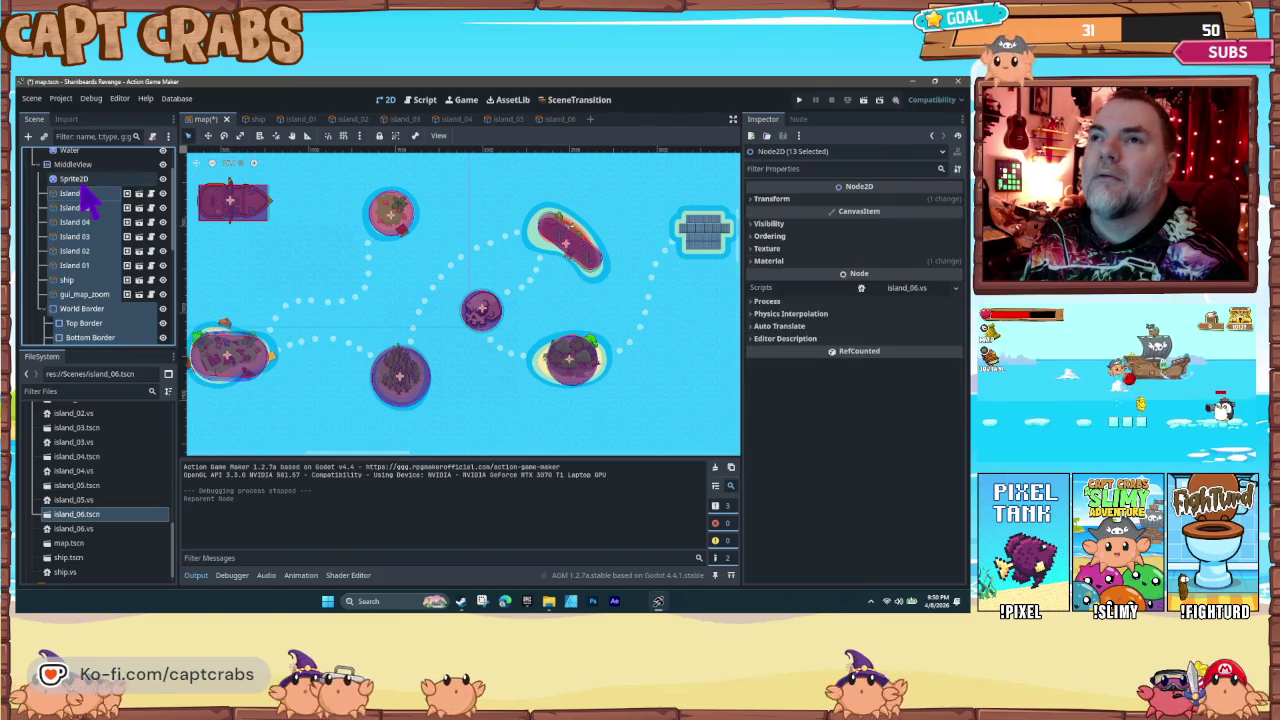
{"action": "scroll", "coordinate": [100, 262], "scroll_direction": "up", "scroll_amount": 2}
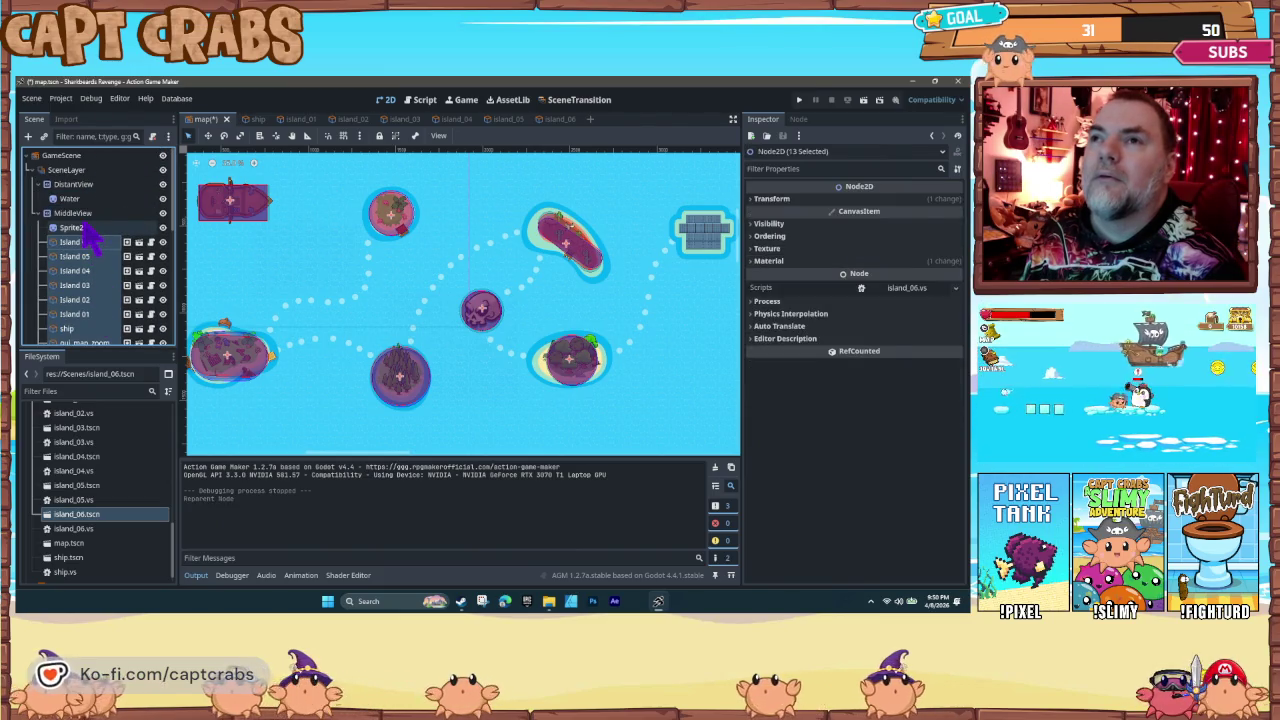
{"action": "left_click", "coordinate": [82, 215]}
{"action": "scroll", "coordinate": [94, 265], "scroll_direction": "down", "scroll_amount": 5}
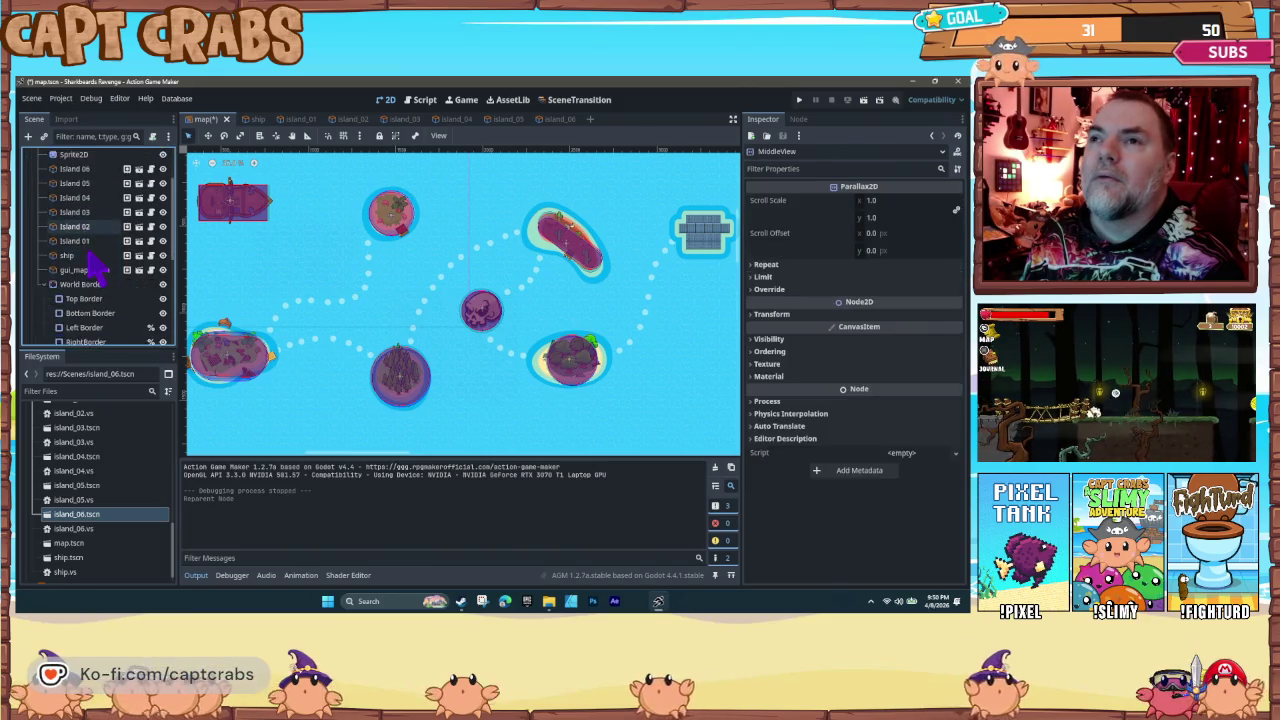
{"action": "scroll", "coordinate": [100, 290], "scroll_direction": "down", "scroll_amount": 1}
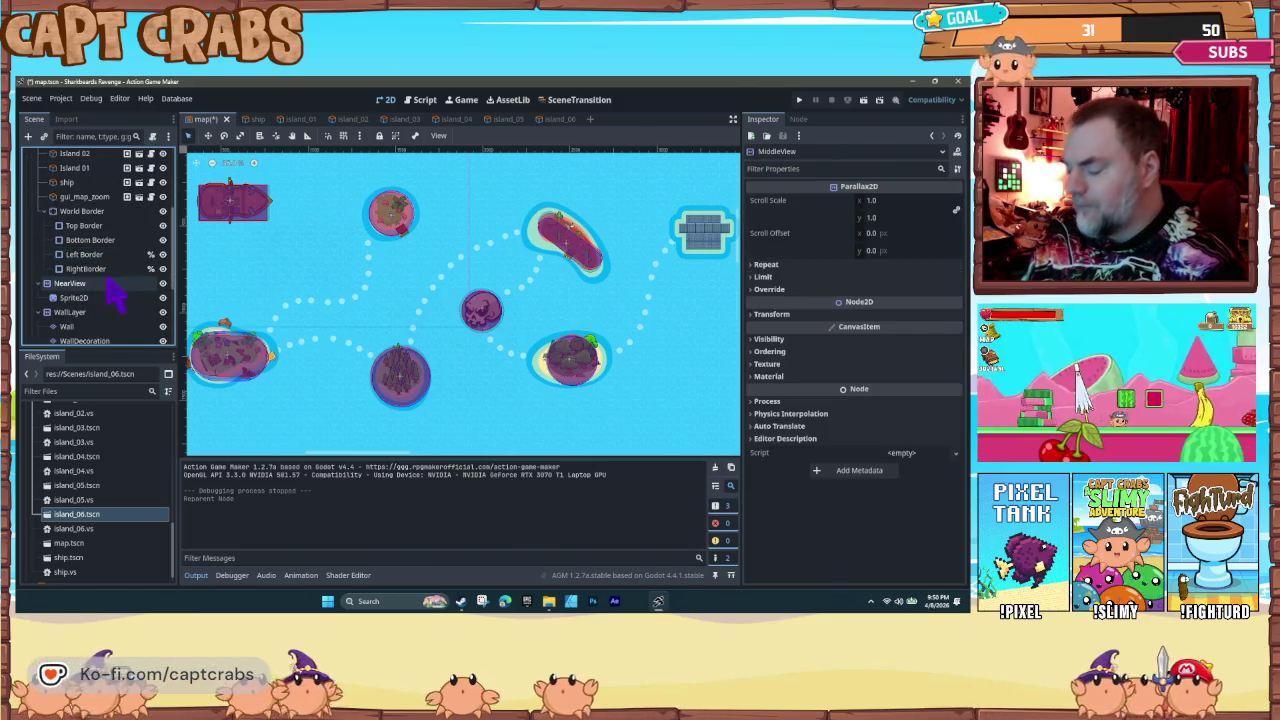
{"action": "key", "text": "ctrl+s"}
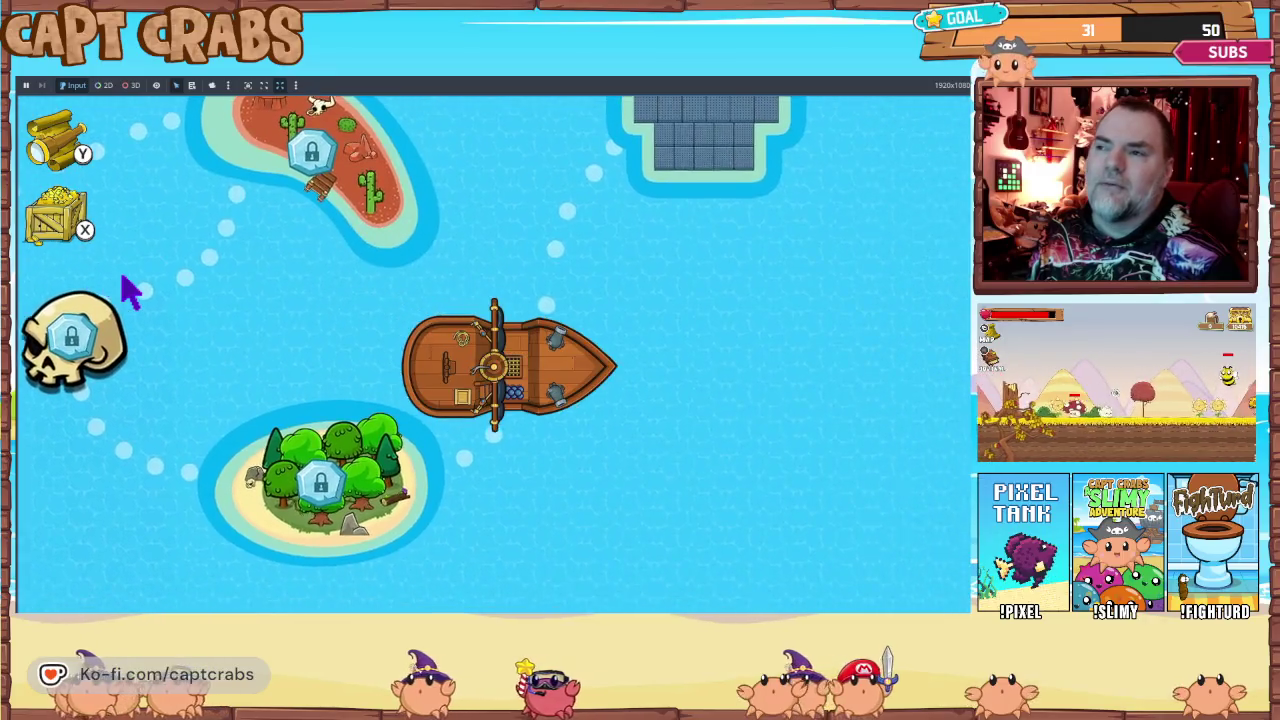
Step: Sail the ship left, down and up past nearby islands, then zoom the map out
{"action": "key", "text": "Left"}
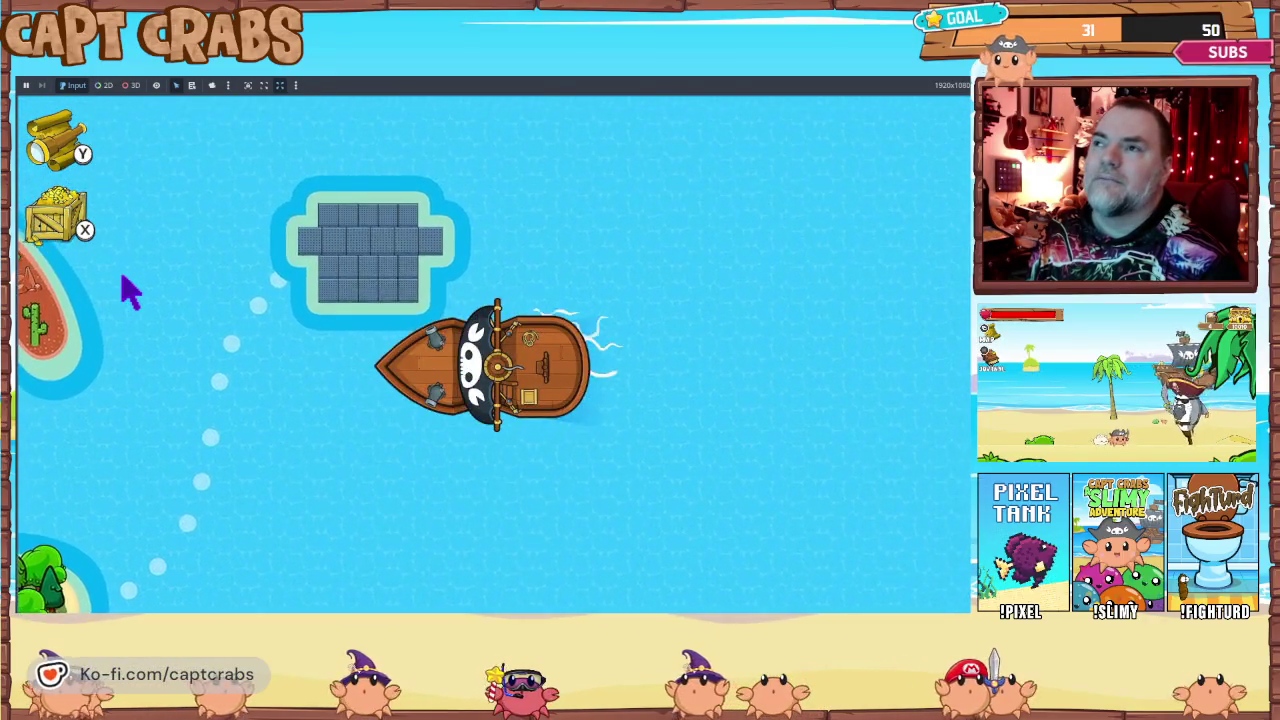
{"action": "key", "text": "Down"}
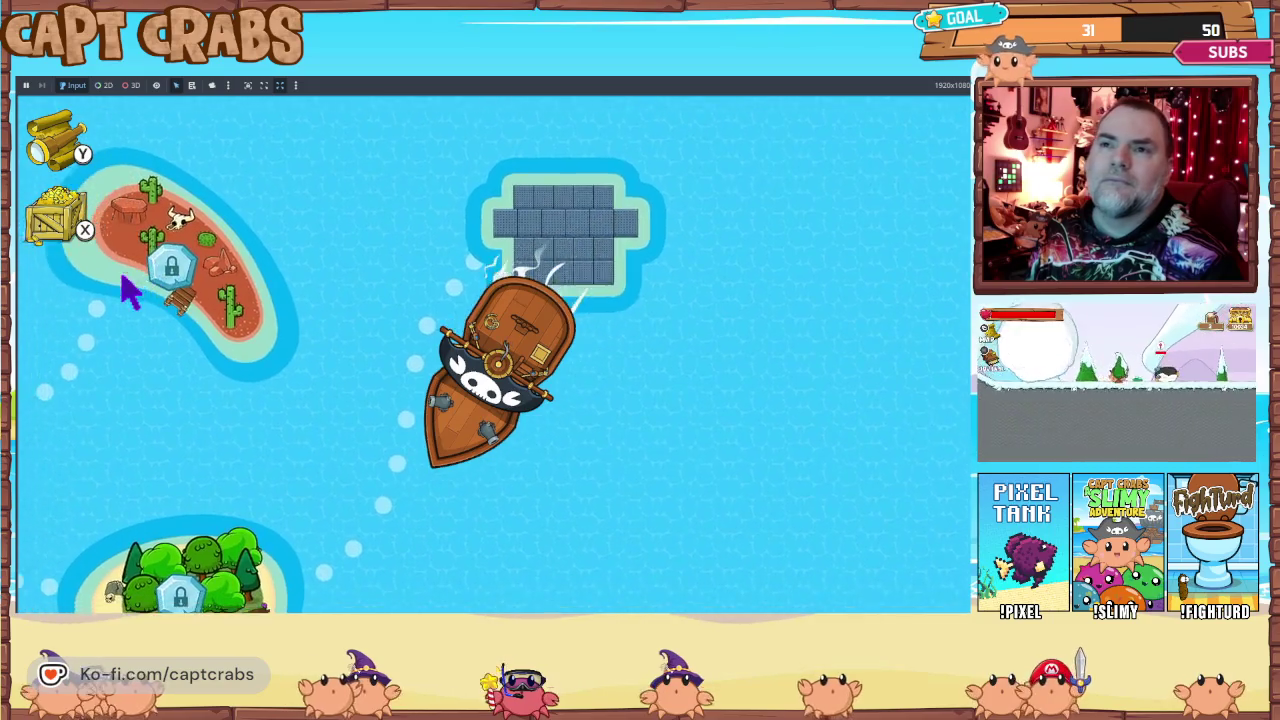
{"action": "key", "text": "Left"}
{"action": "key", "text": "Up"}
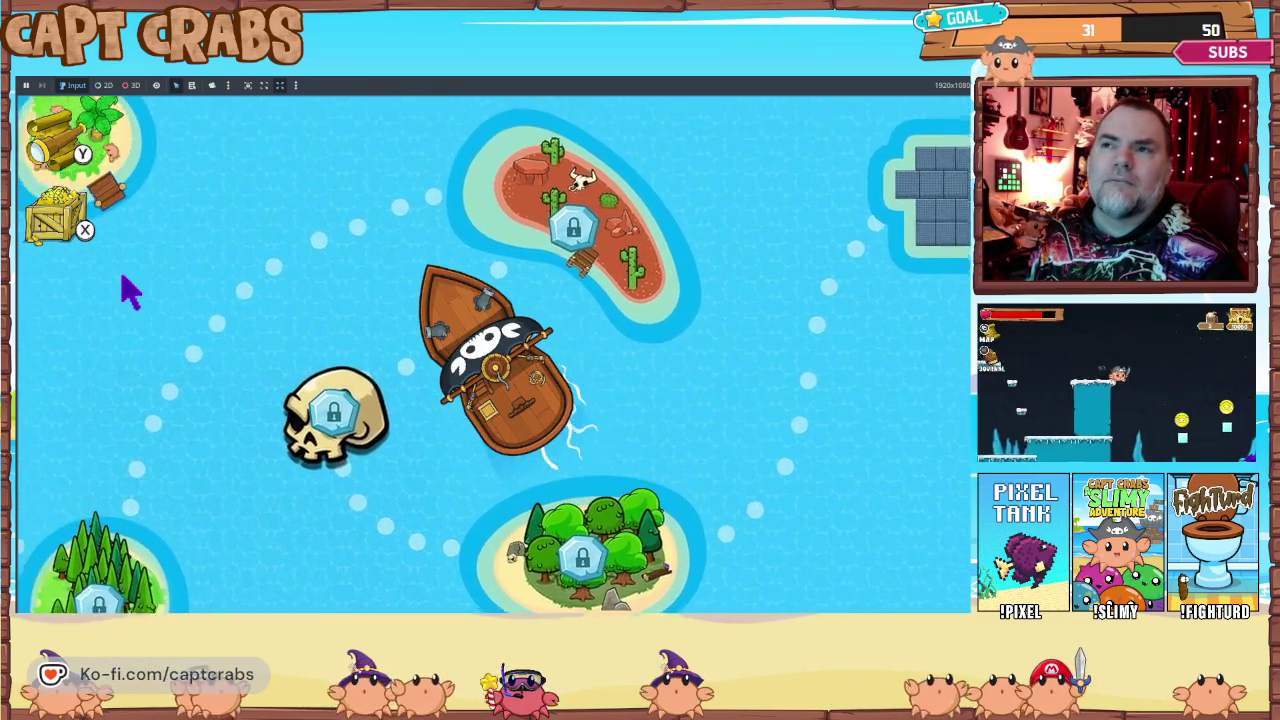
{"action": "key", "text": "Down"}
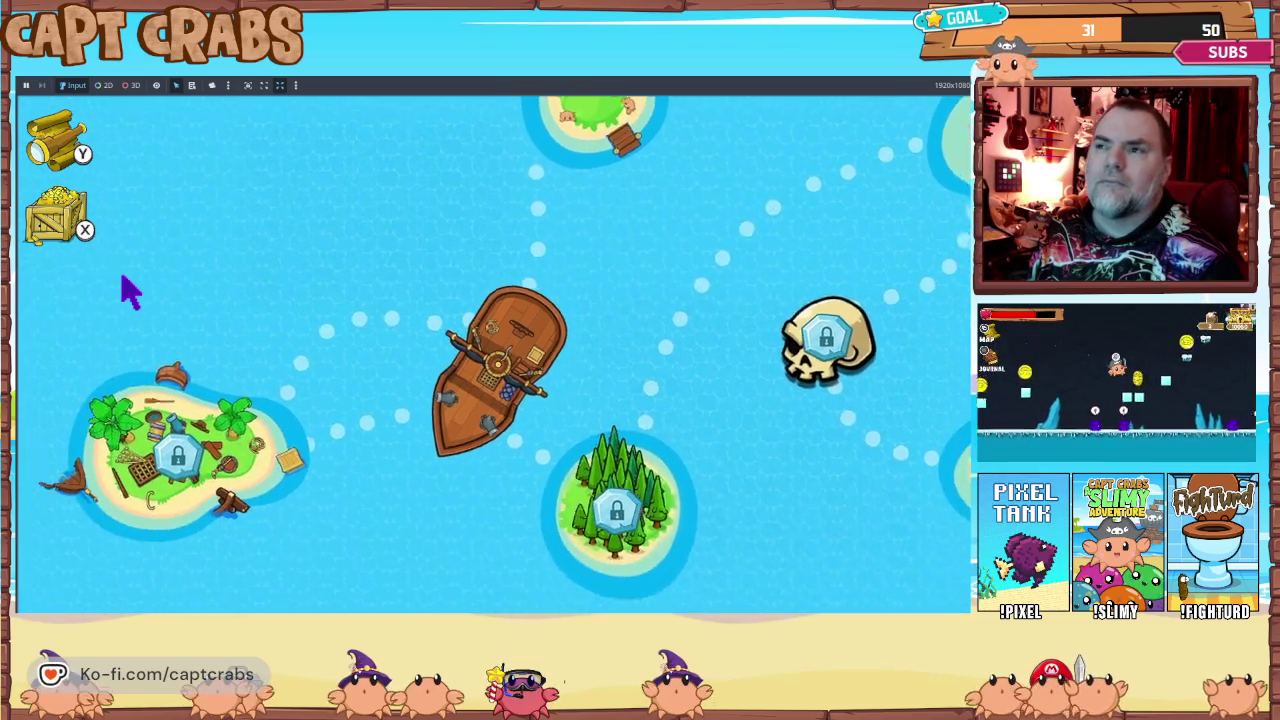
{"action": "scroll", "coordinate": [130, 290], "scroll_direction": "down", "scroll_amount": 5}
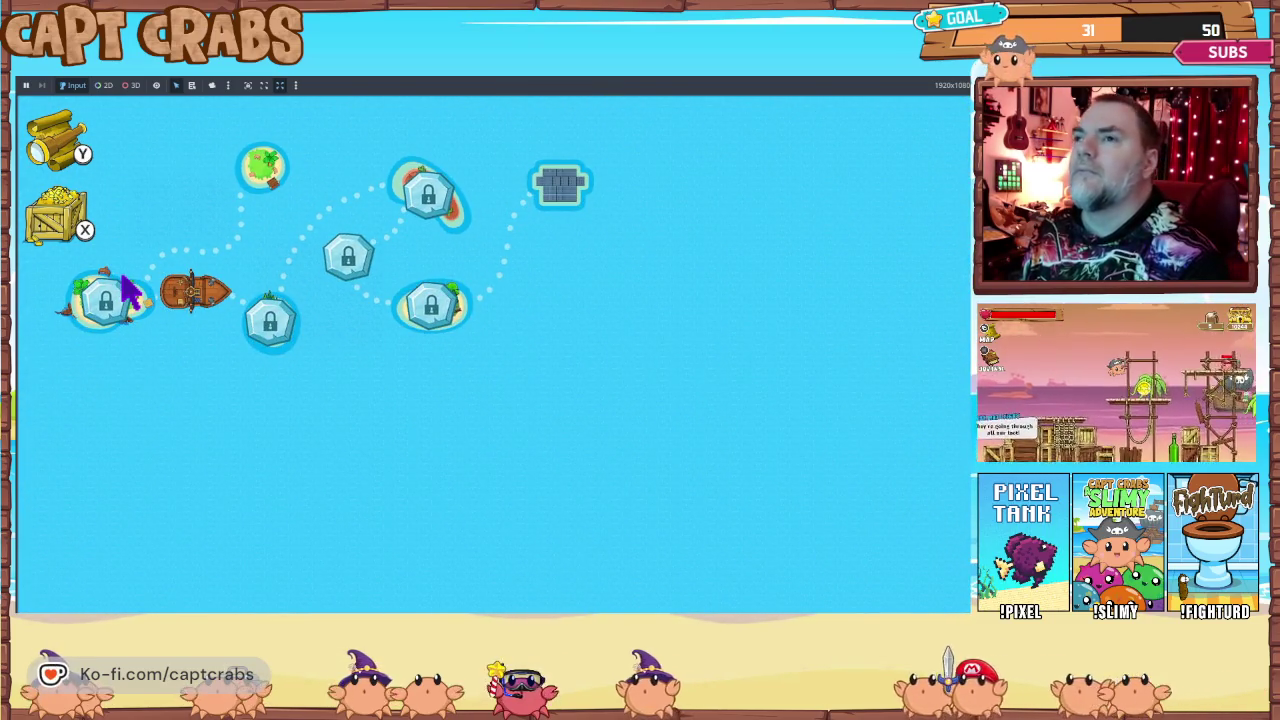
Step: Switch back to the game editor window from the taskbar
{"action": "key", "text": "super"}
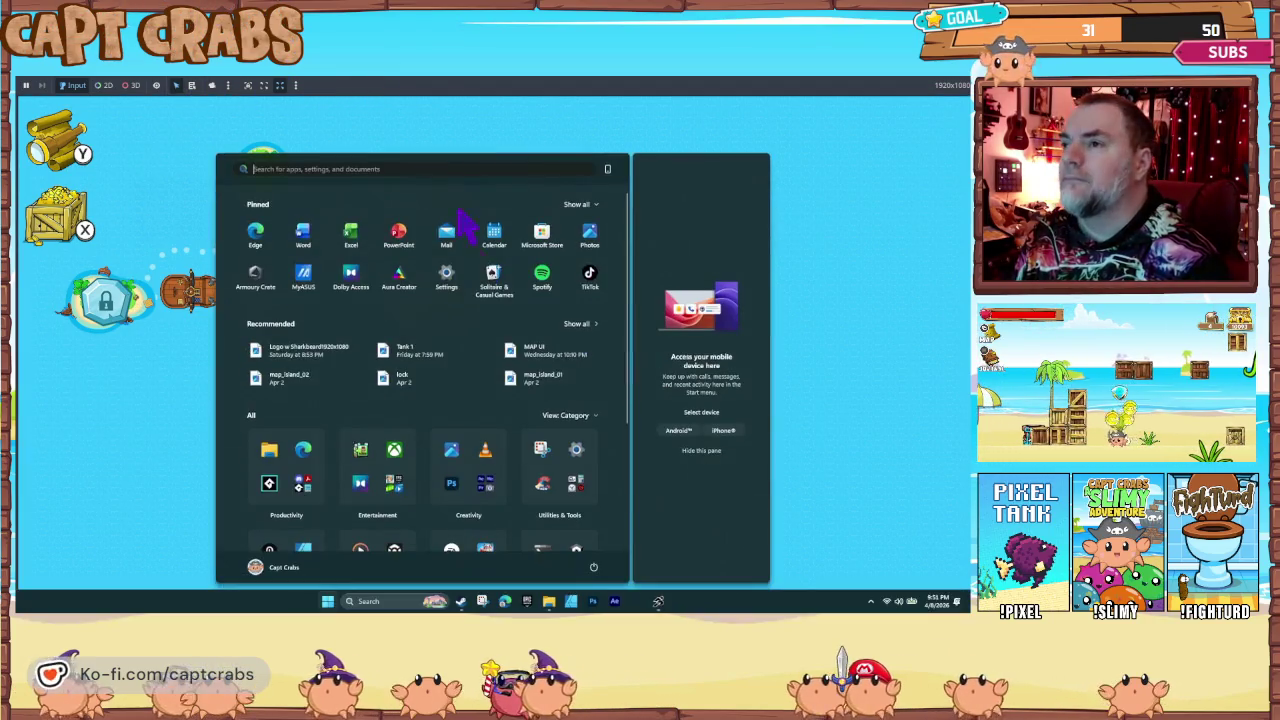
{"action": "mouse_move", "coordinate": [660, 603]}
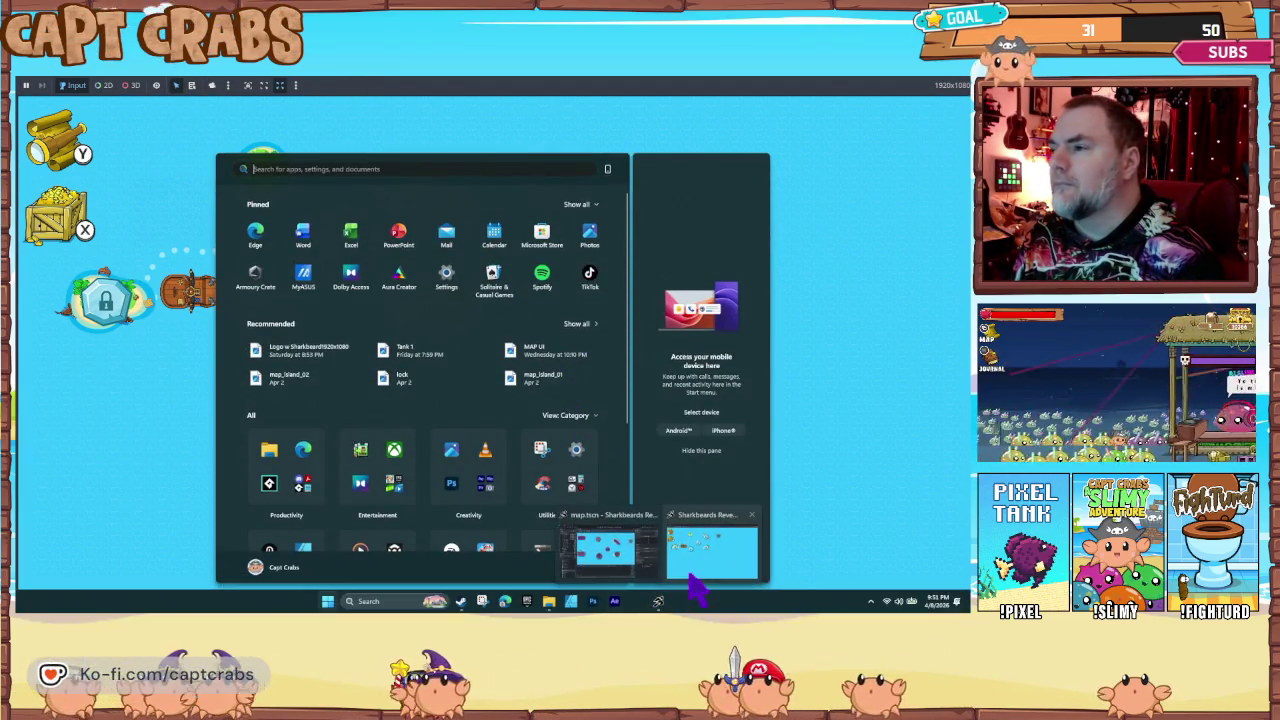
{"action": "left_click", "coordinate": [694, 580]}
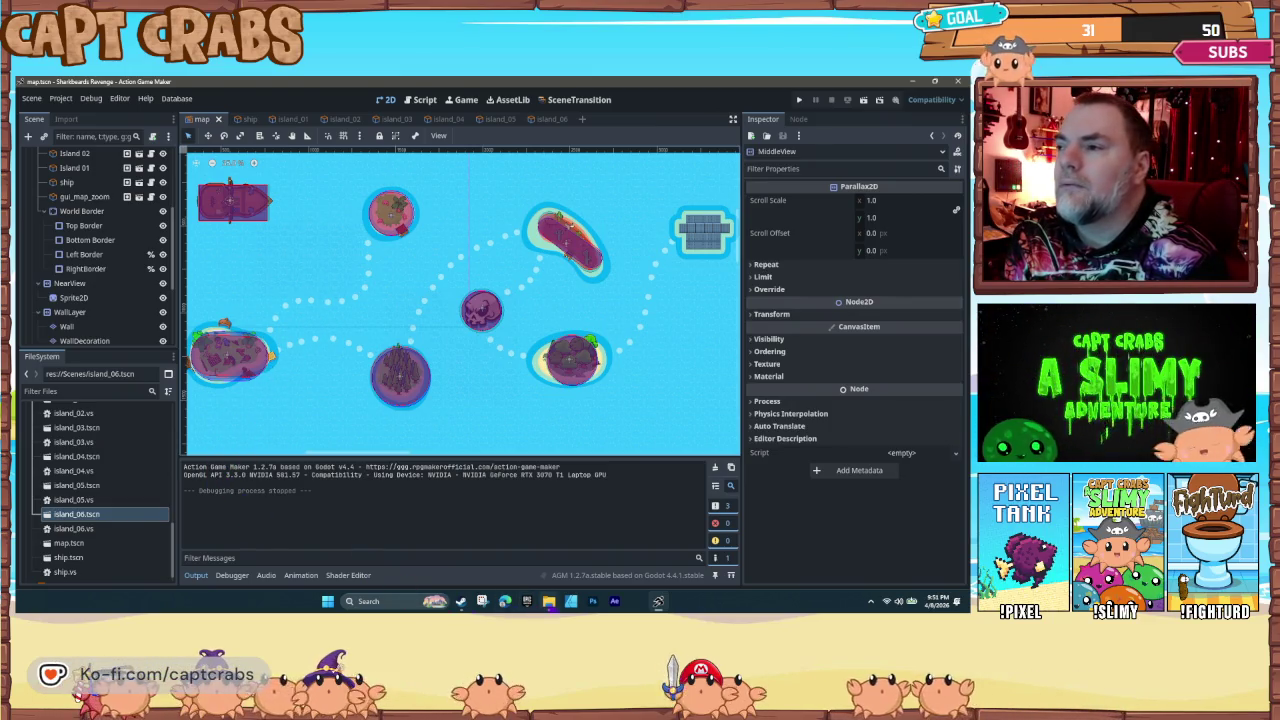
Step: Copy map_BG from Levels into Sprites, replacing the existing file, then return to the editor
{"action": "mouse_move", "coordinate": [549, 601]}
{"action": "mouse_move", "coordinate": [545, 578]}
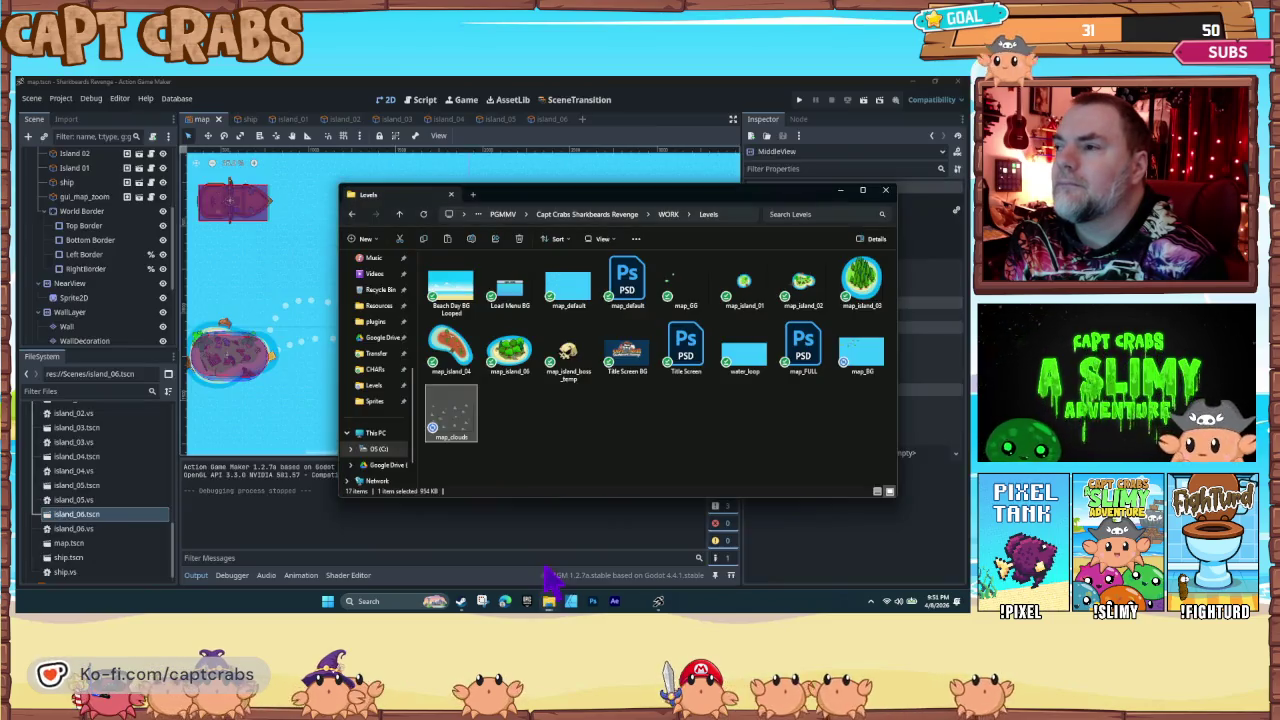
{"action": "mouse_move", "coordinate": [645, 568]}
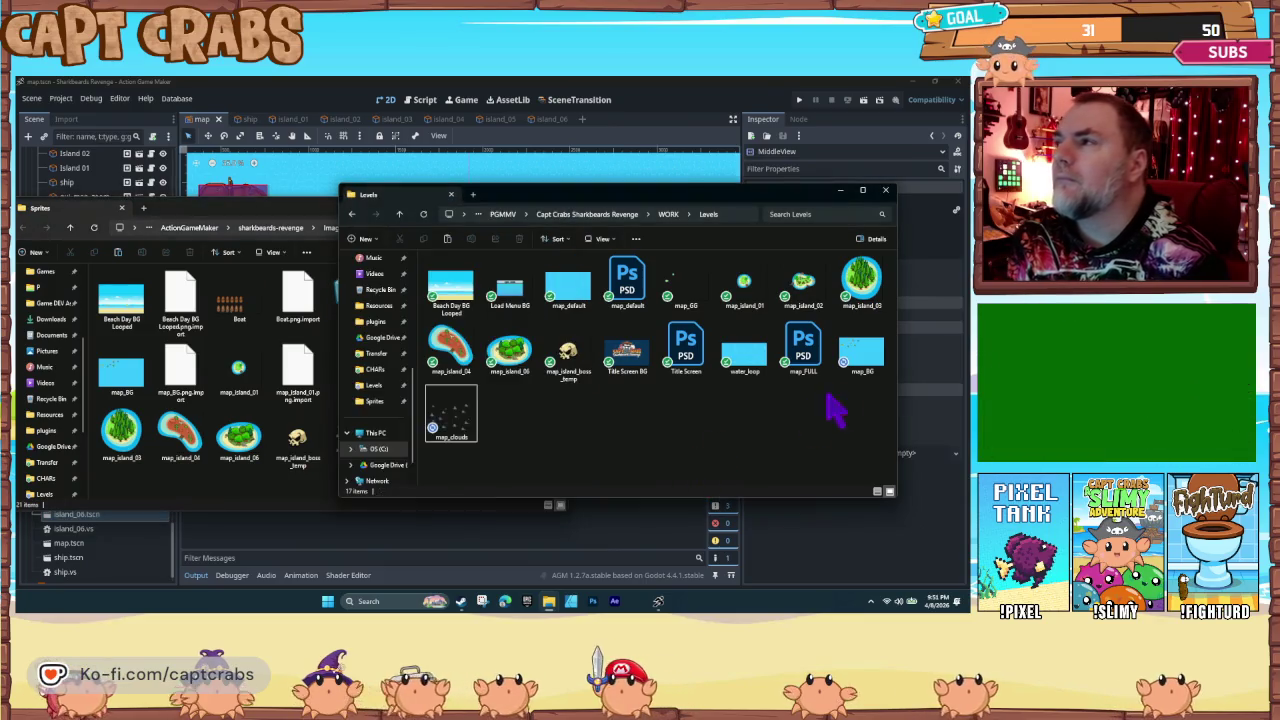
{"action": "left_click", "coordinate": [858, 360]}
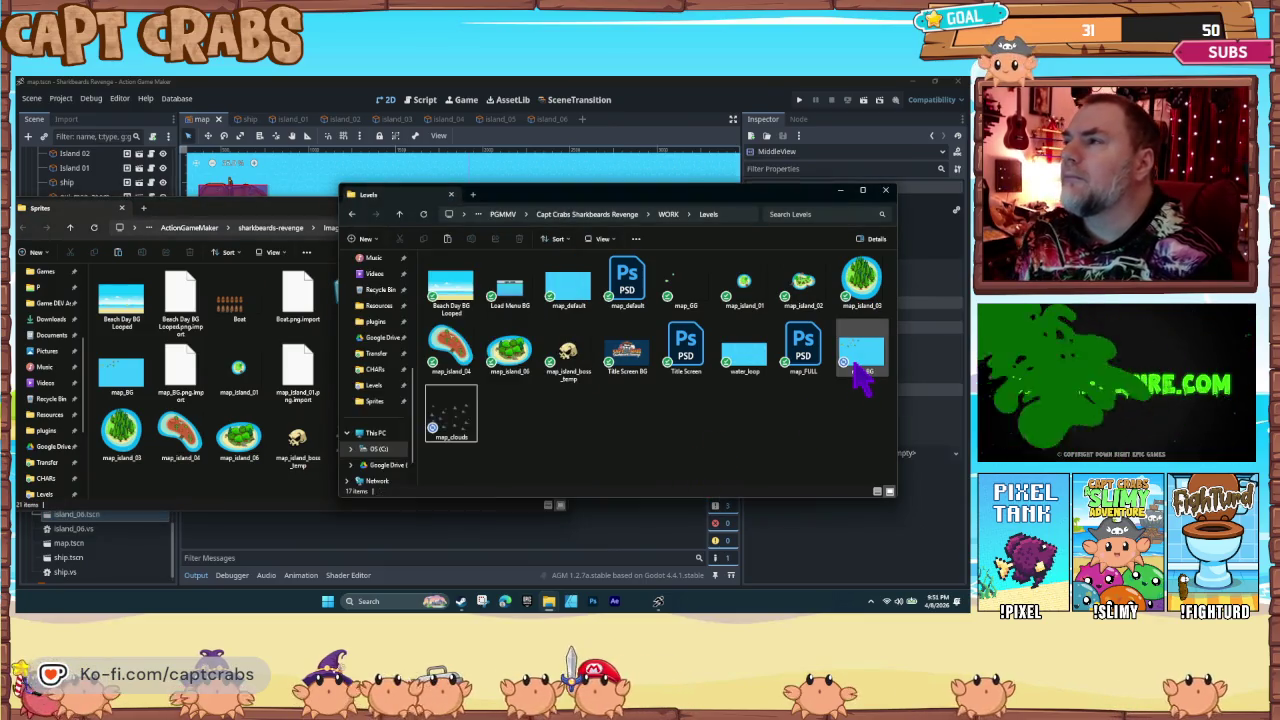
{"action": "mouse_move", "coordinate": [660, 435]}
{"action": "left_mouse_down"}
{"action": "mouse_move", "coordinate": [206, 506]}
{"action": "mouse_move", "coordinate": [240, 503]}
{"action": "left_mouse_up"}
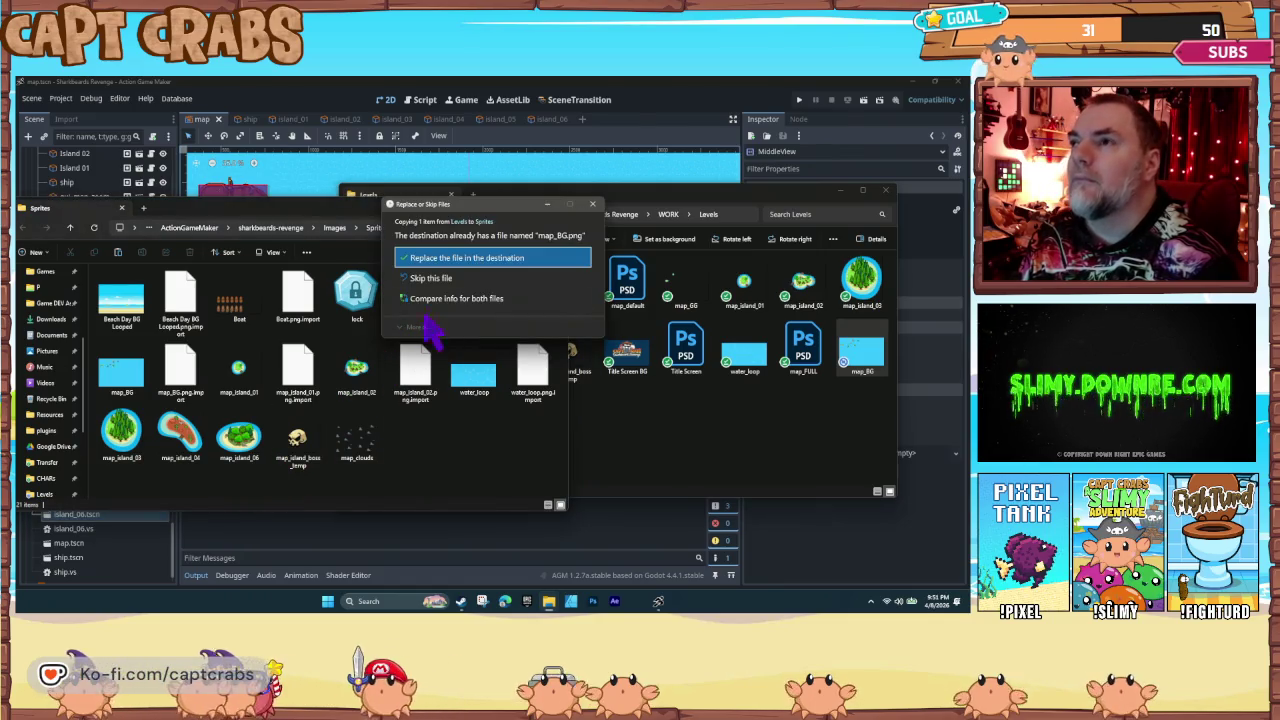
{"action": "left_click", "coordinate": [441, 258]}
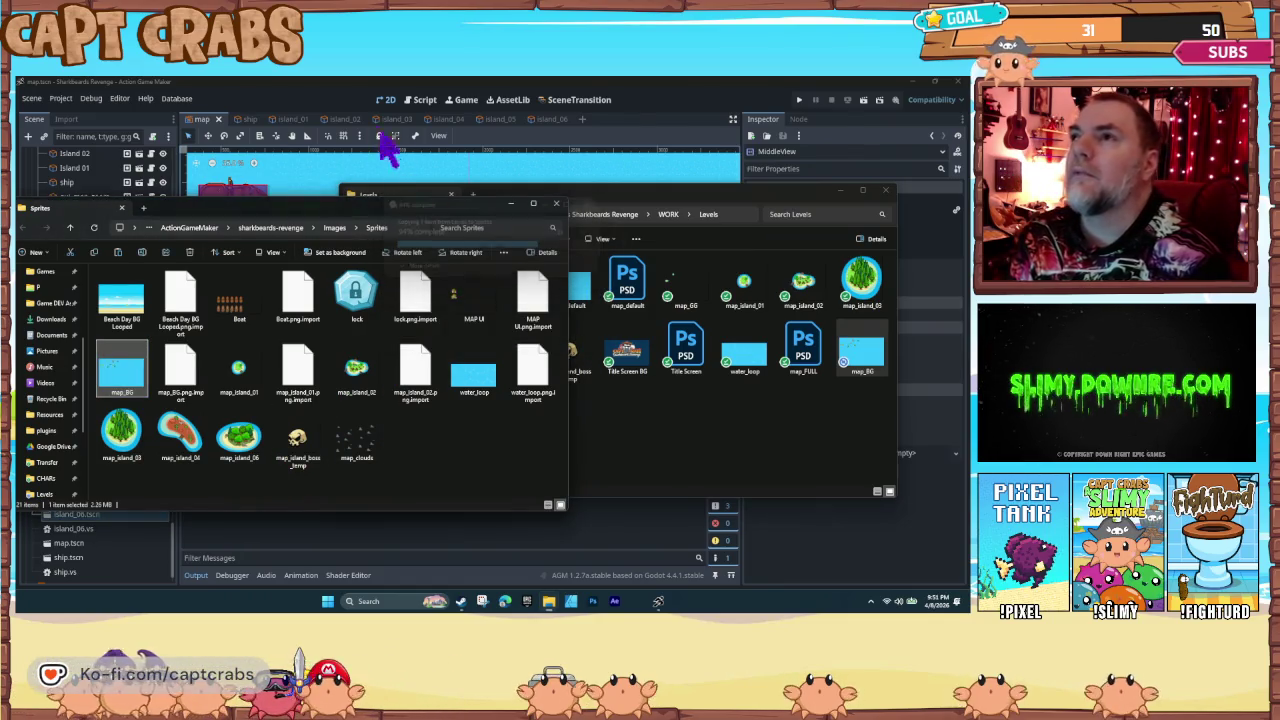
{"action": "left_click", "coordinate": [321, 95]}
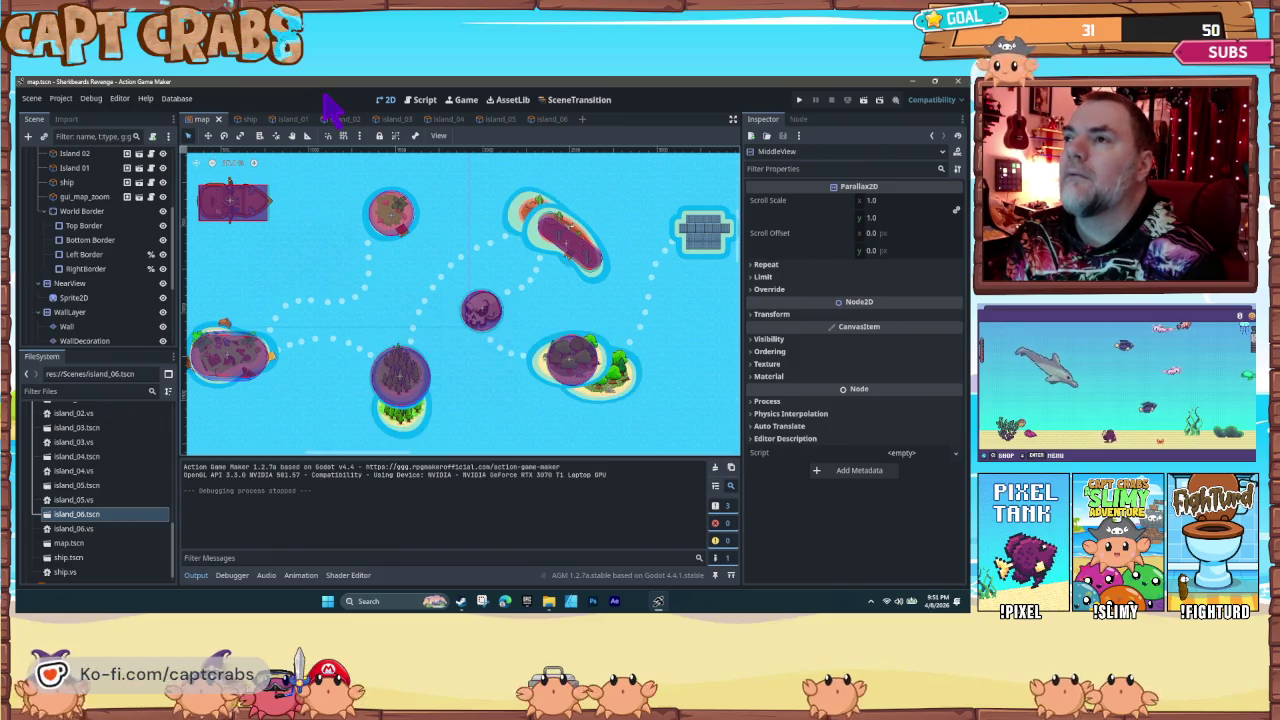
{"action": "left_click", "coordinate": [393, 403]}
{"action": "left_click_drag", "start_coordinate": [393, 403], "coordinate": [399, 417]}
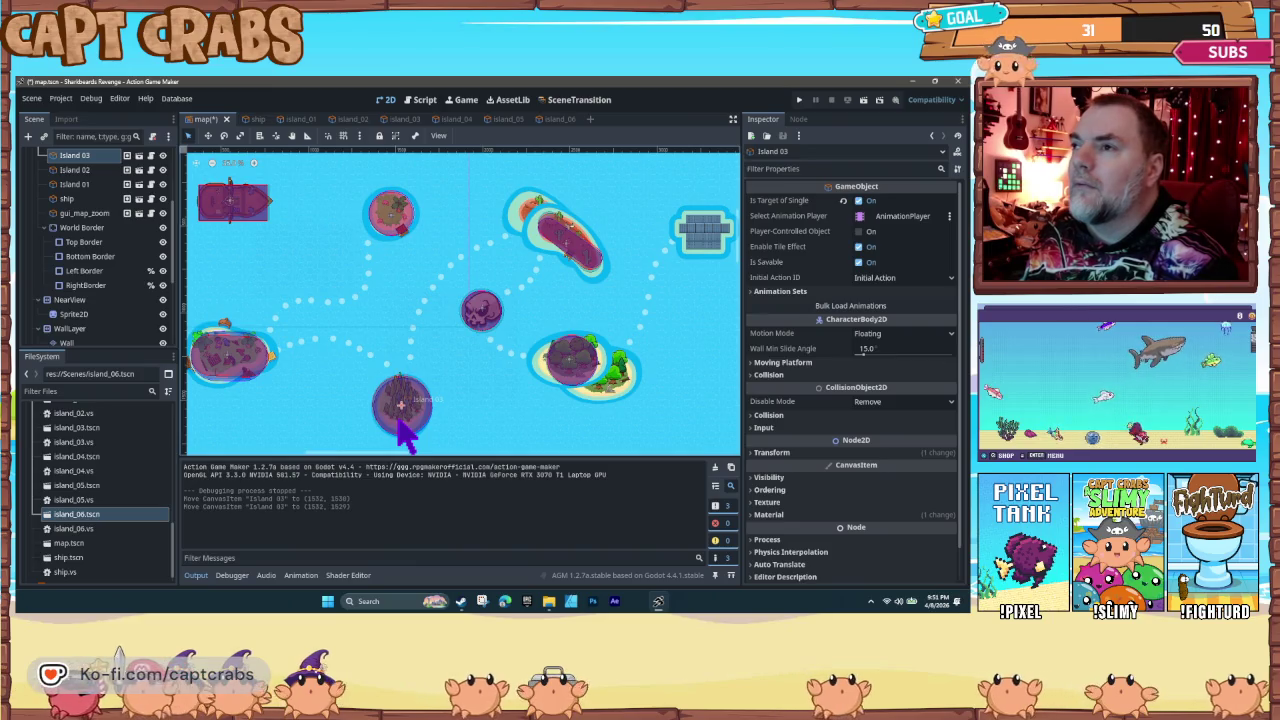
{"action": "left_click_drag", "start_coordinate": [549, 390], "coordinate": [574, 390]}
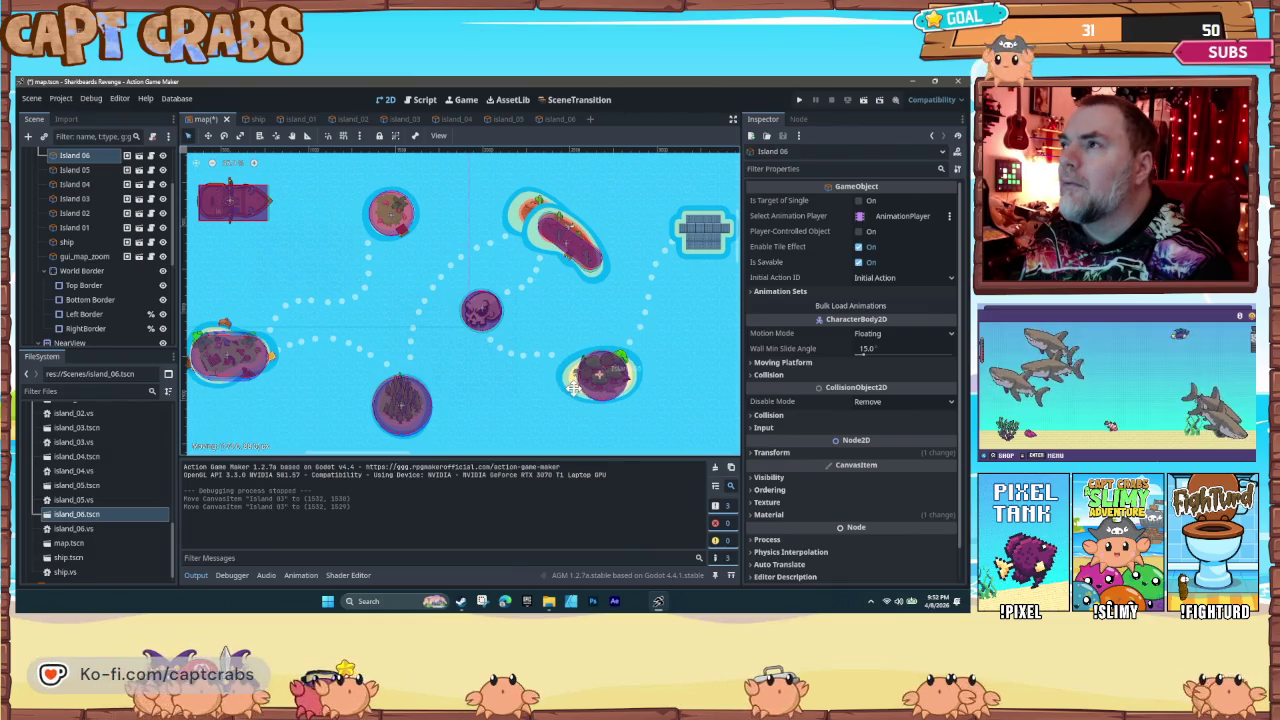
{"action": "left_click", "coordinate": [528, 233]}
{"action": "left_click_drag", "start_coordinate": [528, 233], "coordinate": [512, 225]}
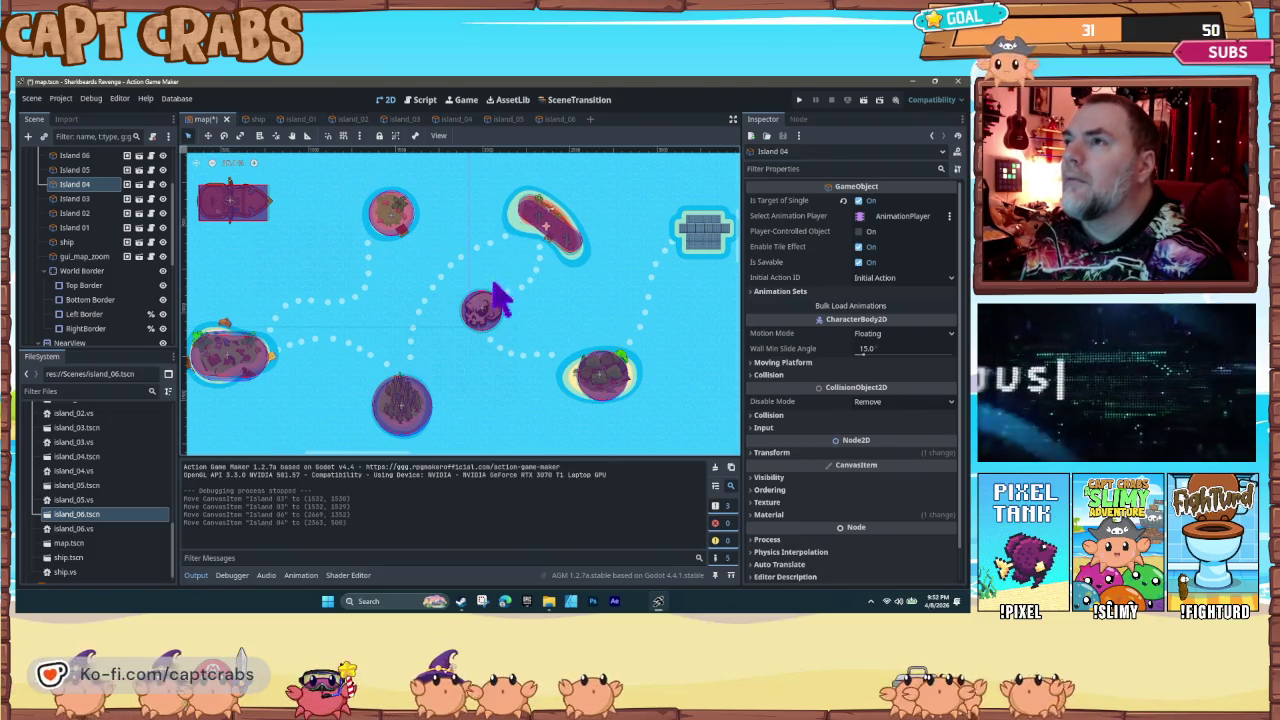
{"action": "key", "text": "ctrl+s"}
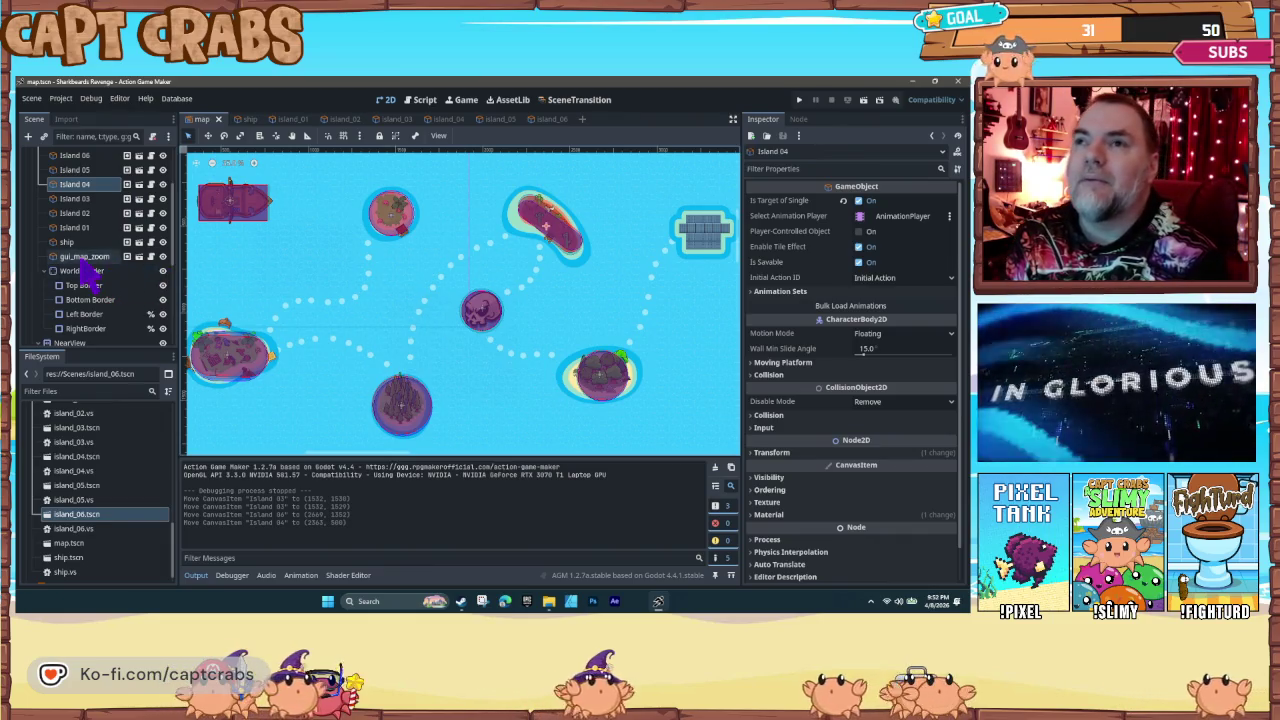
{"action": "scroll", "coordinate": [110, 290], "scroll_direction": "down", "scroll_amount": 5}
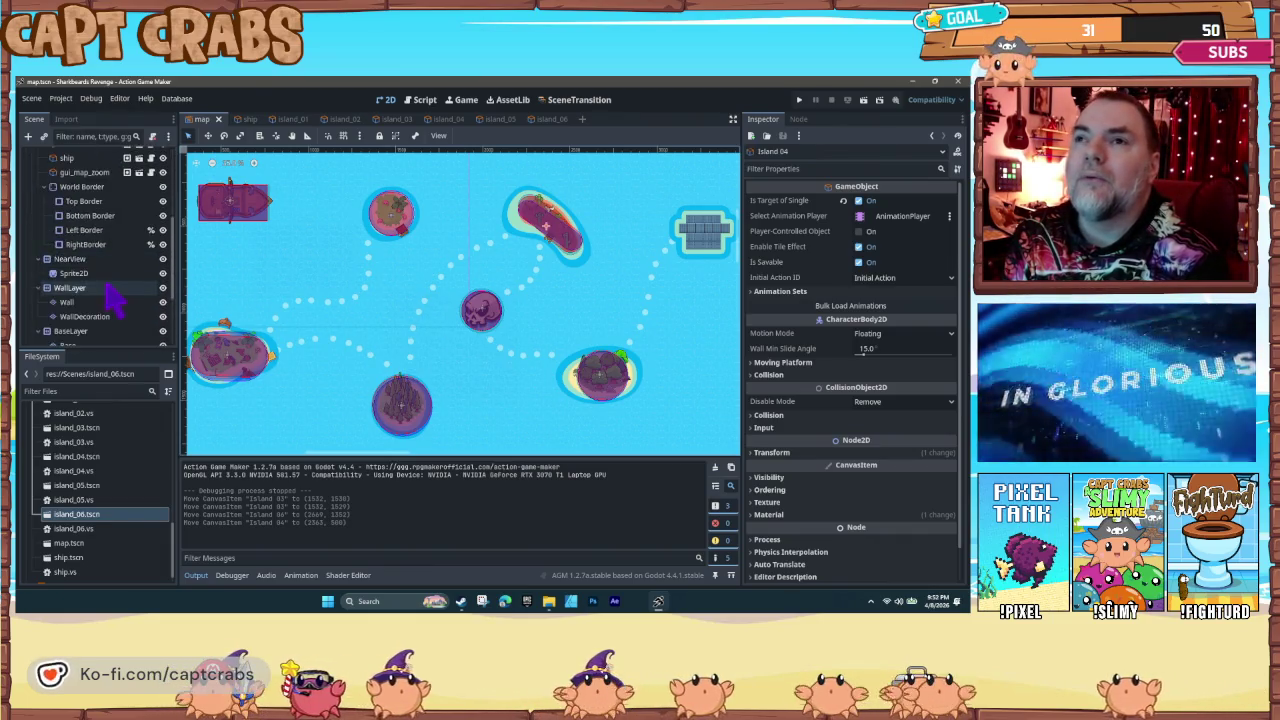
{"action": "scroll", "coordinate": [108, 282], "scroll_direction": "up", "scroll_amount": 3}
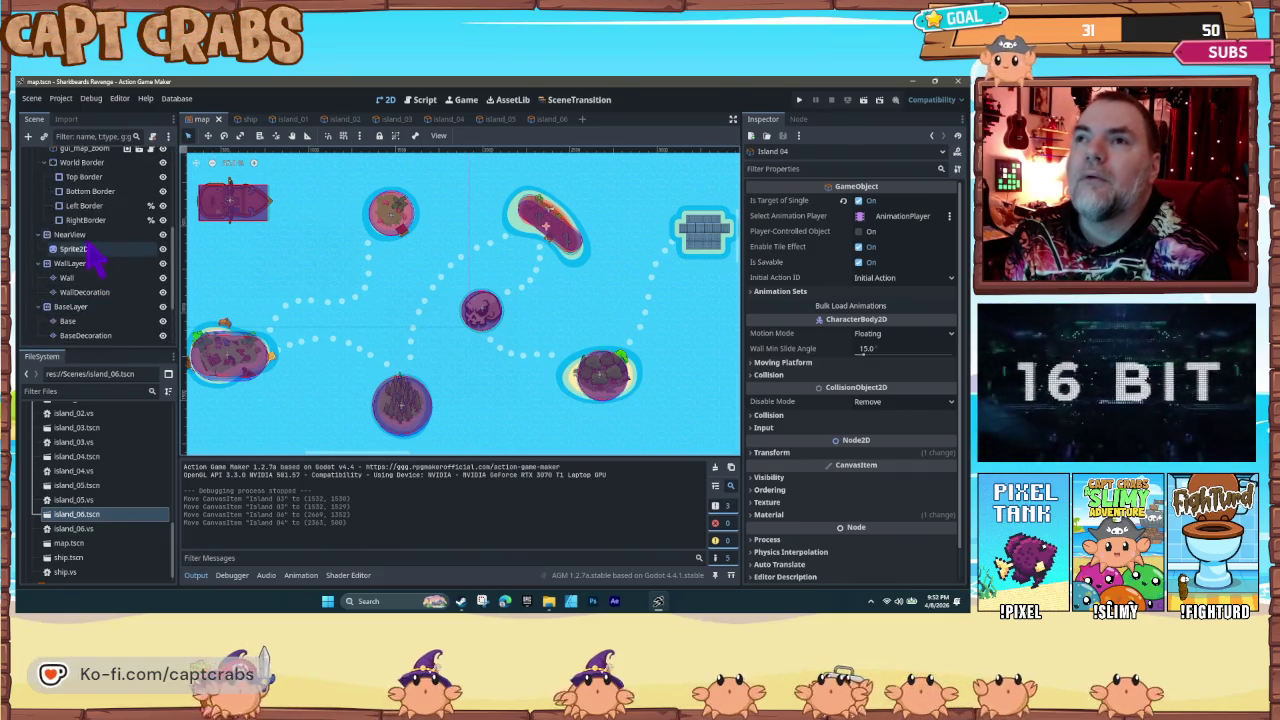
Step: Assign map_clouds.png as the texture of the Sprite2D under NearView
{"action": "left_click", "coordinate": [86, 250]}
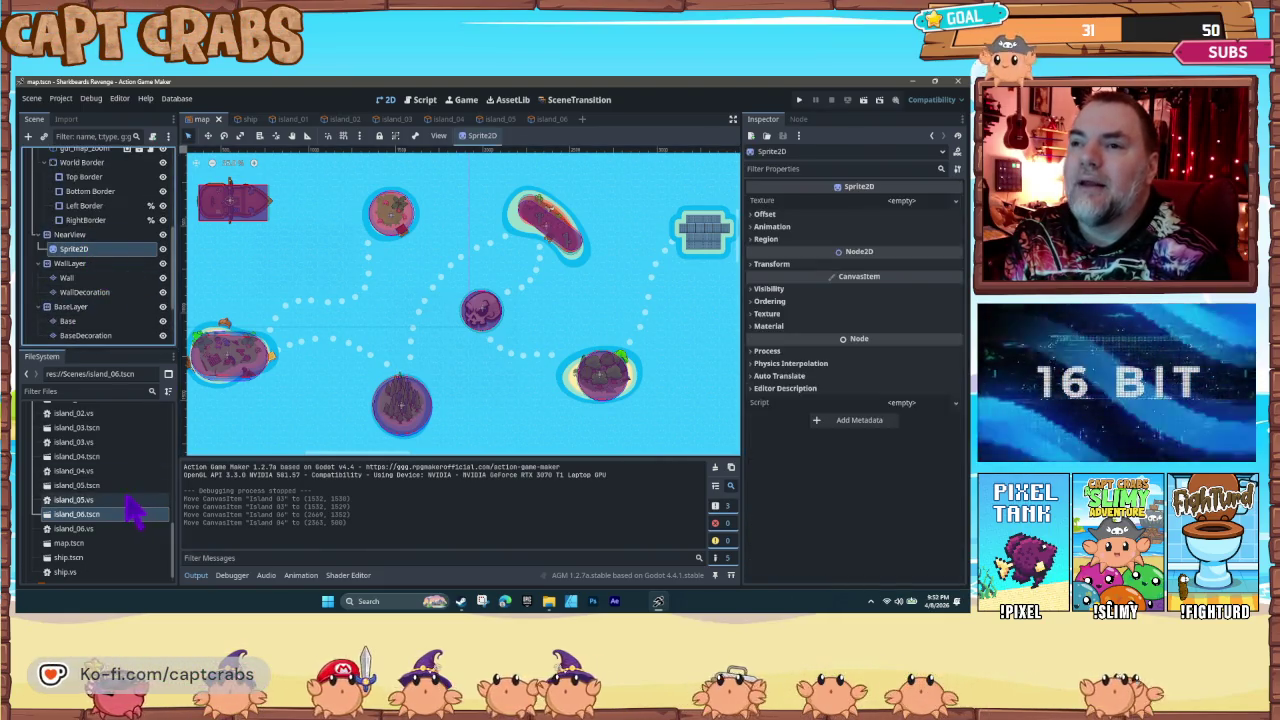
{"action": "scroll", "coordinate": [120, 512], "scroll_direction": "up", "scroll_amount": 4}
{"action": "scroll", "coordinate": [112, 500], "scroll_direction": "up", "scroll_amount": 3}
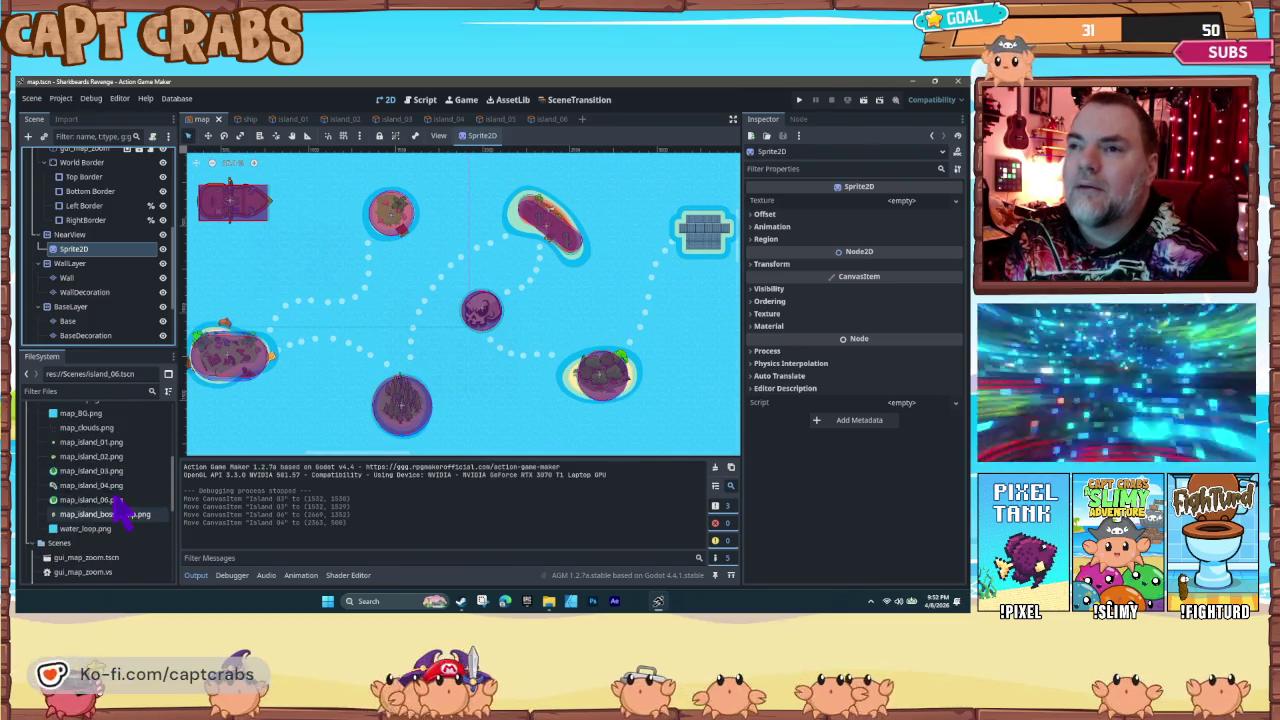
{"action": "left_click_drag", "start_coordinate": [90, 450], "coordinate": [403, 400]}
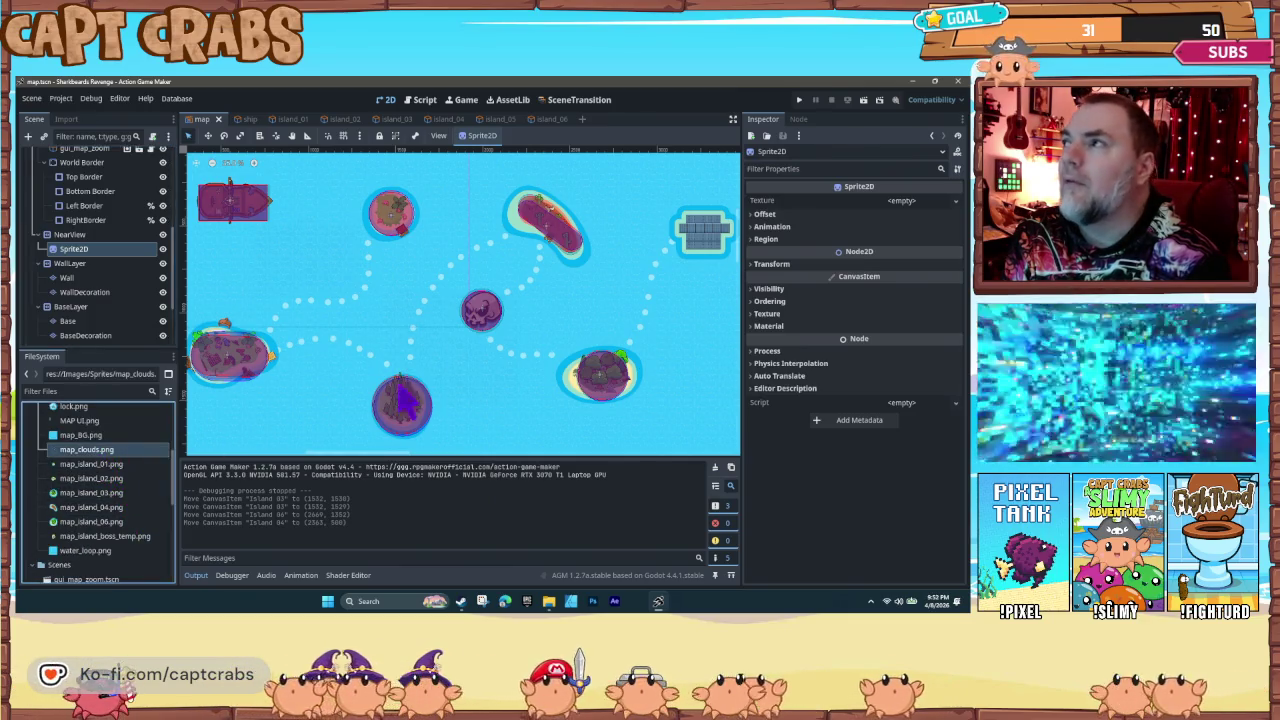
{"action": "left_click_drag", "start_coordinate": [912, 203], "coordinate": [912, 204]}
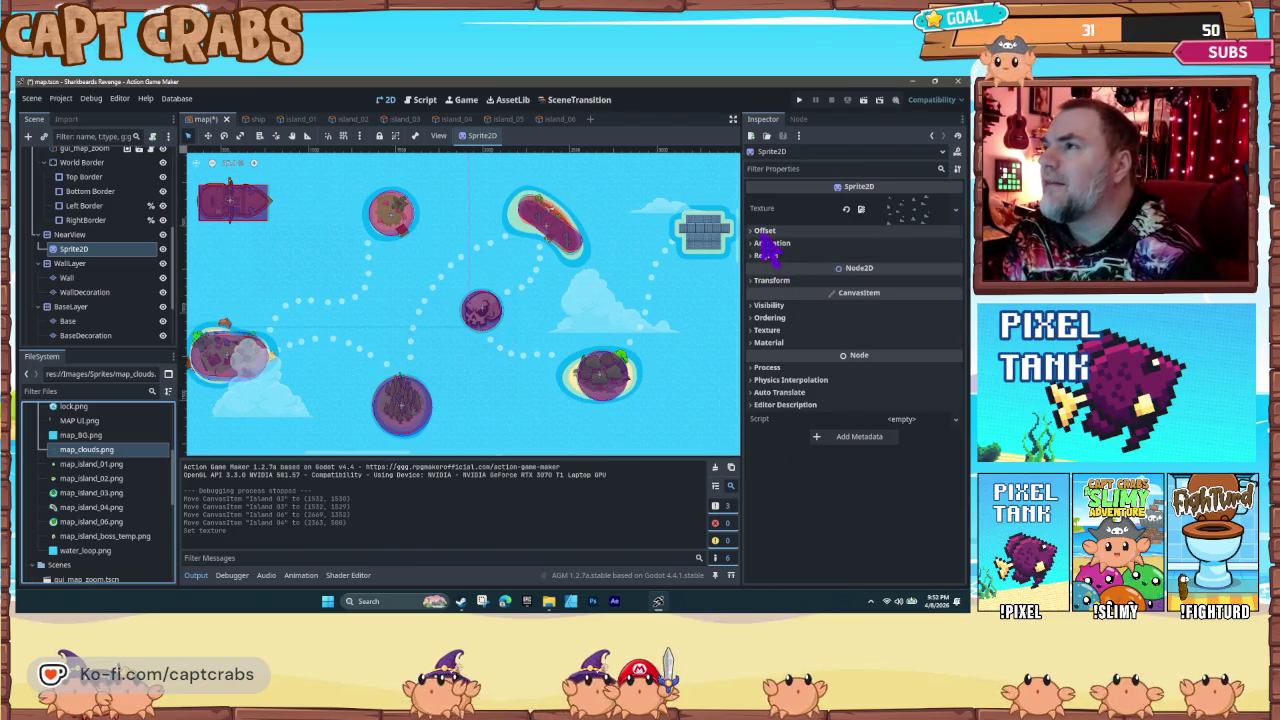
Step: Check the sprite's Offset and Animation sections, then select the NearView layer
{"action": "left_click", "coordinate": [756, 231]}
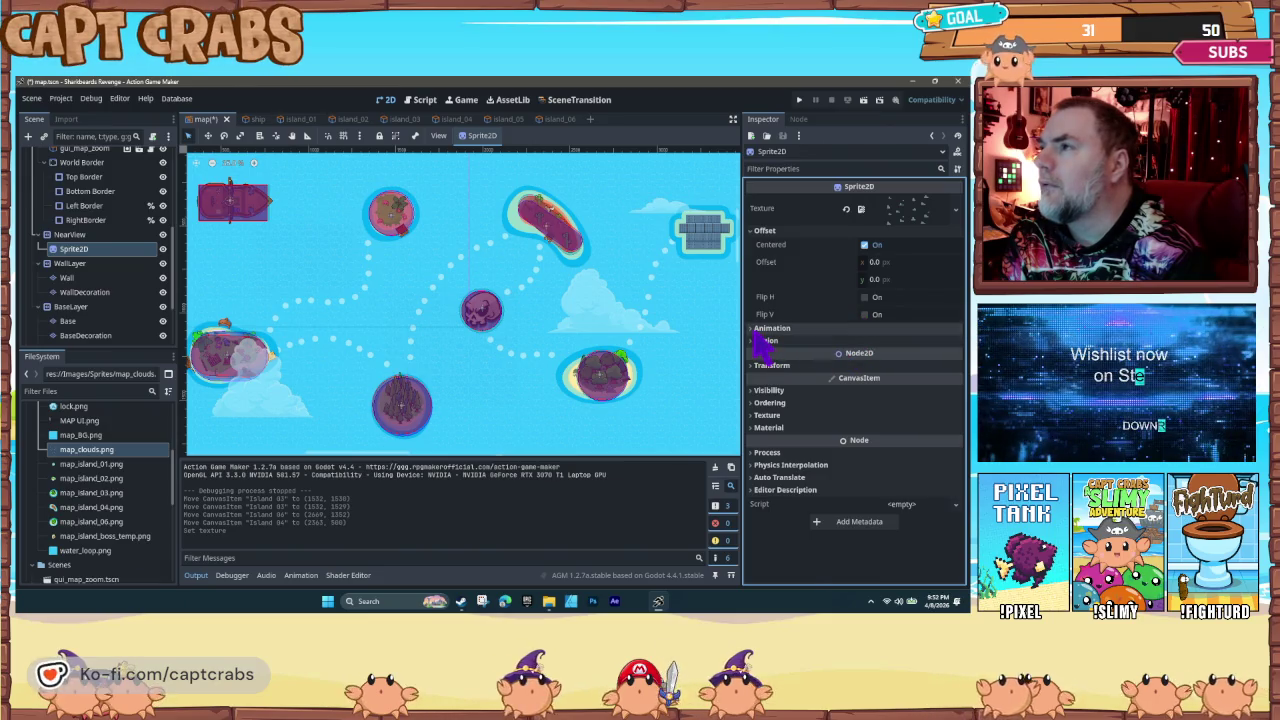
{"action": "left_click", "coordinate": [760, 329]}
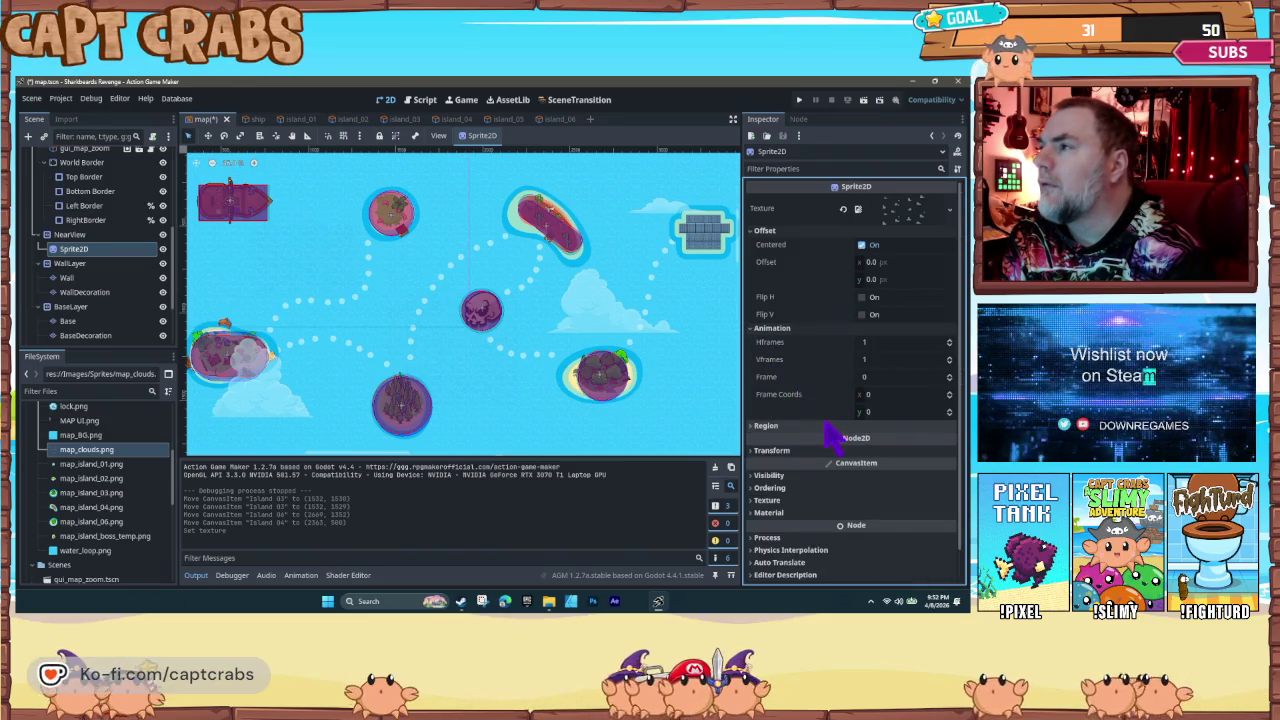
{"action": "left_click", "coordinate": [760, 329]}
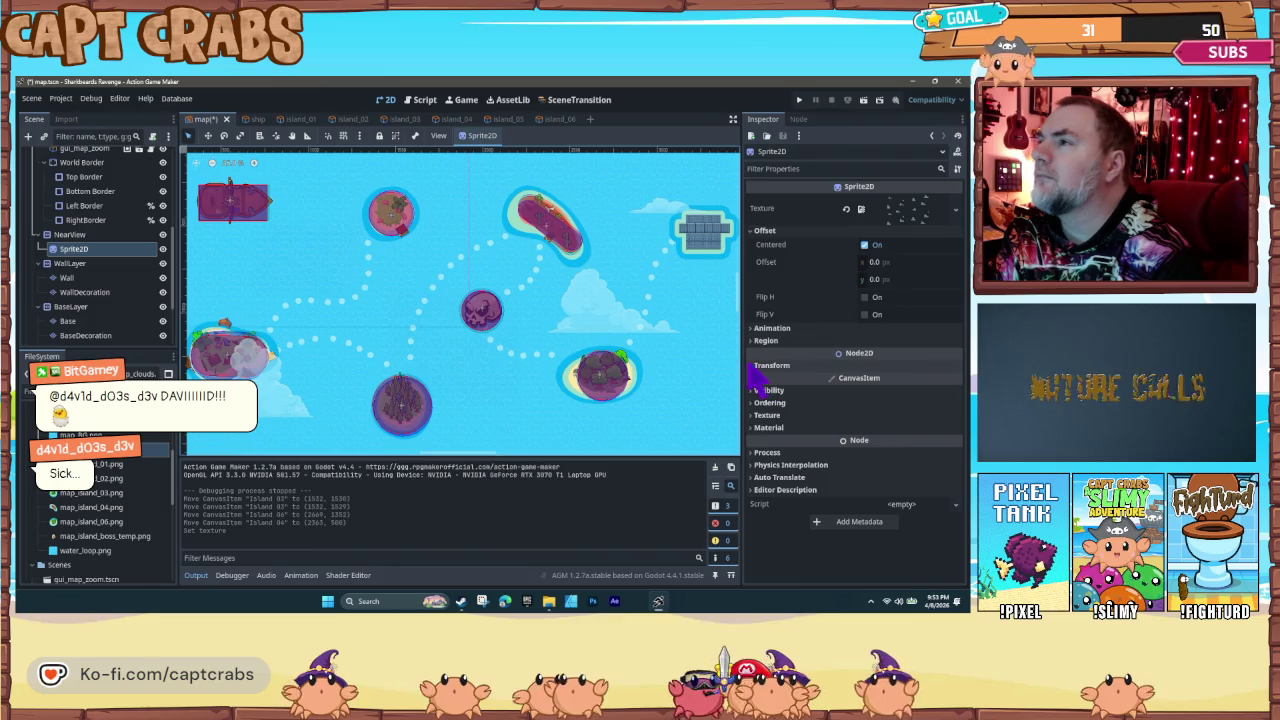
{"action": "left_click", "coordinate": [88, 234]}
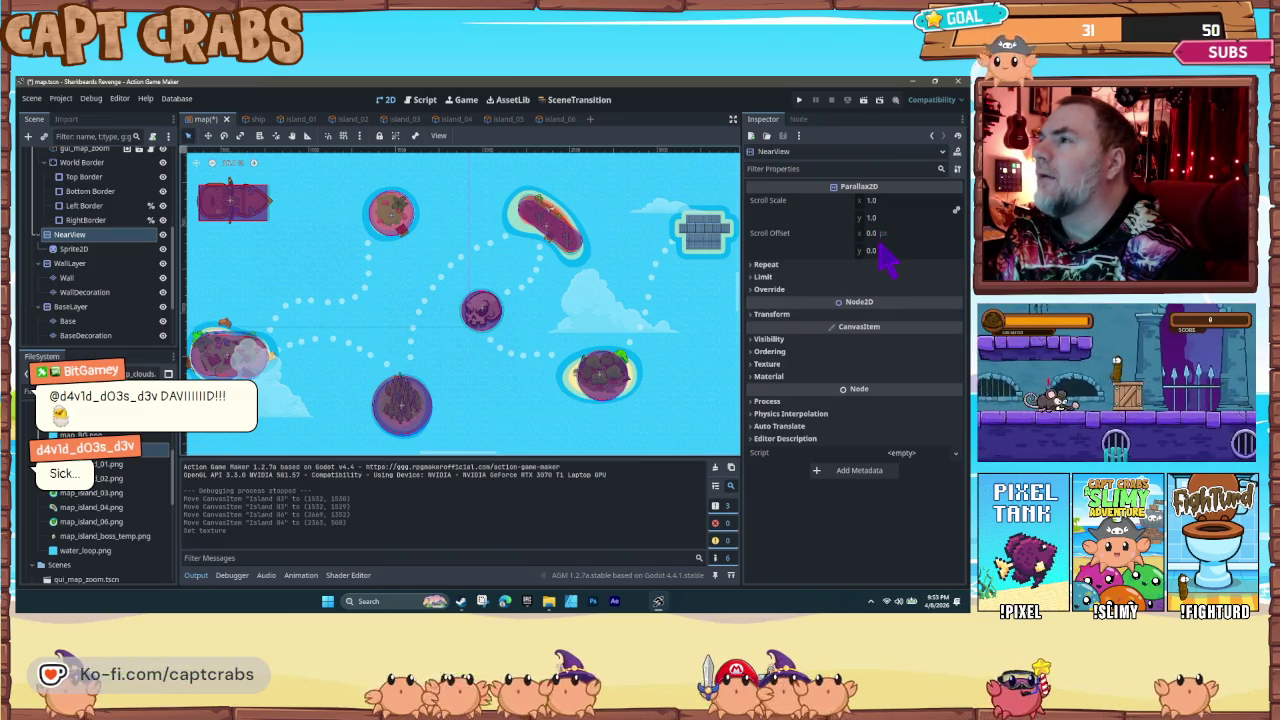
Step: Give NearView a horizontal autoscroll of 3 px/s, keeping Repeat Times at 1
{"action": "left_click", "coordinate": [762, 264]}
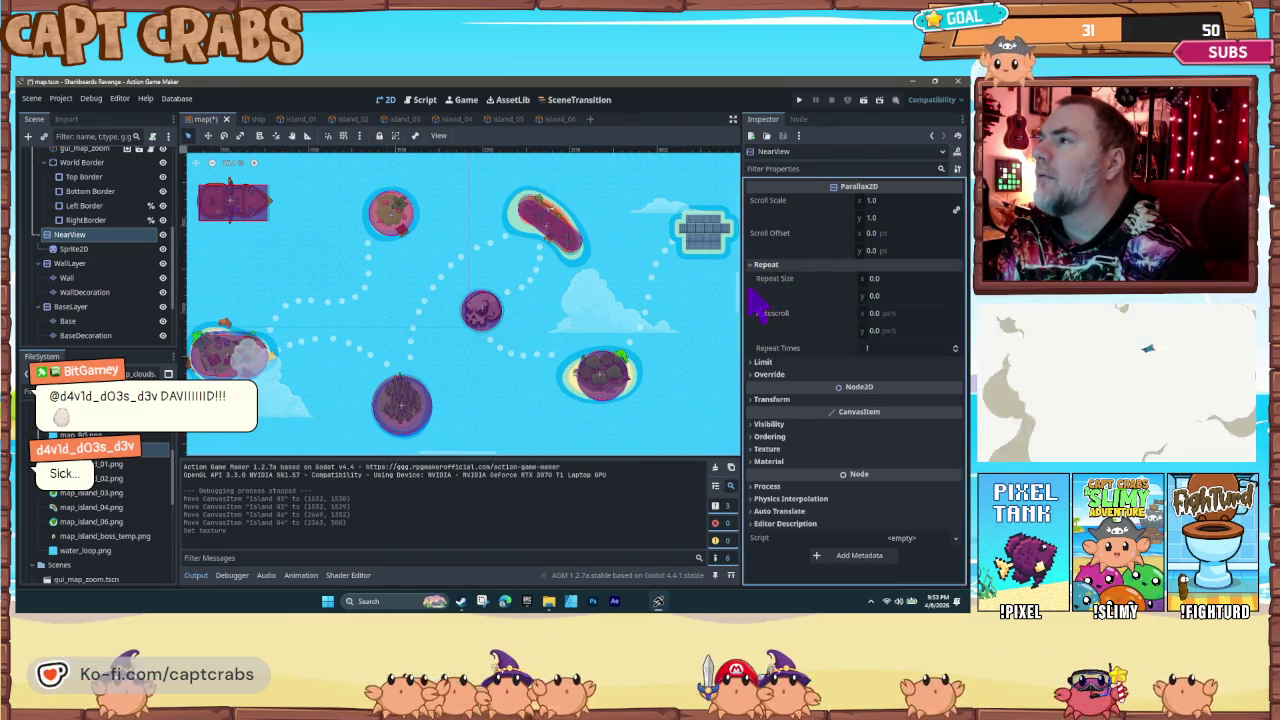
{"action": "left_click", "coordinate": [882, 279]}
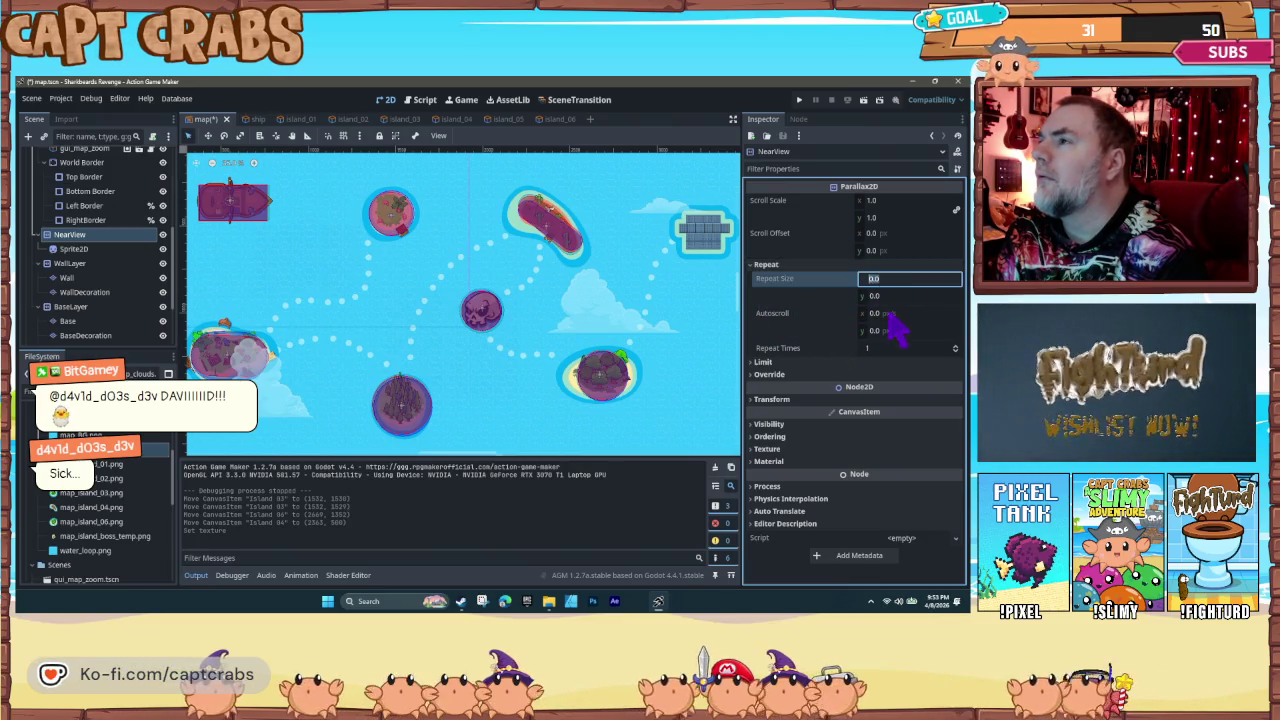
{"action": "left_click", "coordinate": [884, 314]}
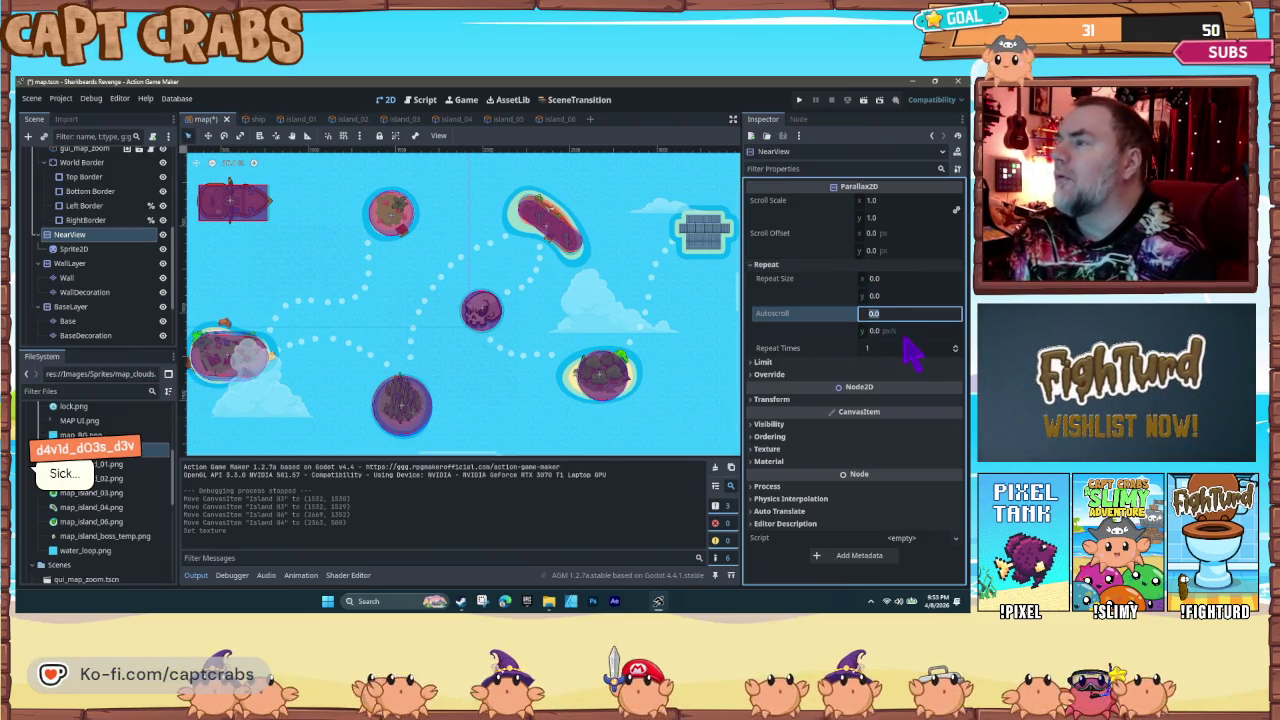
{"action": "type", "text": "3"}
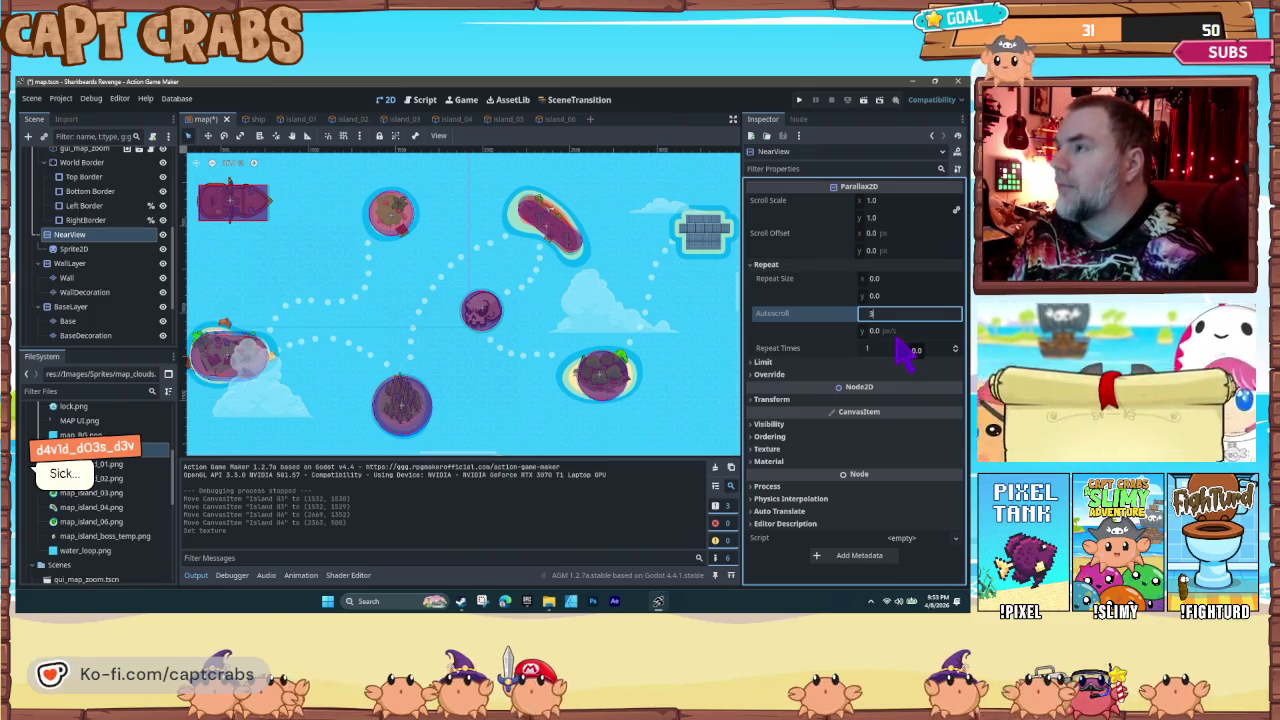
{"action": "key", "text": "Return"}
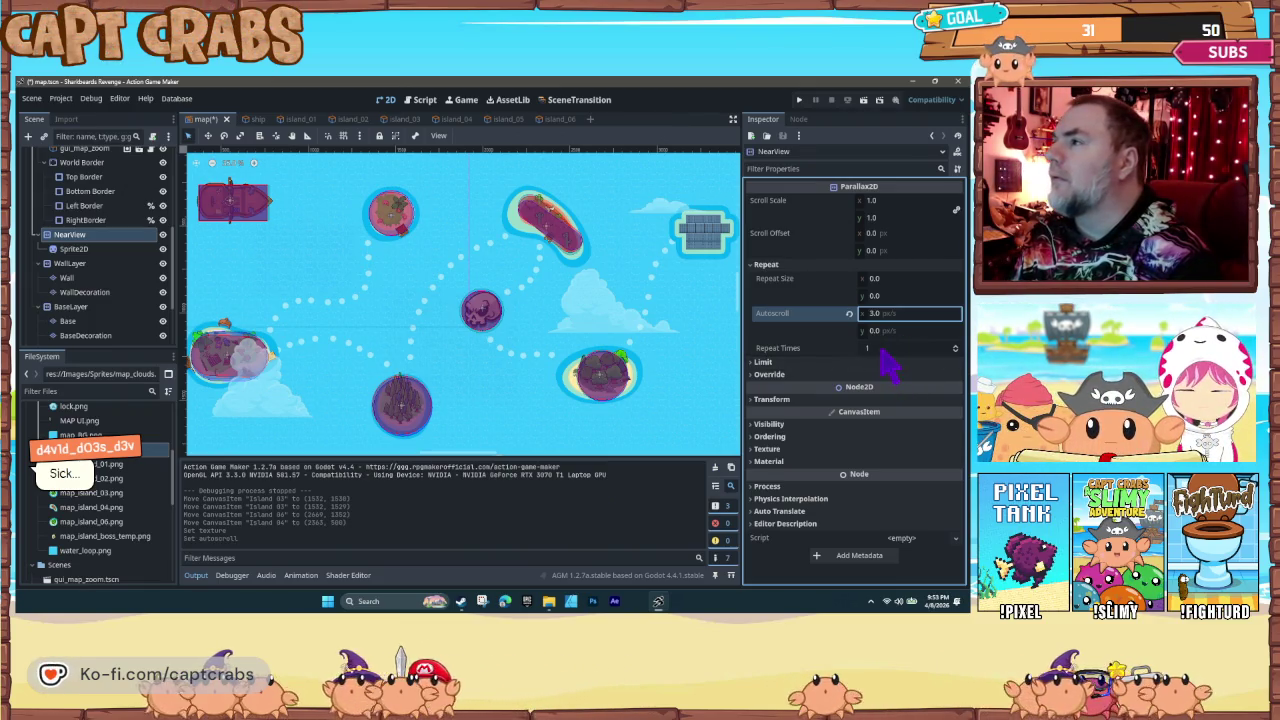
{"action": "left_click", "coordinate": [882, 348]}
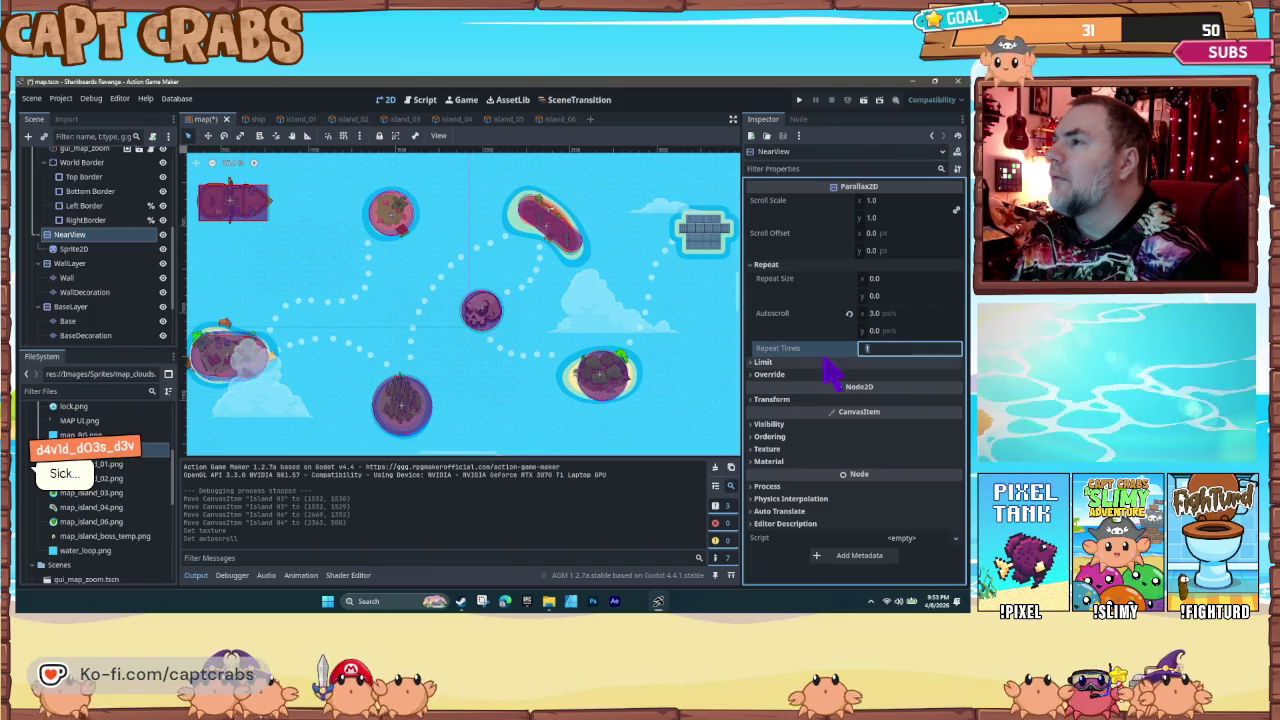
{"action": "key", "text": "Return"}
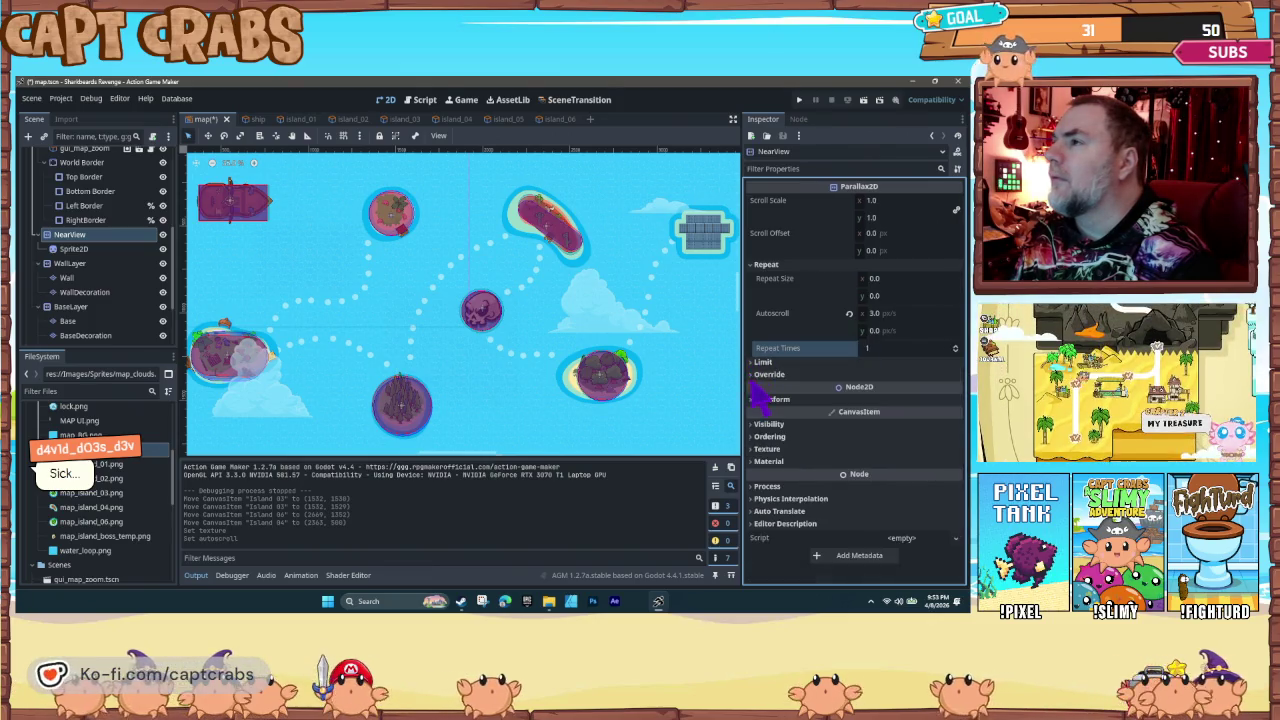
Step: Glance at the layer's override settings and launch a playtest with F5
{"action": "left_click", "coordinate": [762, 375]}
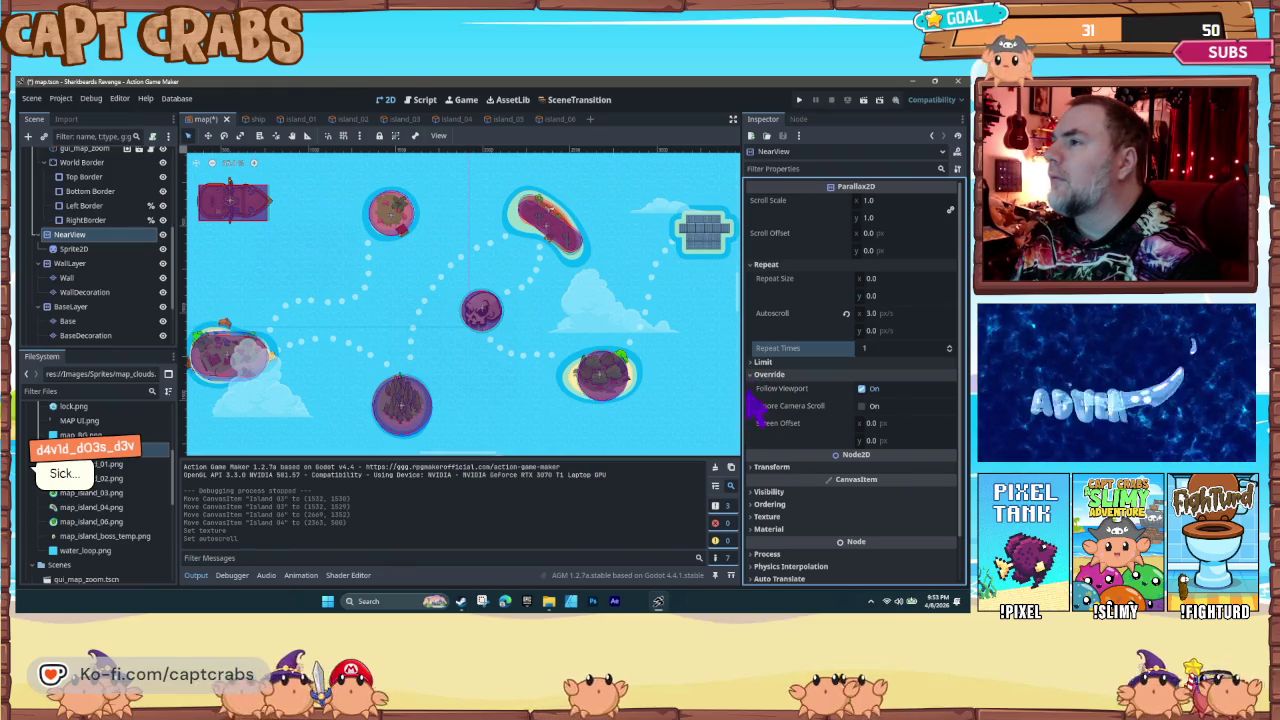
{"action": "left_click", "coordinate": [765, 374]}
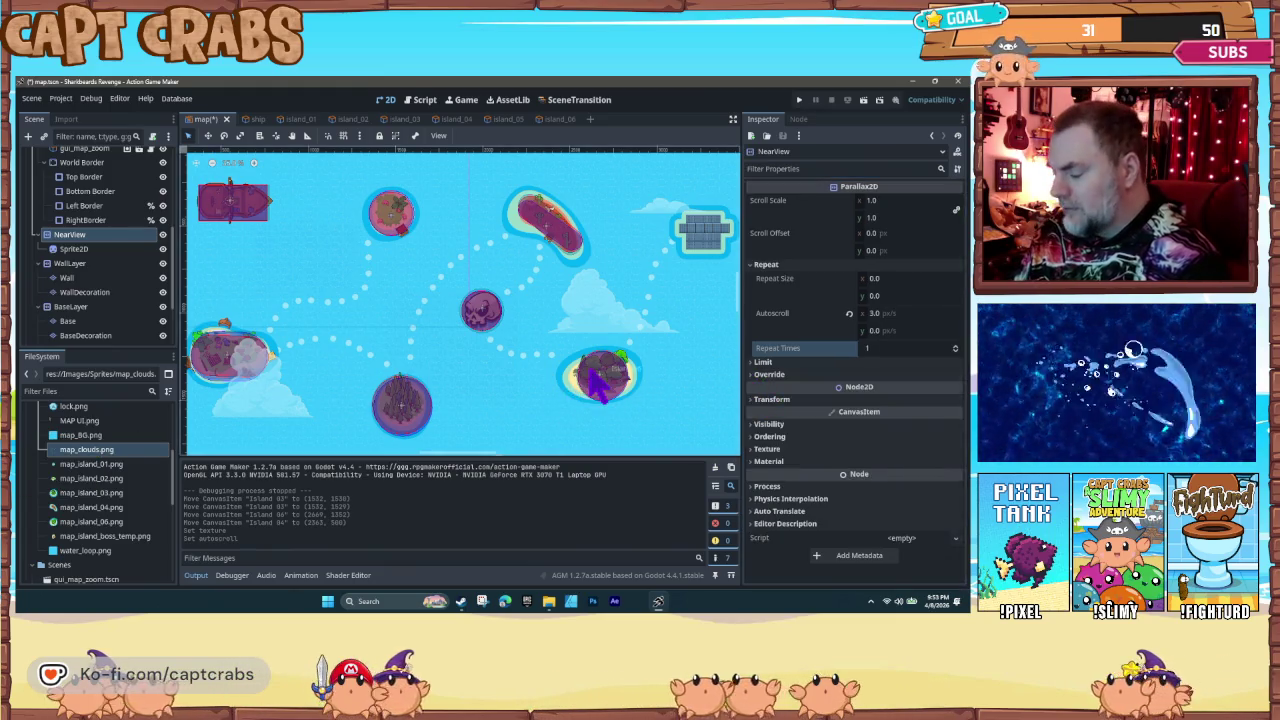
{"action": "key", "text": "F5"}
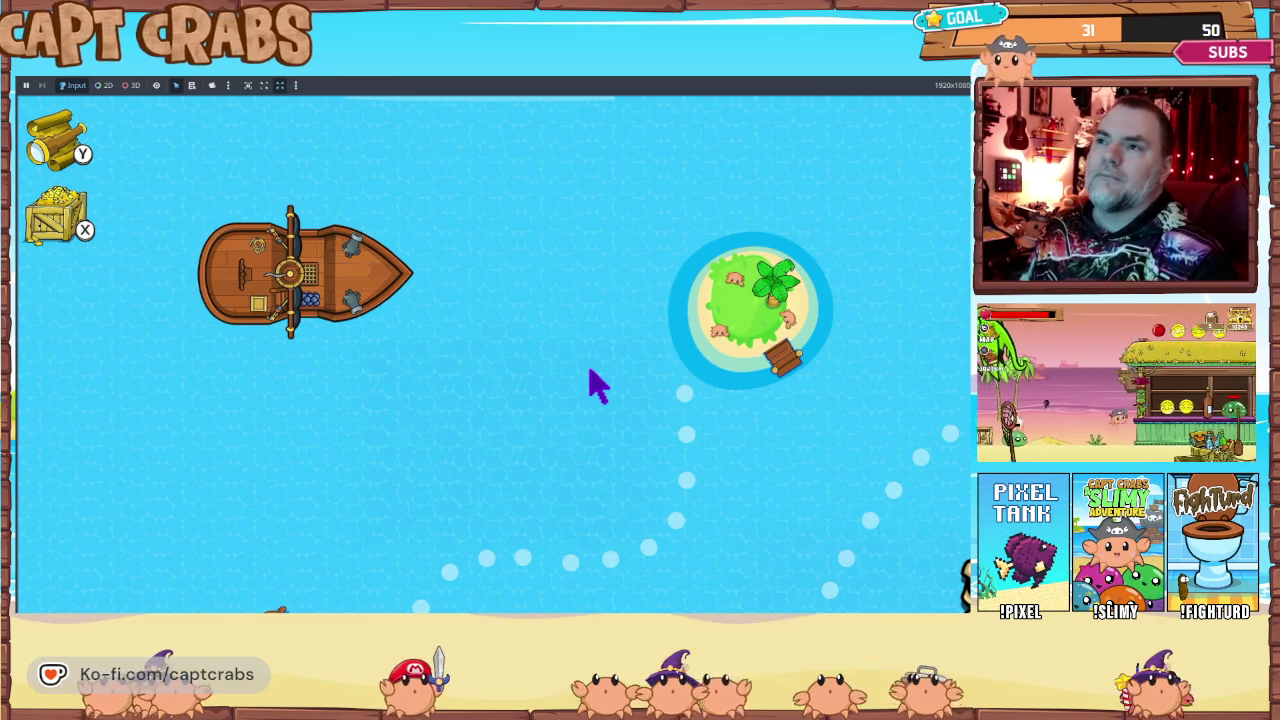
Step: Sail the ship down, right and left, zooming the map out and back in
{"action": "key", "text": "Down"}
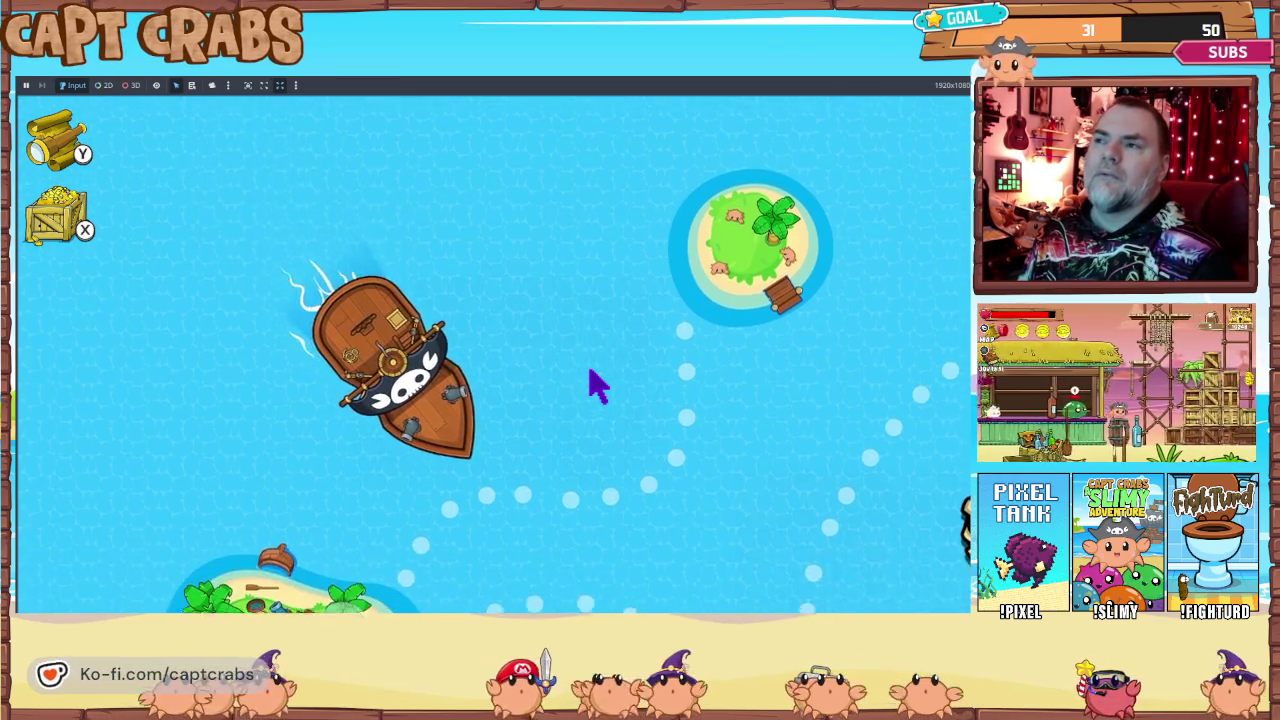
{"action": "key", "text": "Right"}
{"action": "key", "text": "Down"}
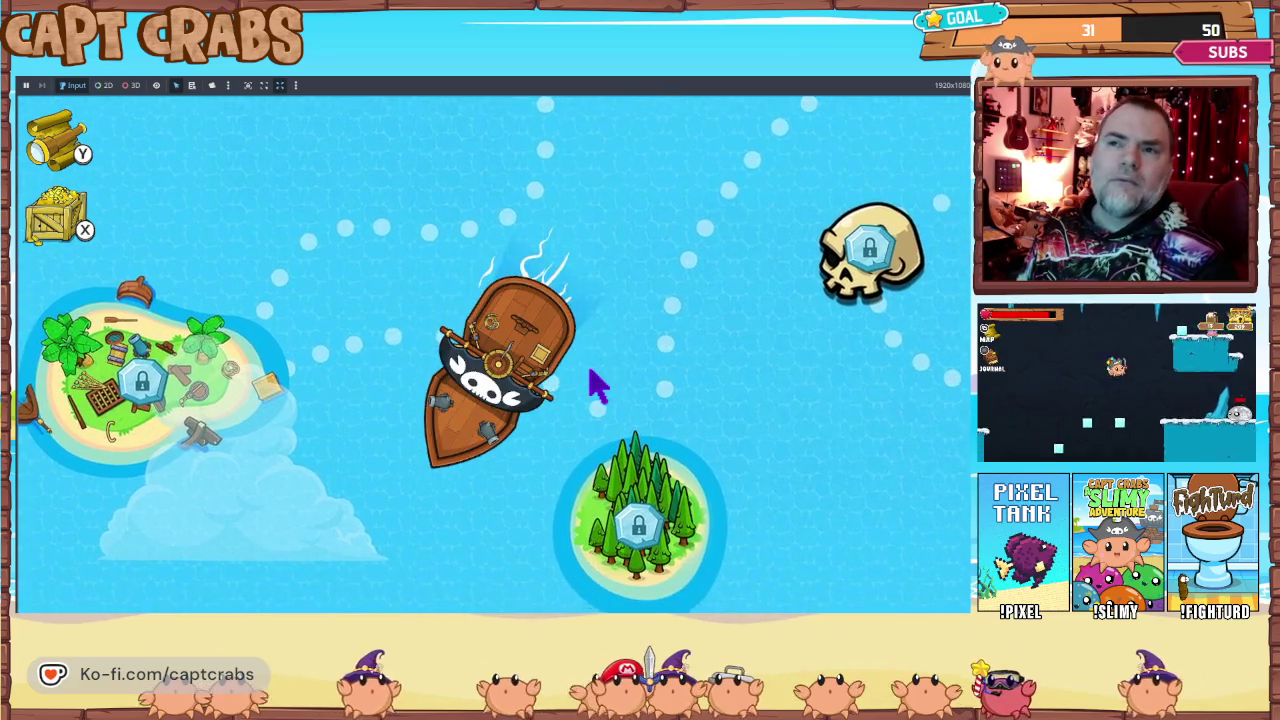
{"action": "key", "text": "Left"}
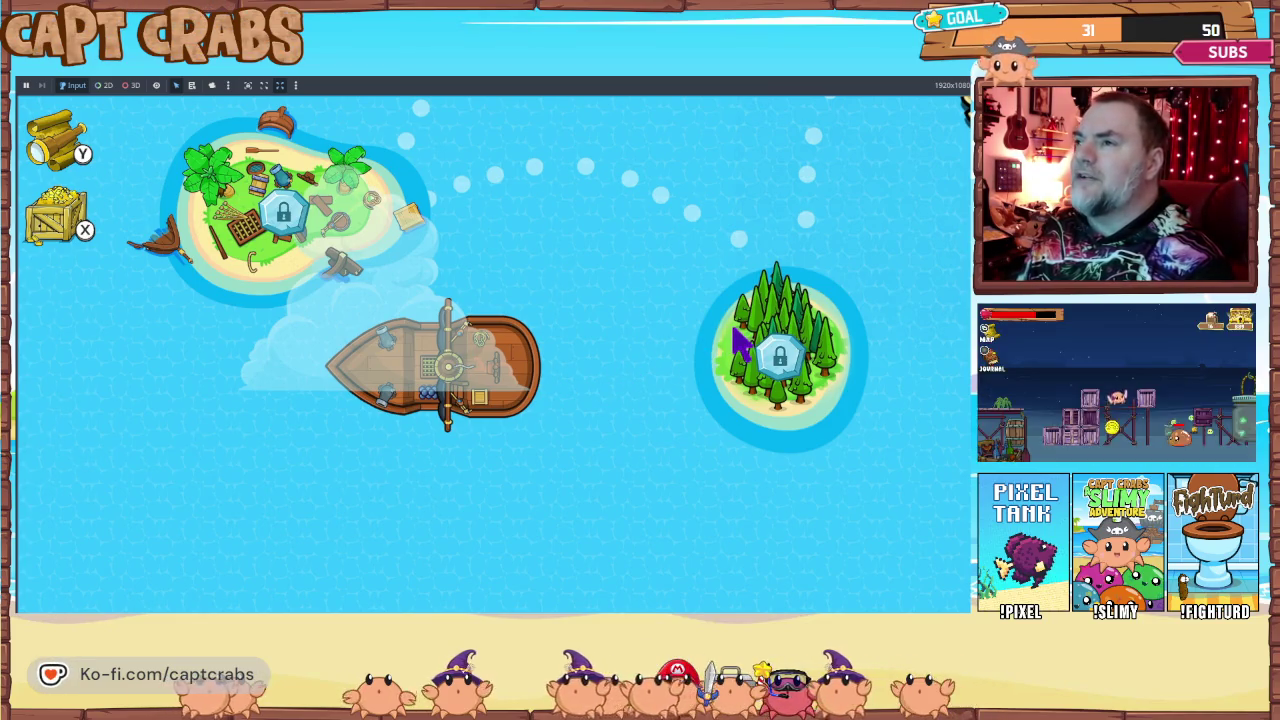
{"action": "scroll", "coordinate": [740, 342], "scroll_direction": "down", "scroll_amount": 3}
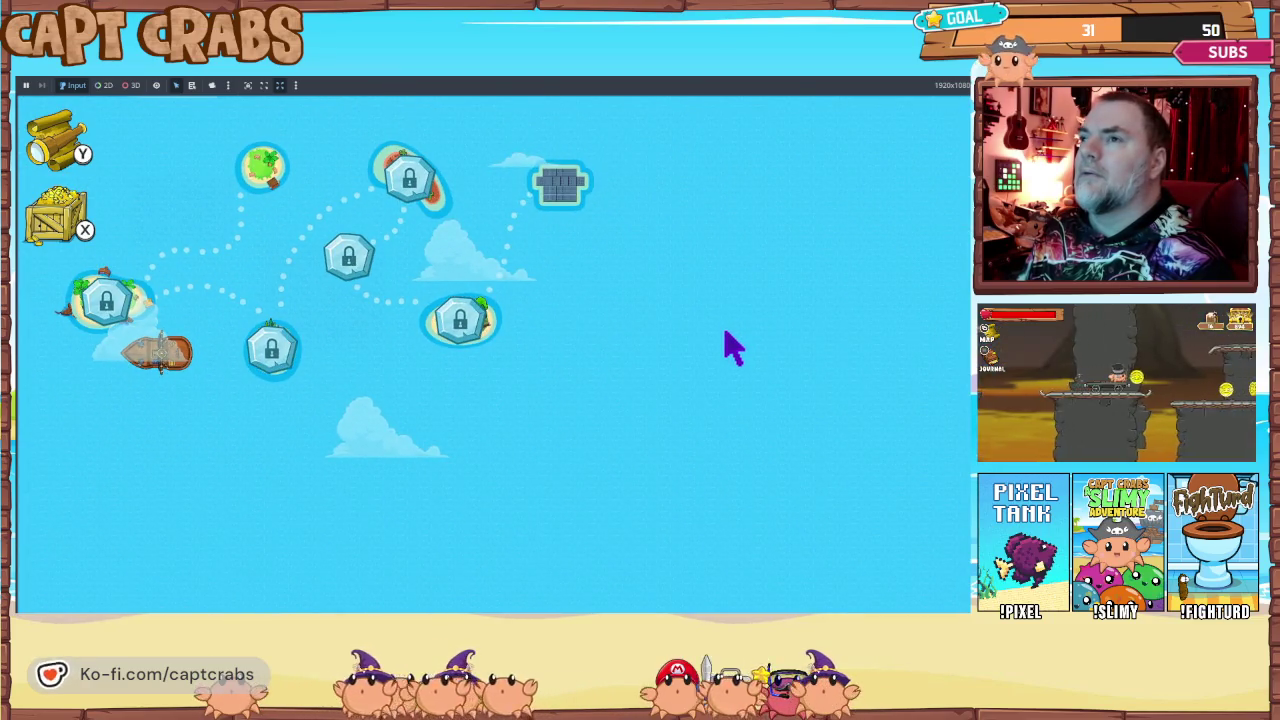
{"action": "scroll", "coordinate": [728, 345], "scroll_direction": "up", "scroll_amount": 3}
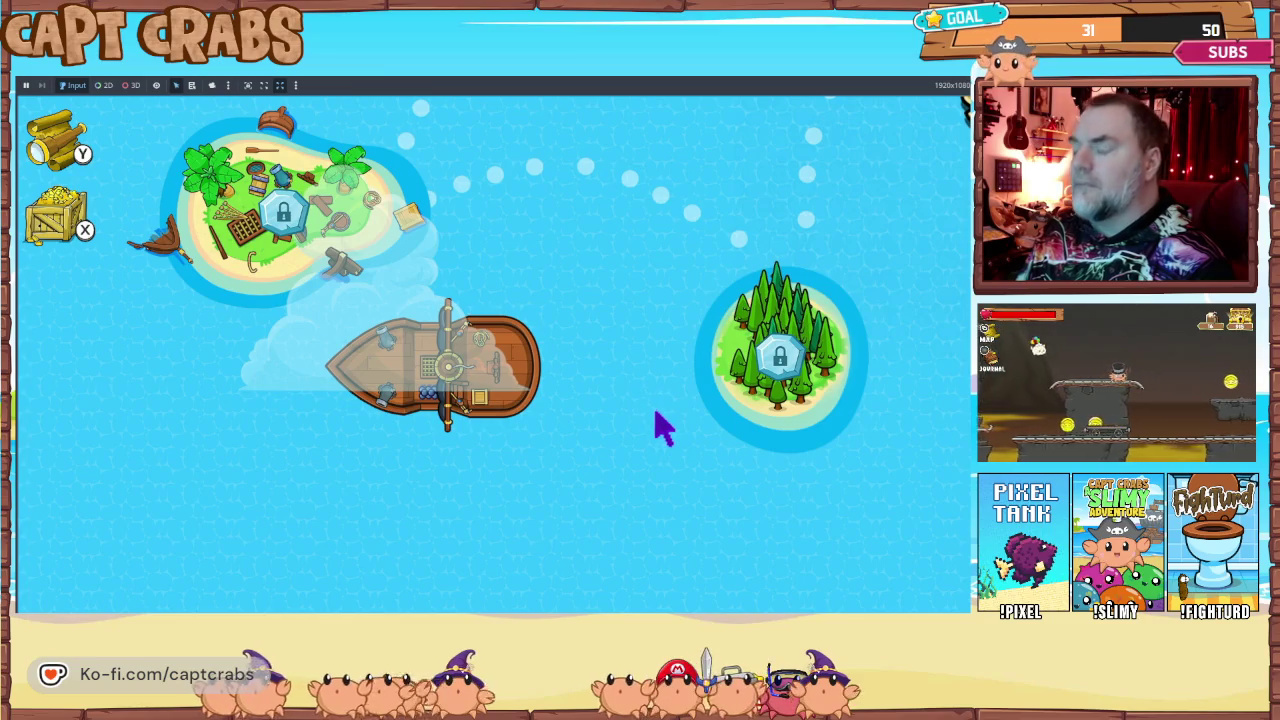
Step: Close the running game window from its taskbar entry
{"action": "key", "text": "super"}
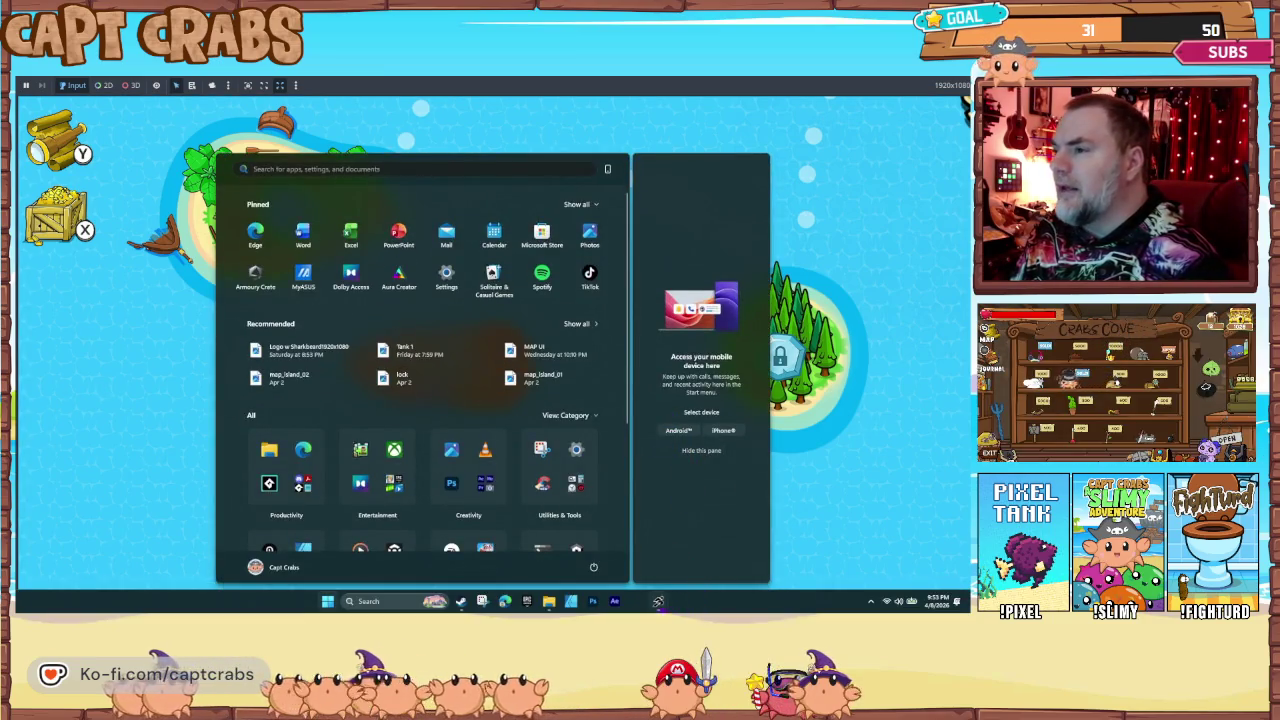
{"action": "right_click", "coordinate": [658, 601]}
{"action": "mouse_move", "coordinate": [658, 601]}
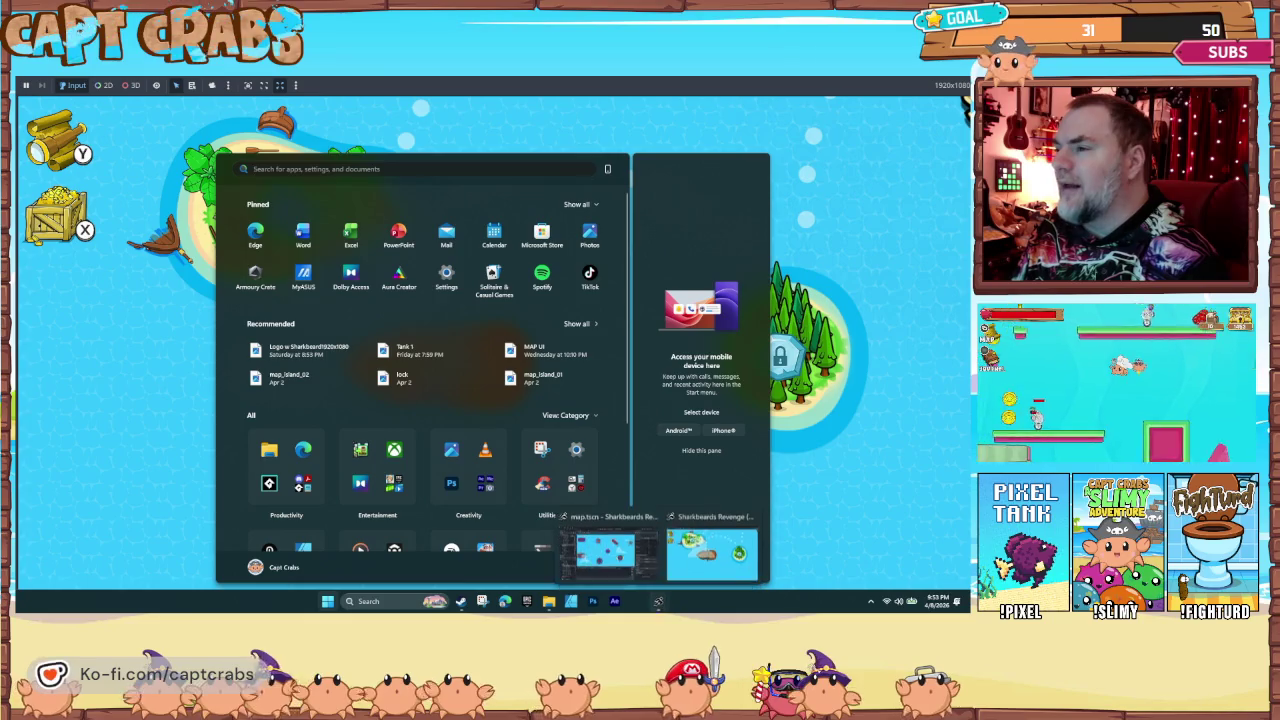
{"action": "right_click", "coordinate": [715, 563]}
{"action": "left_click", "coordinate": [737, 543]}
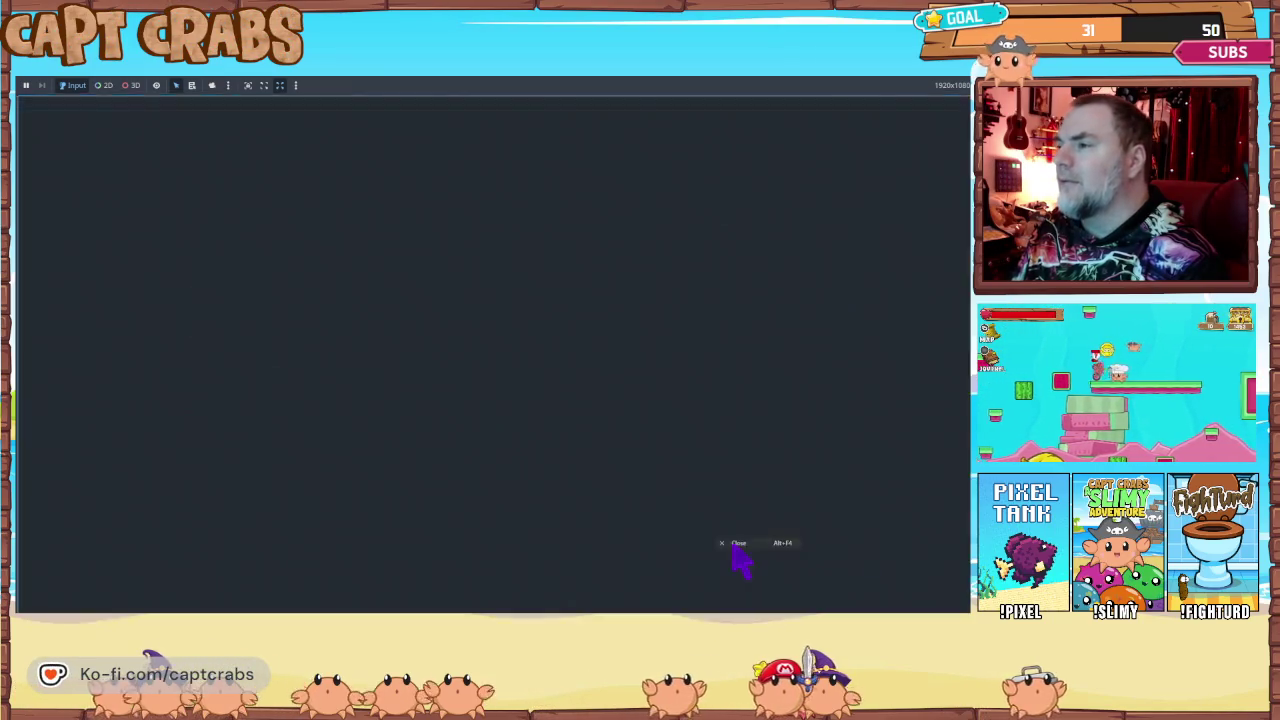
Step: Set the Display > Window viewport to 1280×720 in Project Settings, then playtest again
{"action": "left_click", "coordinate": [118, 99]}
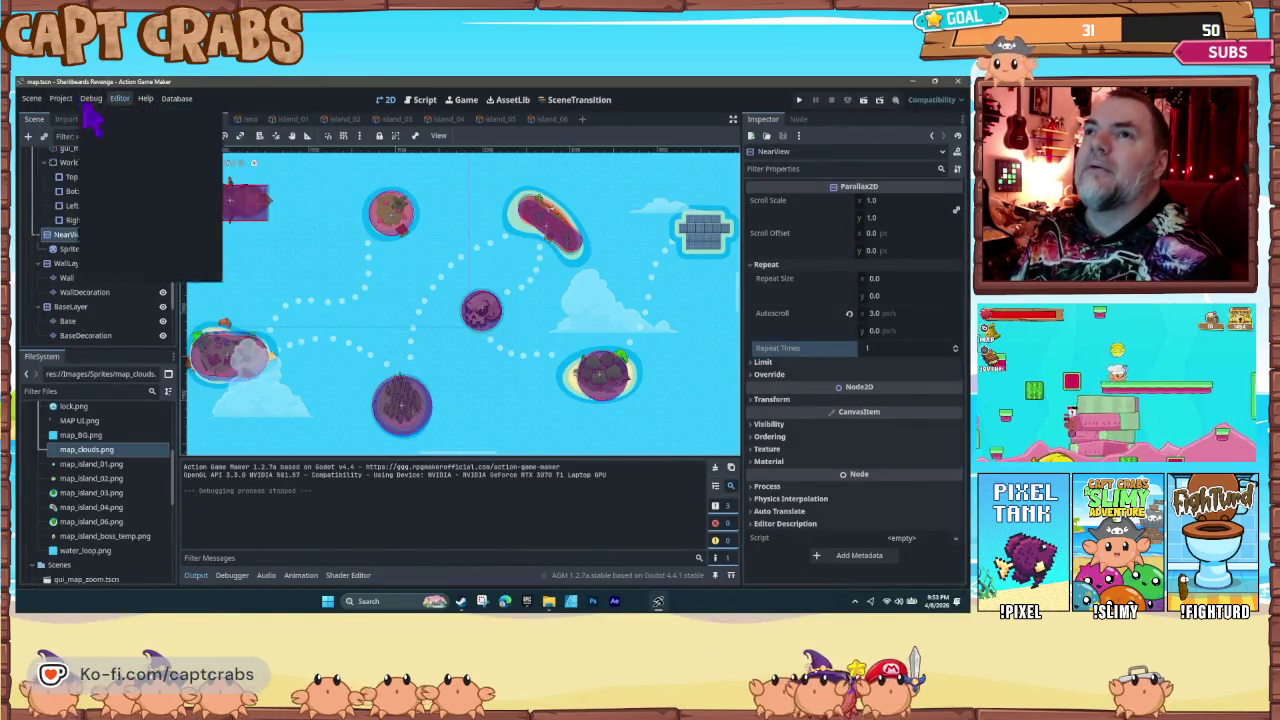
{"action": "left_click", "coordinate": [84, 114]}
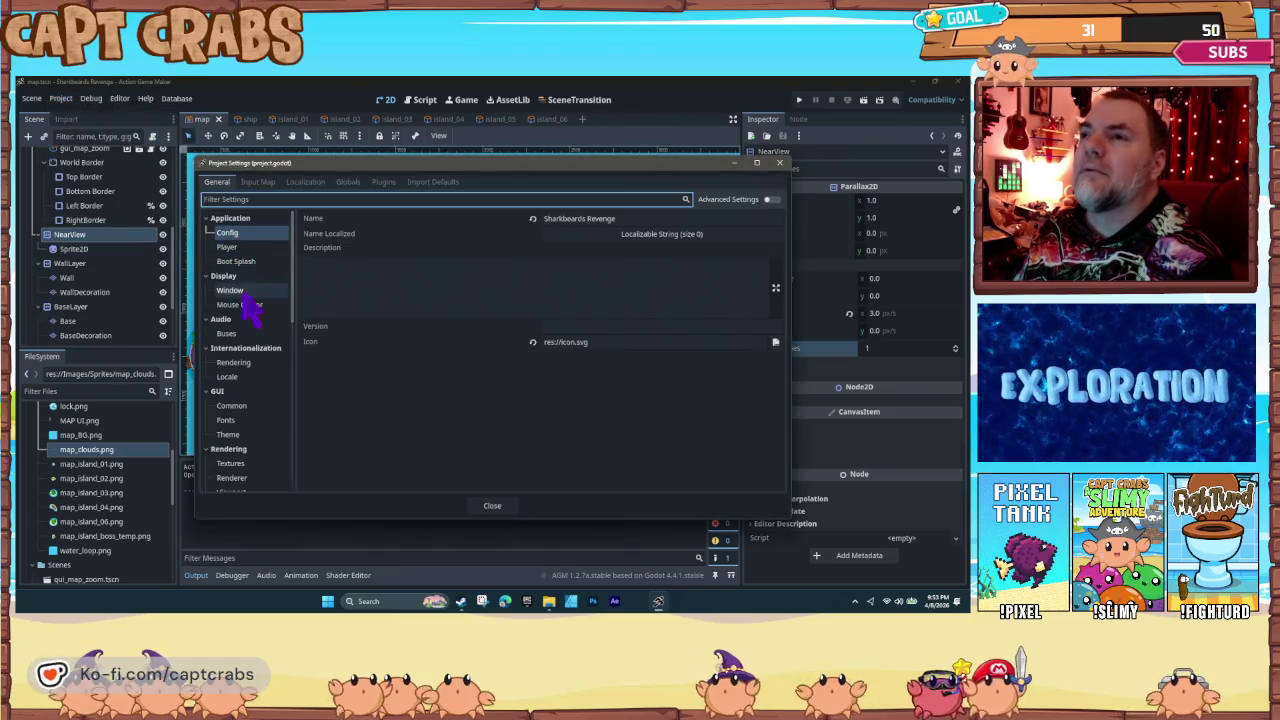
{"action": "left_click", "coordinate": [245, 291]}
{"action": "left_click", "coordinate": [575, 230]}
{"action": "type", "text": "1280"}
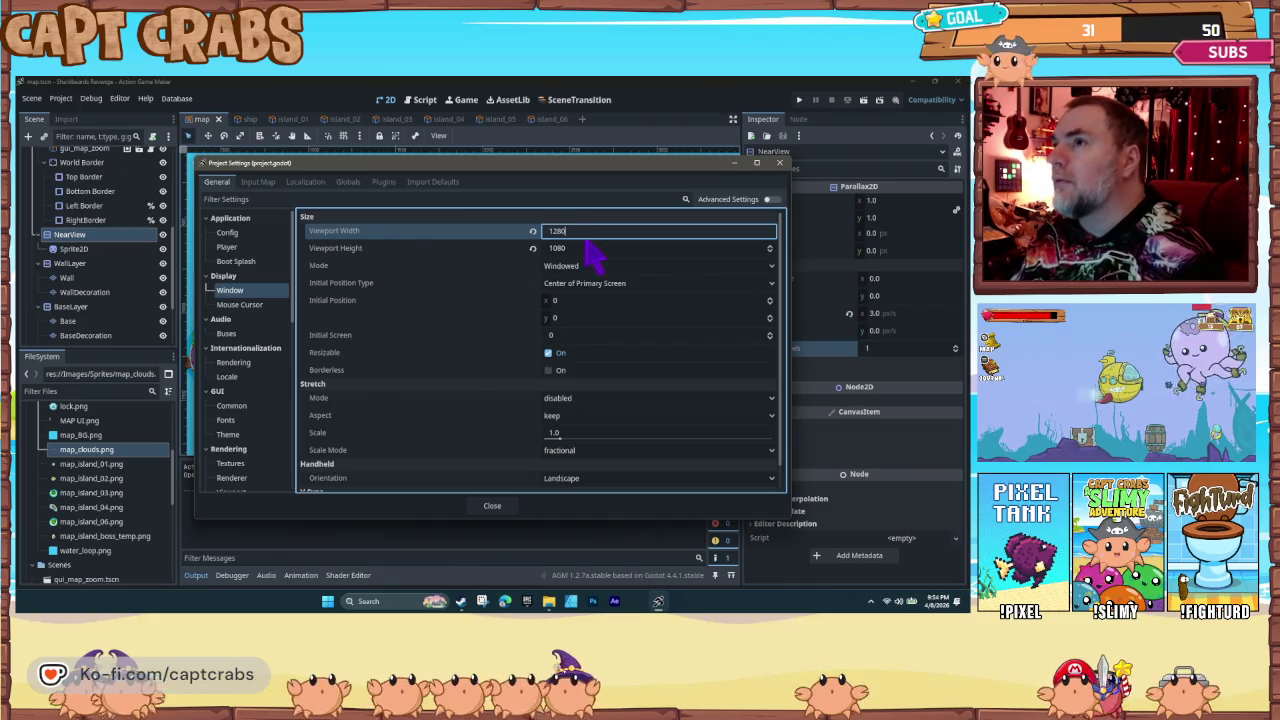
{"action": "left_click", "coordinate": [576, 248]}
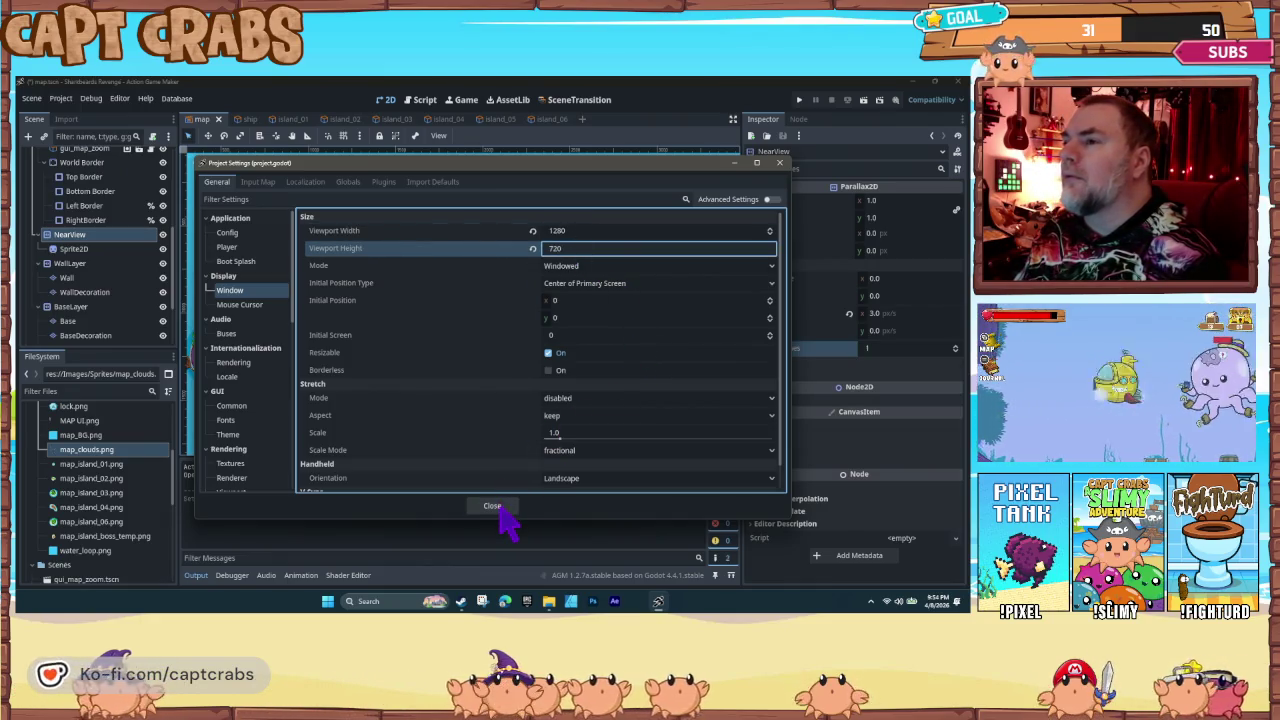
{"action": "key", "text": "Return"}
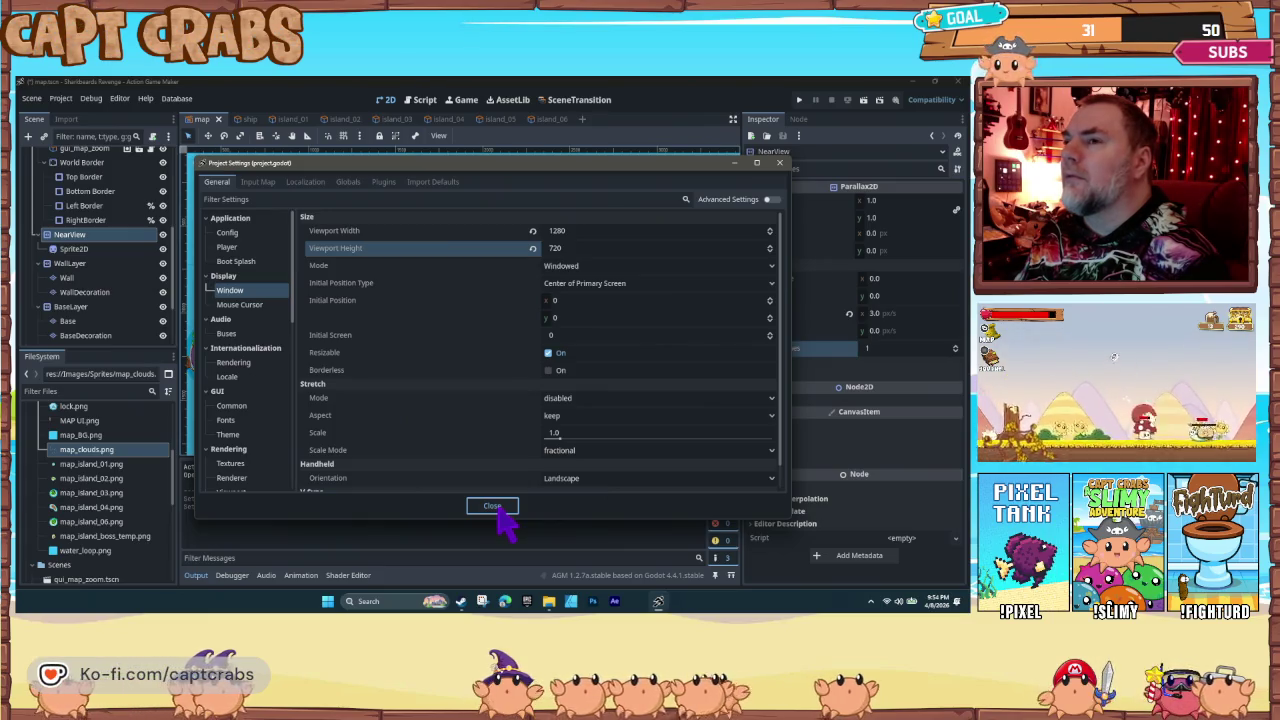
{"action": "left_click", "coordinate": [494, 506]}
{"action": "key", "text": "F5"}
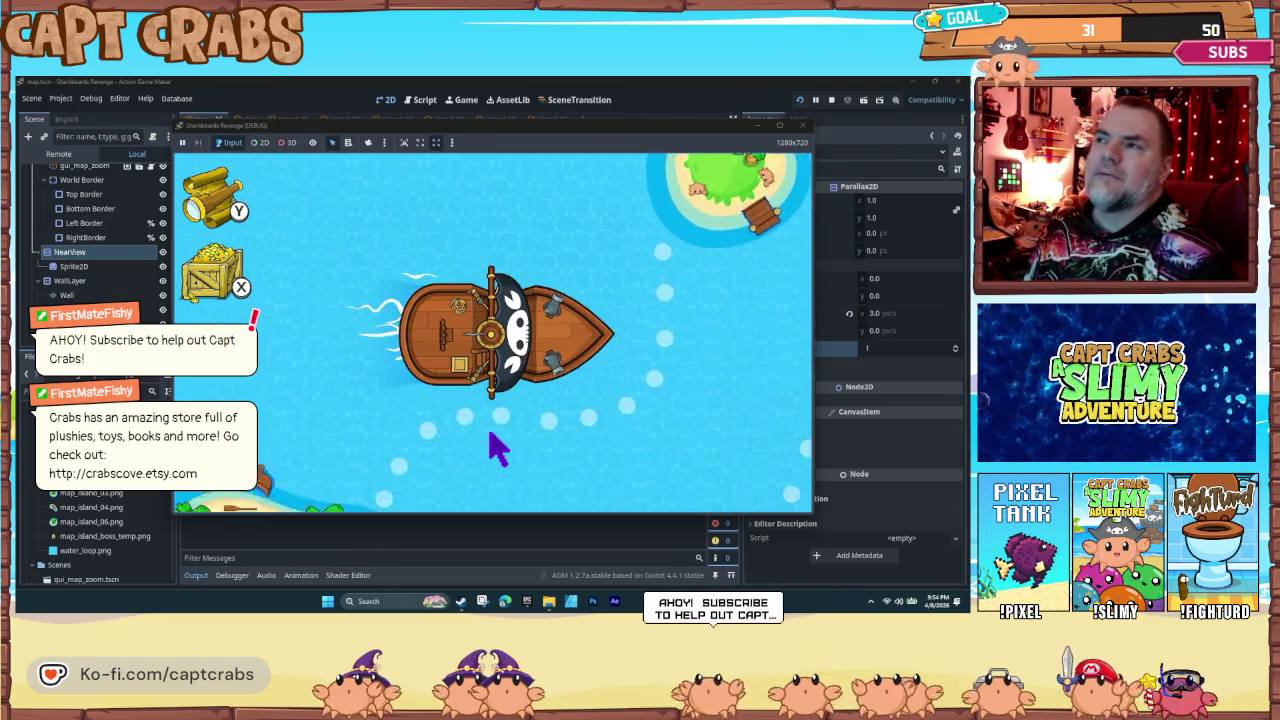
{"action": "key", "text": "Up"}
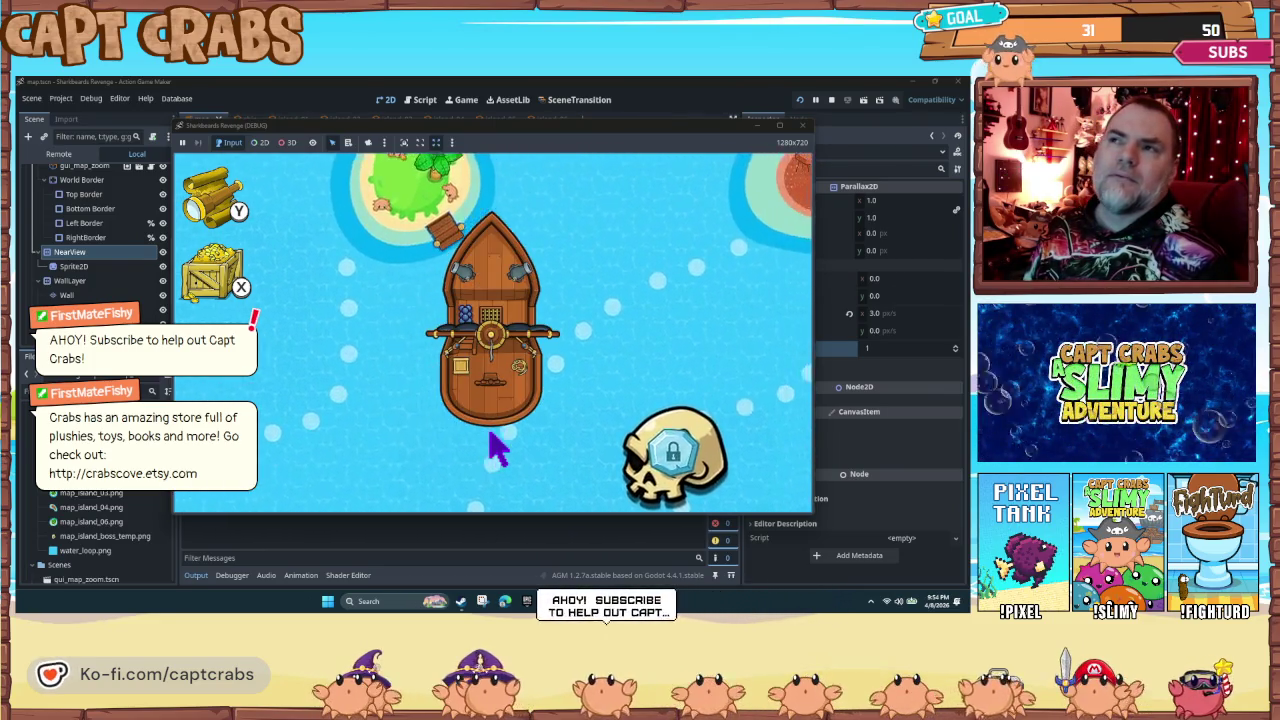
{"action": "key", "text": "y"}
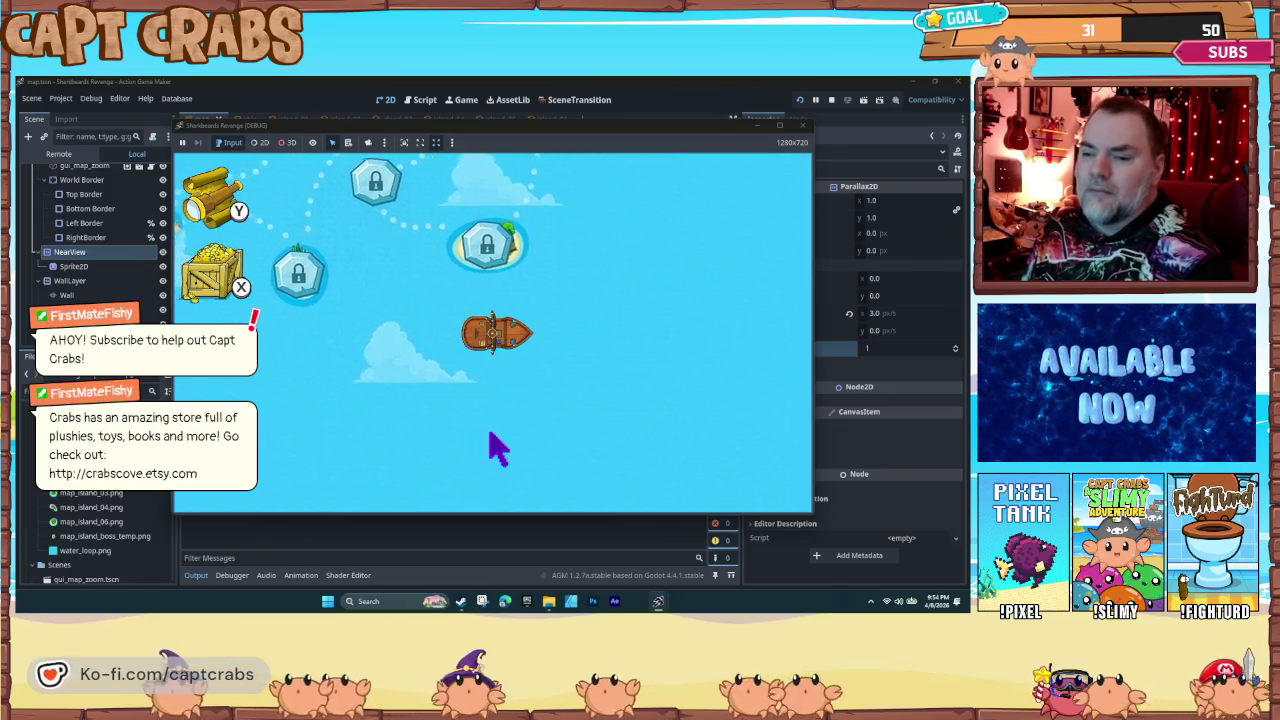
{"action": "left_click", "coordinate": [802, 127]}
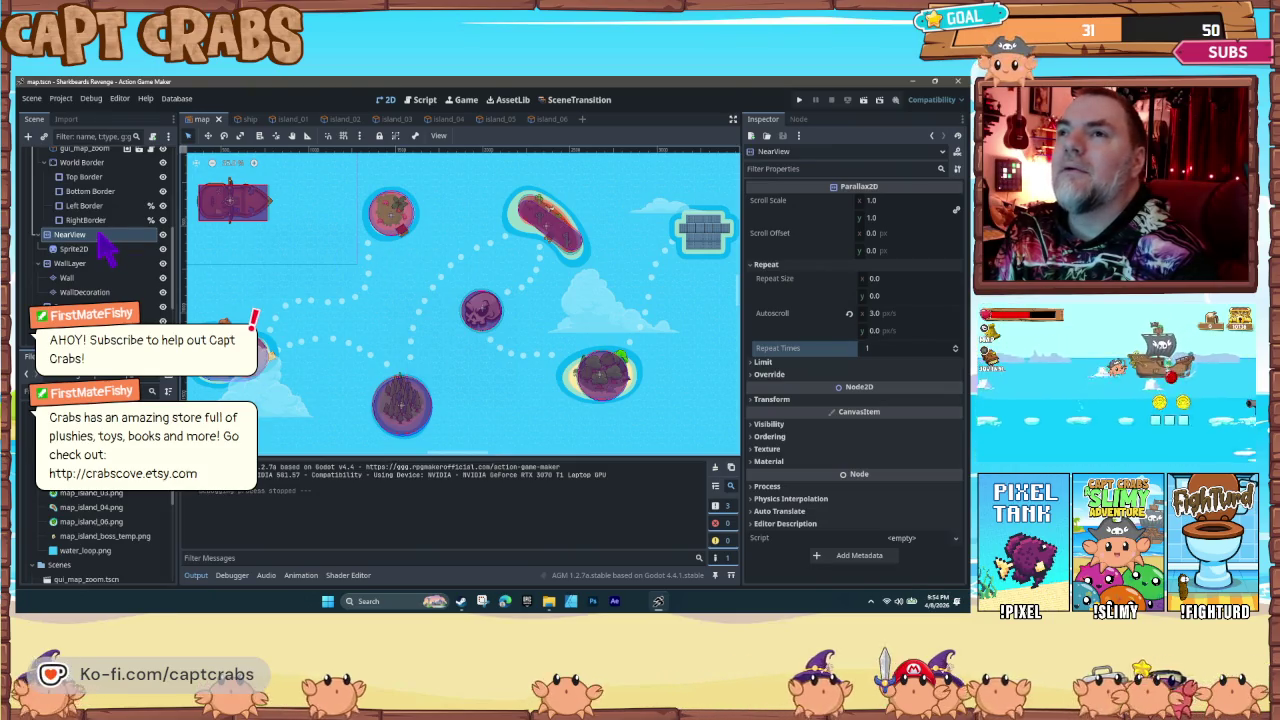
Step: Give NearView a 20 px horizontal scroll offset and a 50 px/s horizontal autoscroll
{"action": "left_click", "coordinate": [871, 233]}
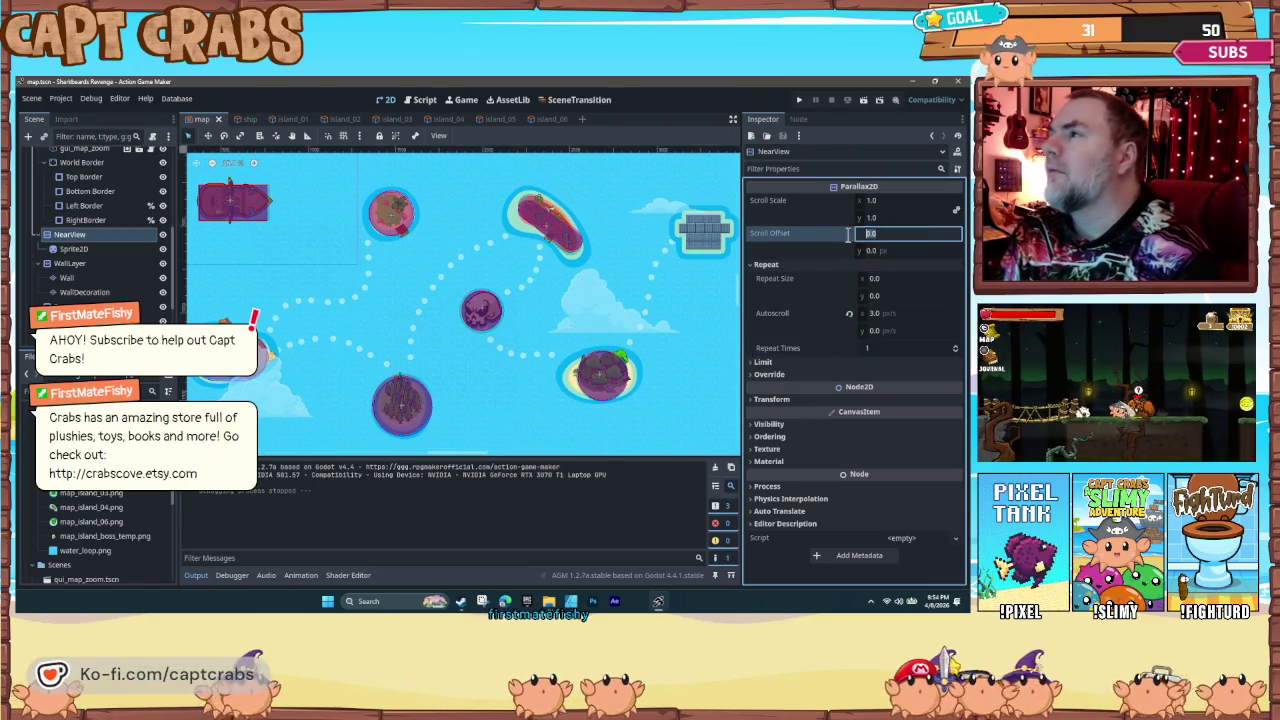
{"action": "type", "text": "2"}
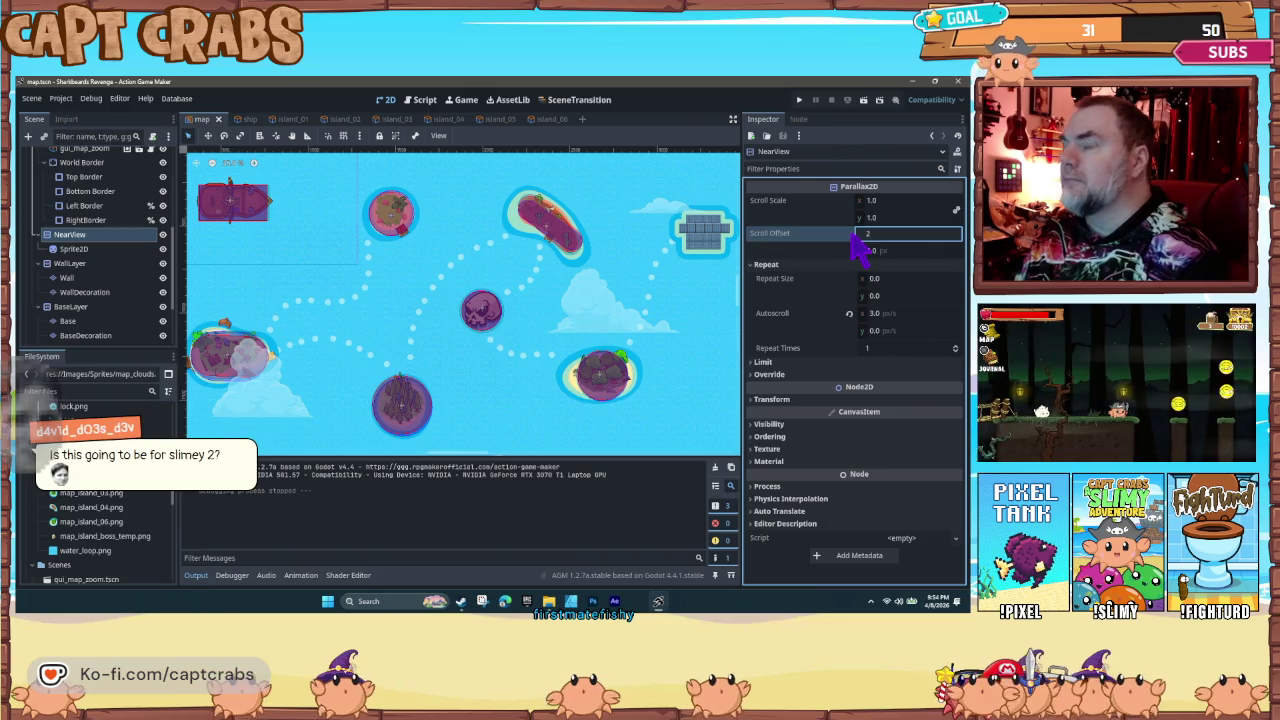
{"action": "type", "text": "5"}
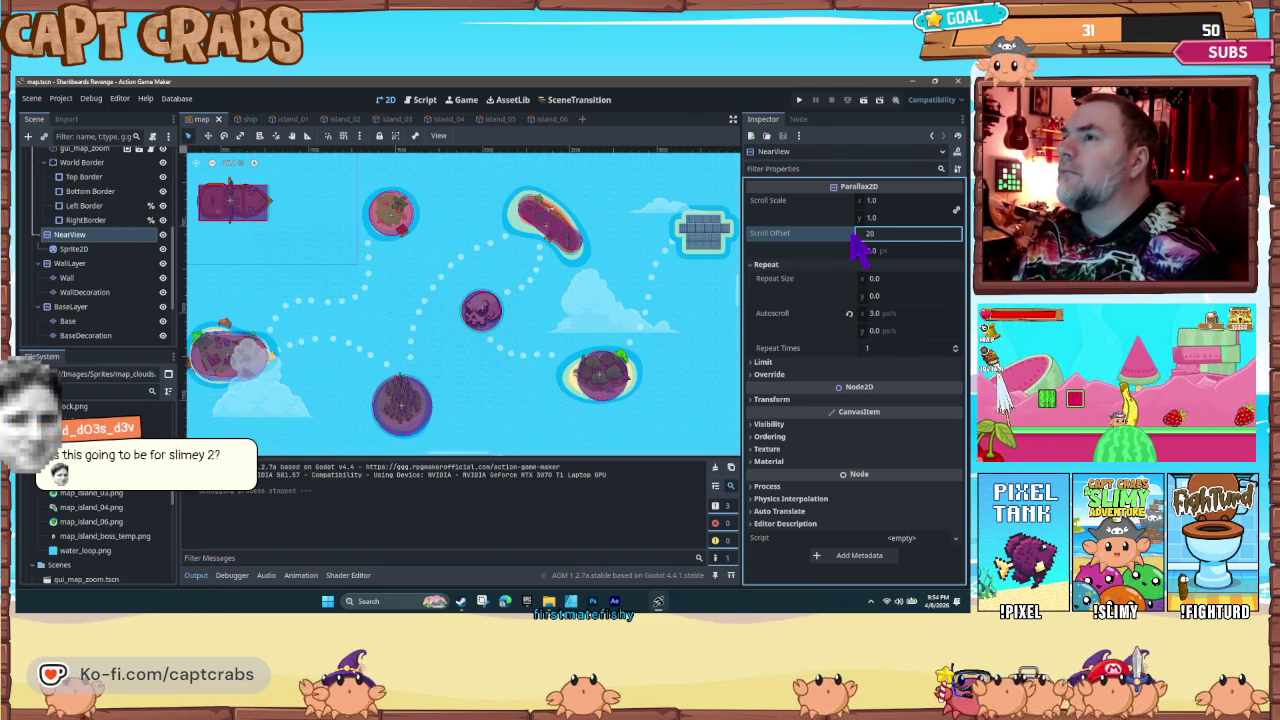
{"action": "key", "text": "Return"}
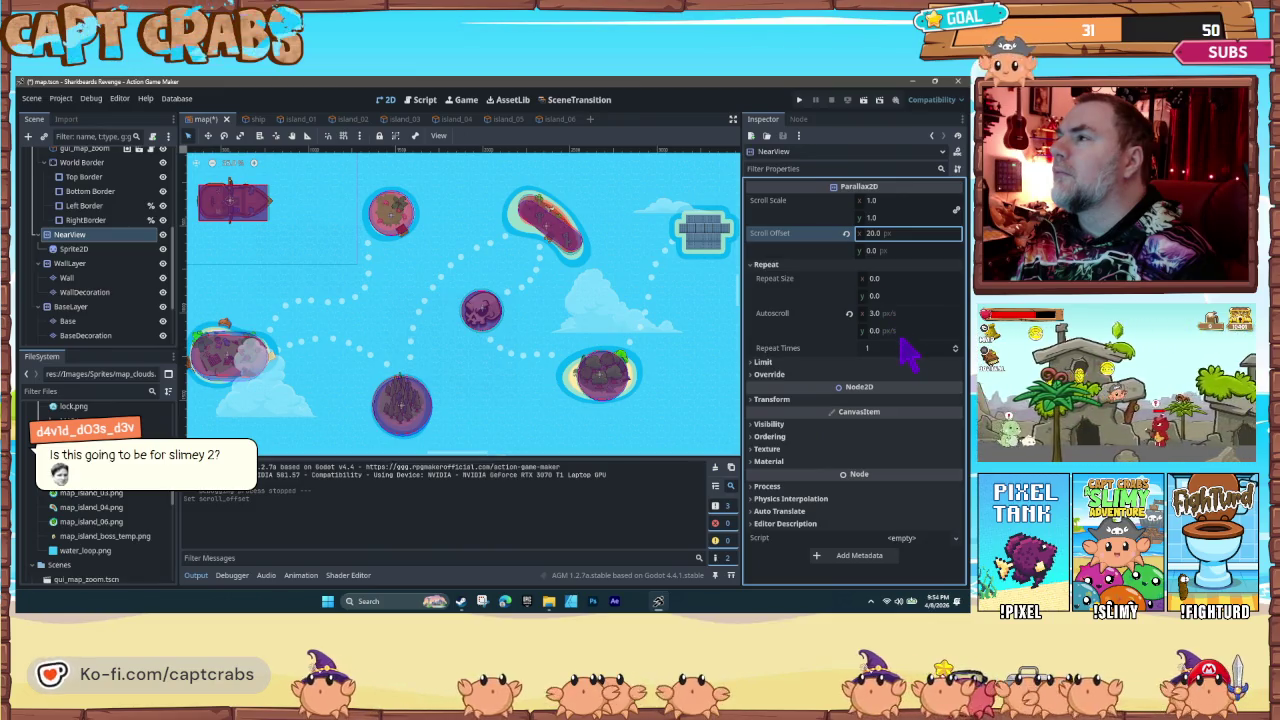
{"action": "left_click", "coordinate": [878, 313]}
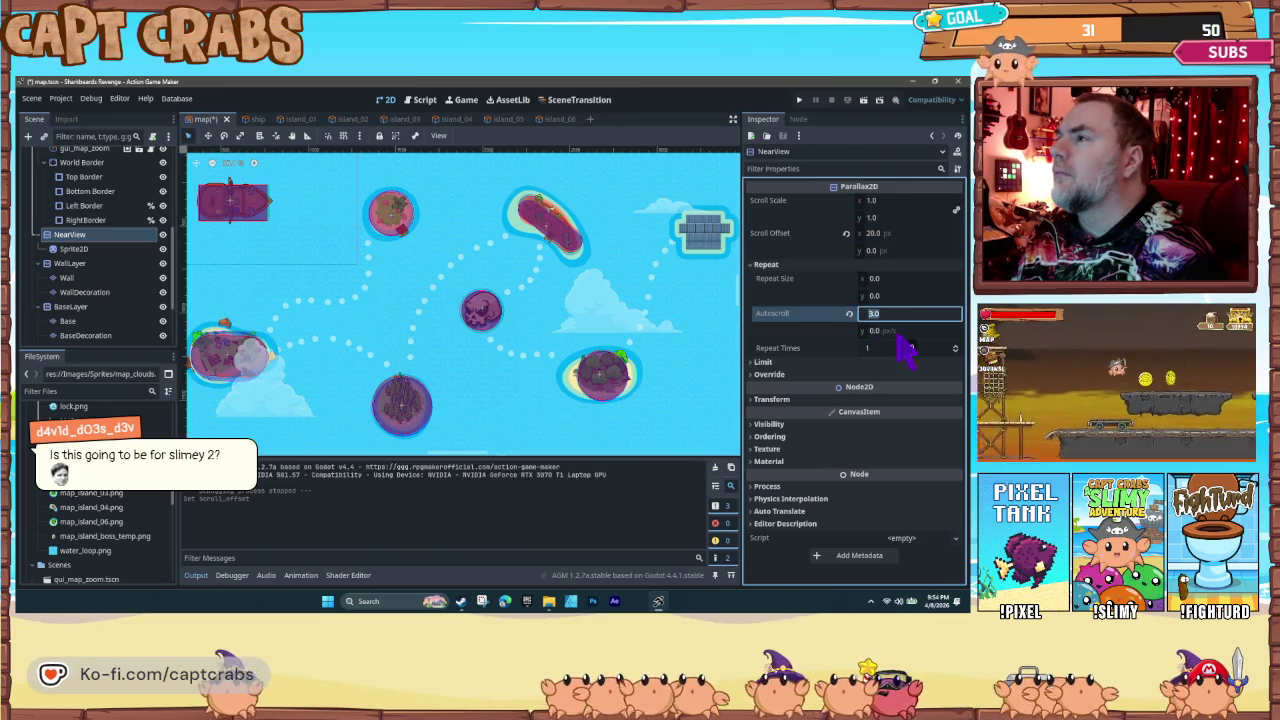
{"action": "type", "text": "5"}
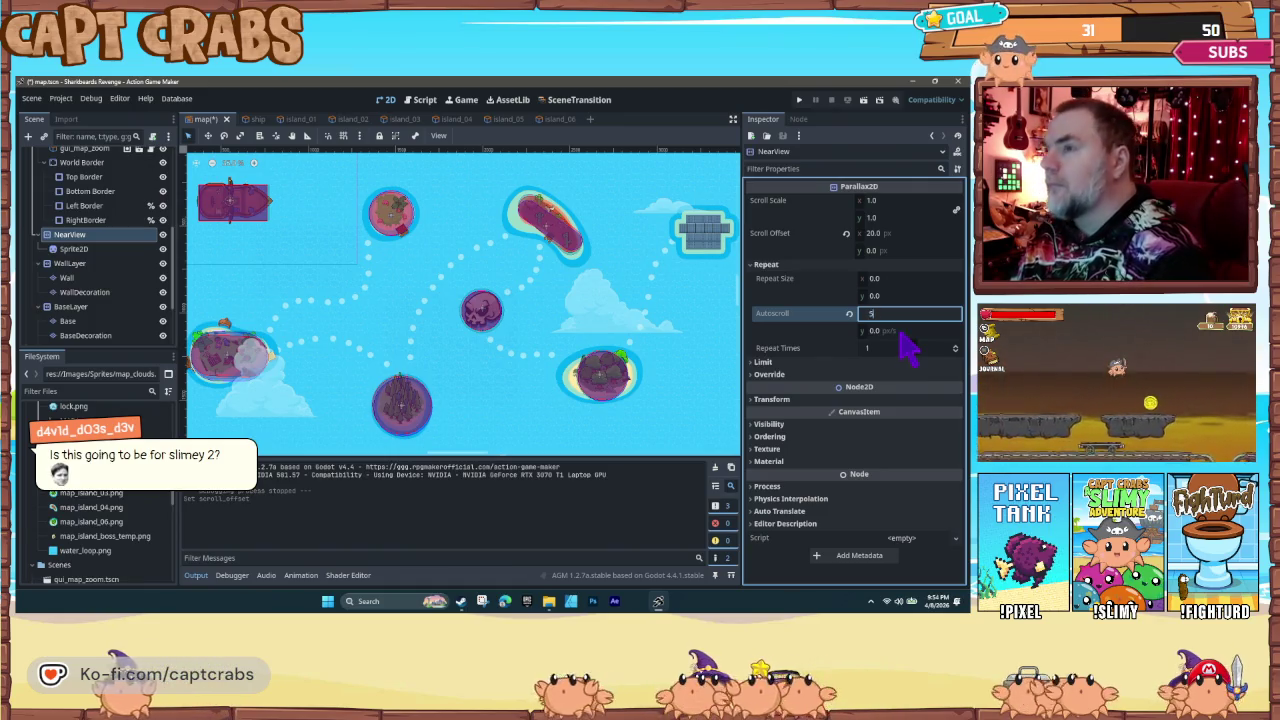
{"action": "type", "text": "0.0"}
{"action": "key", "text": "Return"}
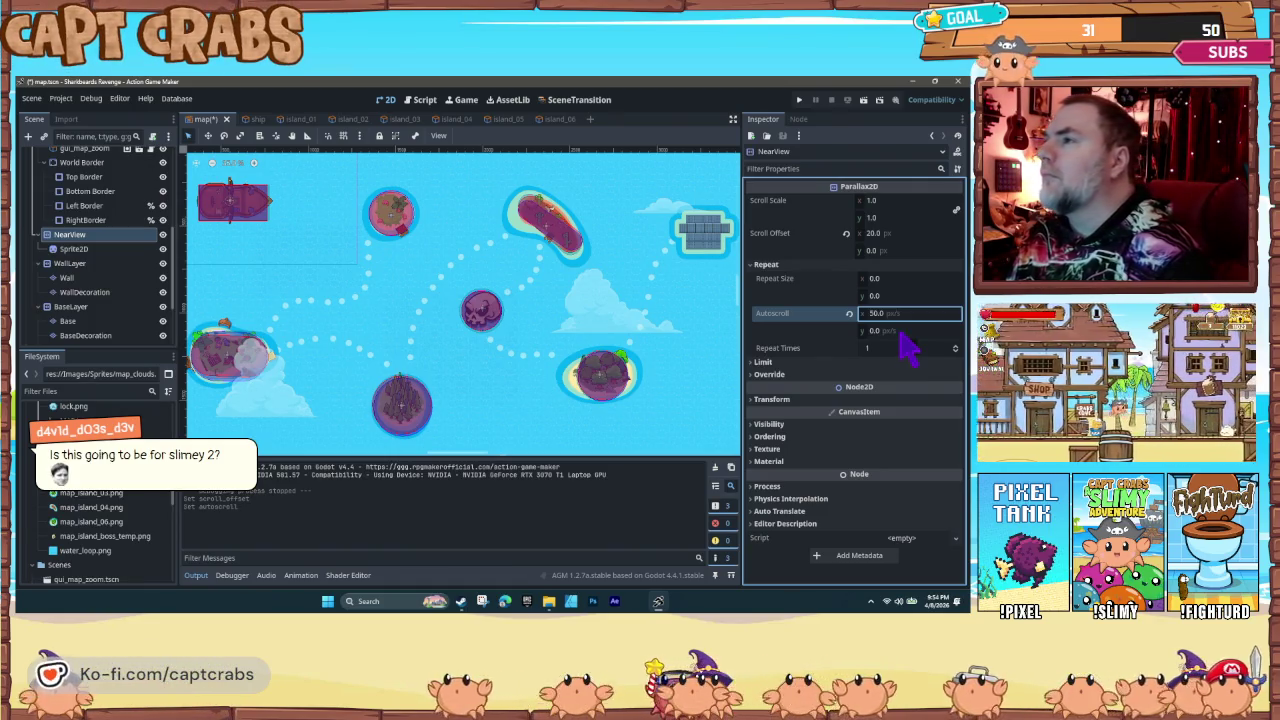
{"action": "left_click", "coordinate": [898, 352]}
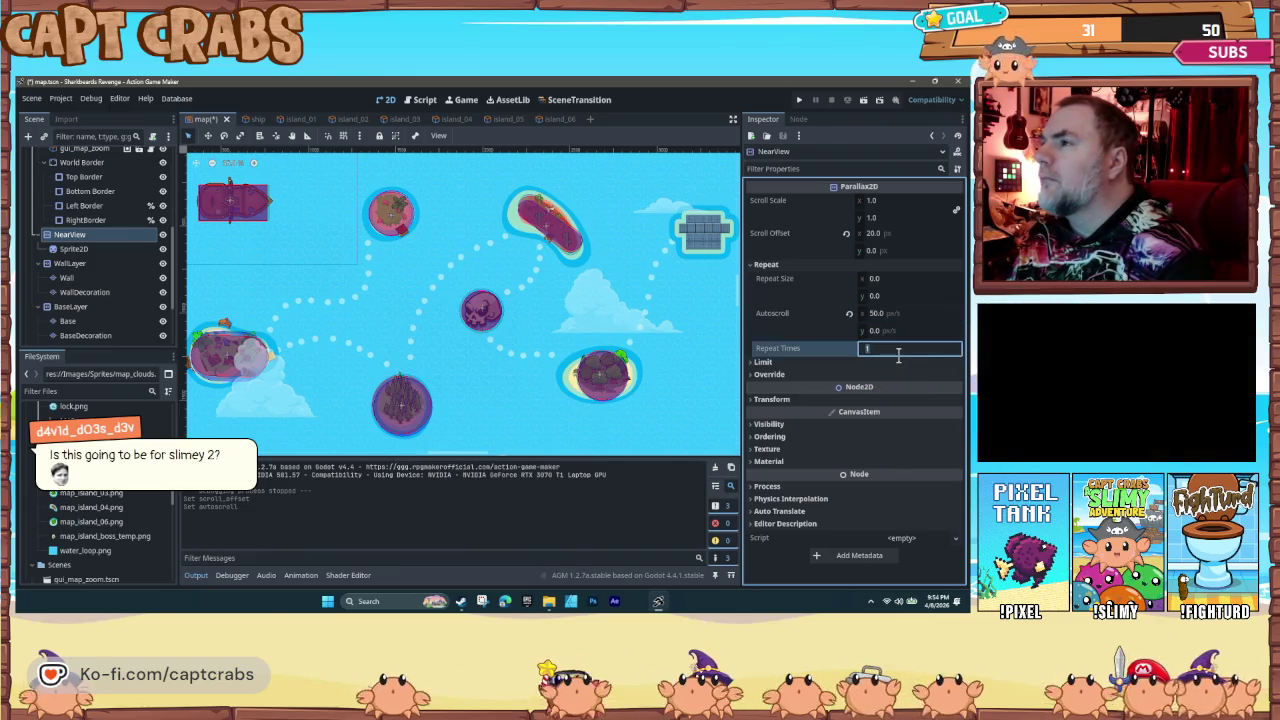
Step: Inspect NearView's Limit, Override, Transform, Ordering and Texture sections in the Inspector
{"action": "left_click", "coordinate": [768, 374]}
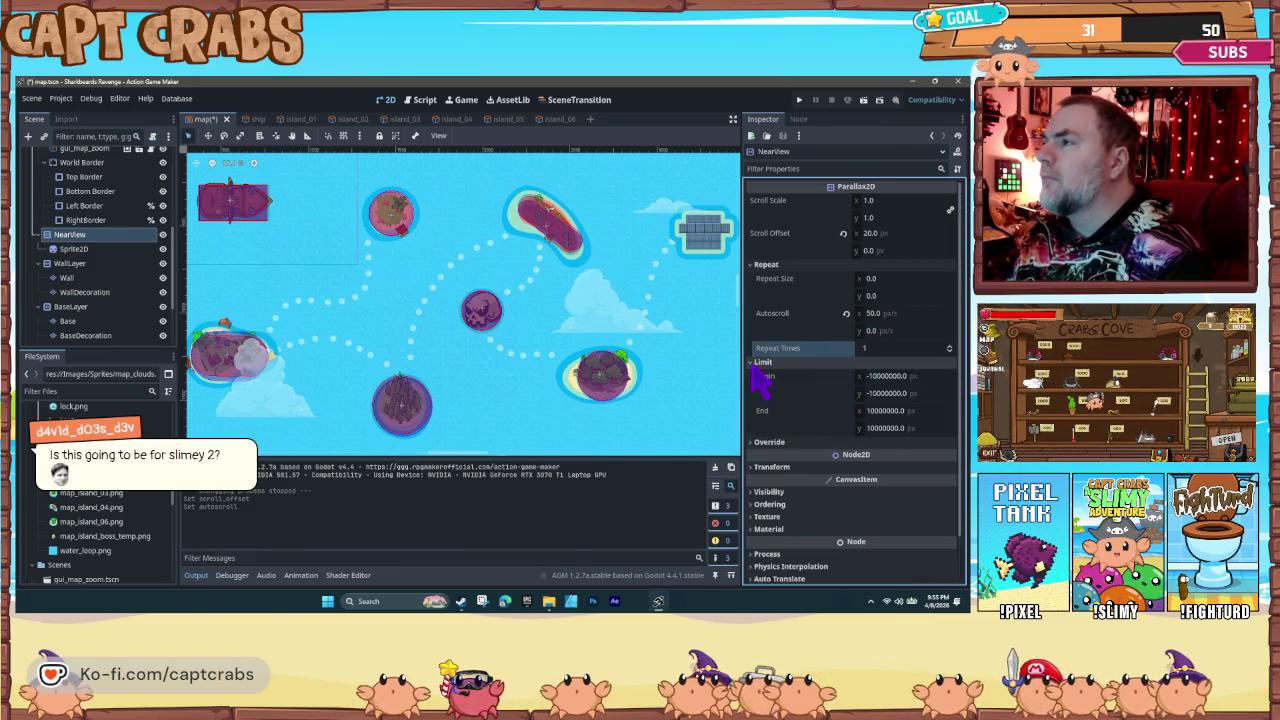
{"action": "left_click", "coordinate": [768, 374]}
{"action": "left_click", "coordinate": [768, 374]}
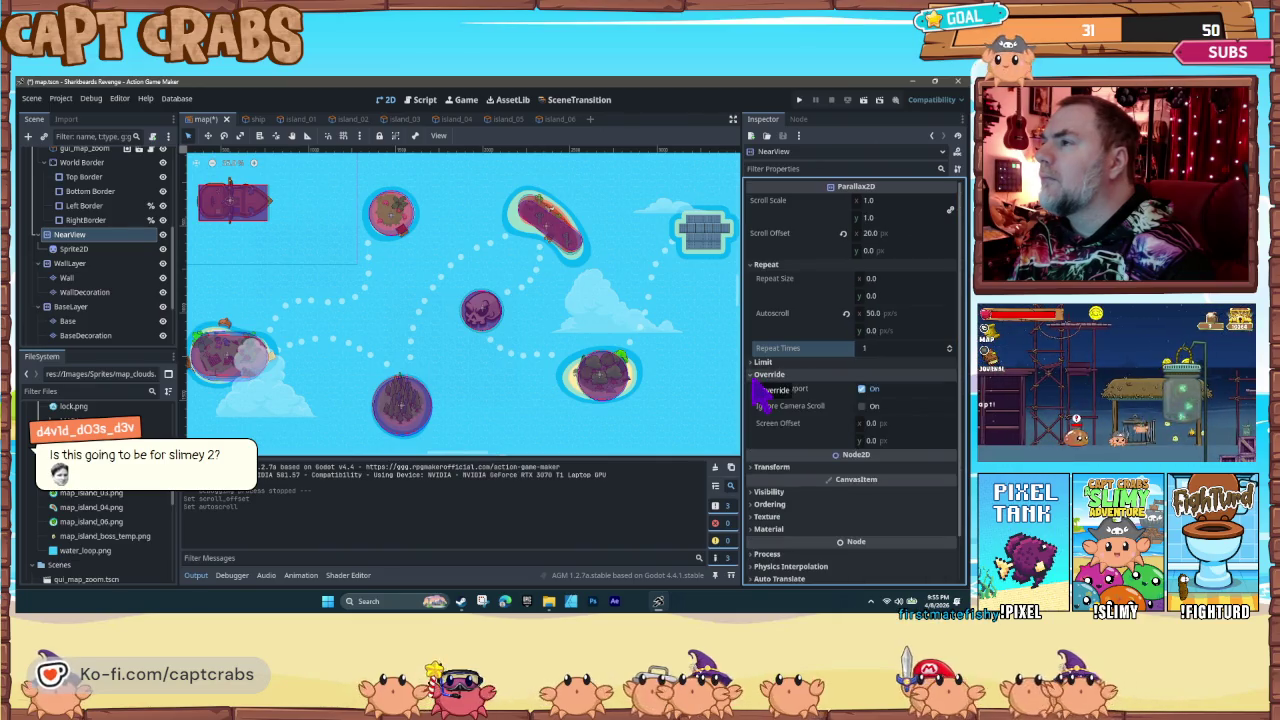
{"action": "left_click", "coordinate": [760, 376]}
{"action": "left_click", "coordinate": [760, 399]}
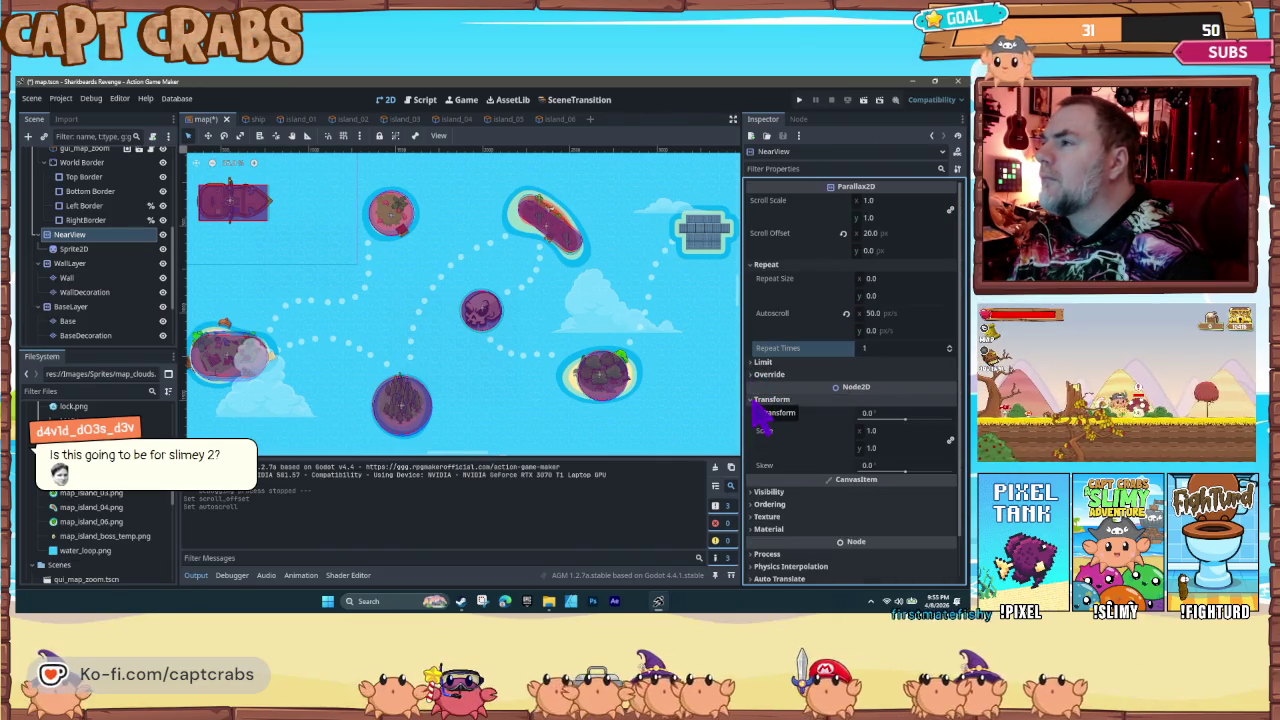
{"action": "left_click", "coordinate": [754, 401]}
{"action": "left_click", "coordinate": [760, 437]}
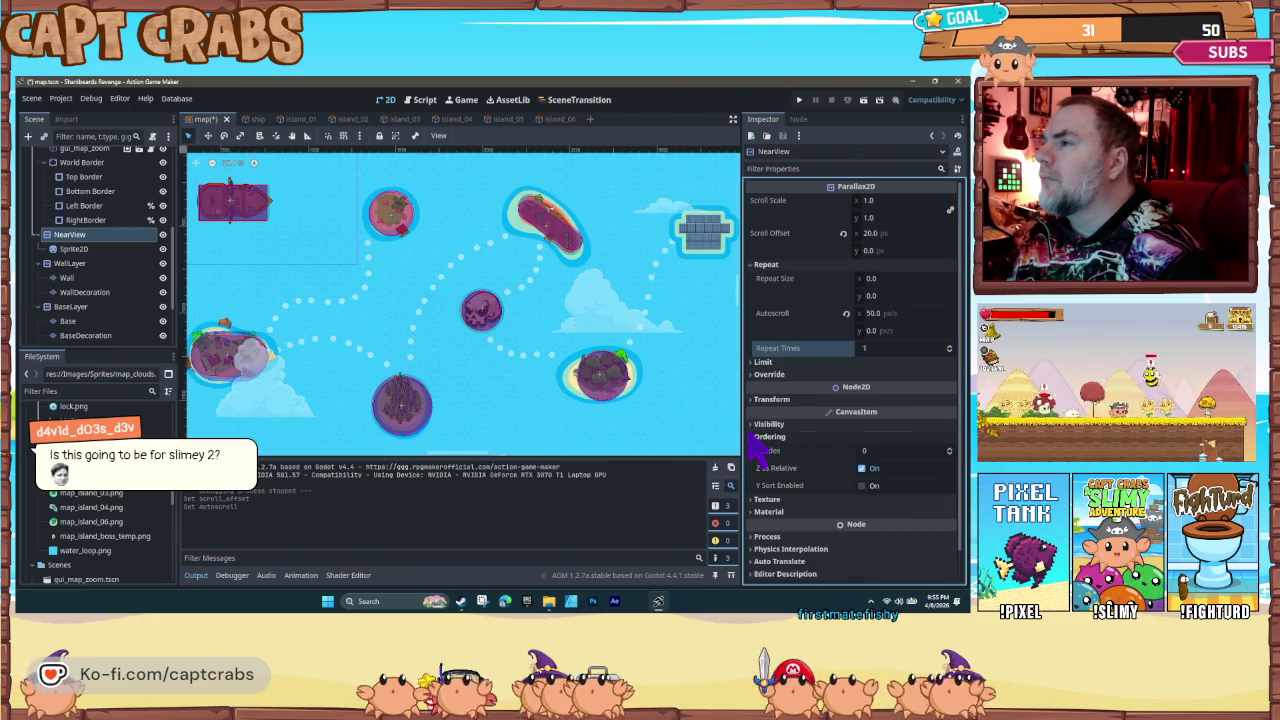
{"action": "left_click", "coordinate": [760, 437]}
{"action": "left_click", "coordinate": [755, 449]}
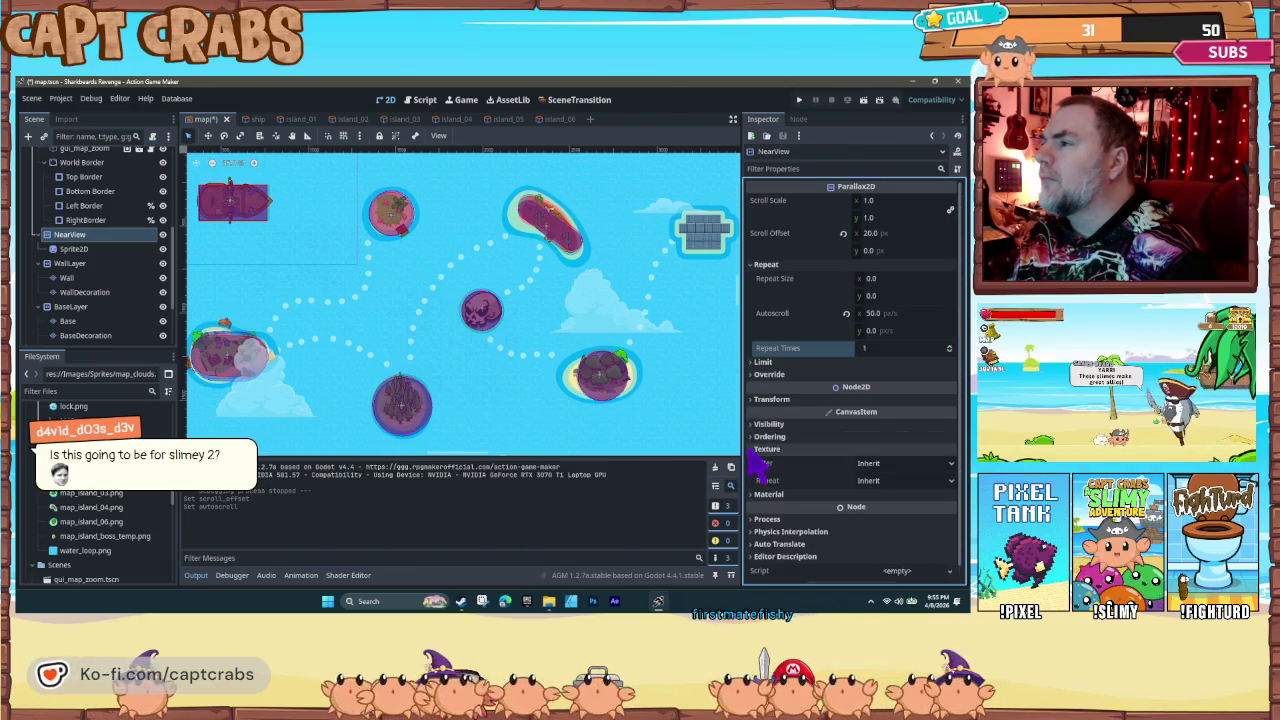
{"action": "left_click", "coordinate": [760, 449]}
Step: Raise NearView's Z Index to a positive value so clouds draw over the island map
{"action": "left_click", "coordinate": [760, 437]}
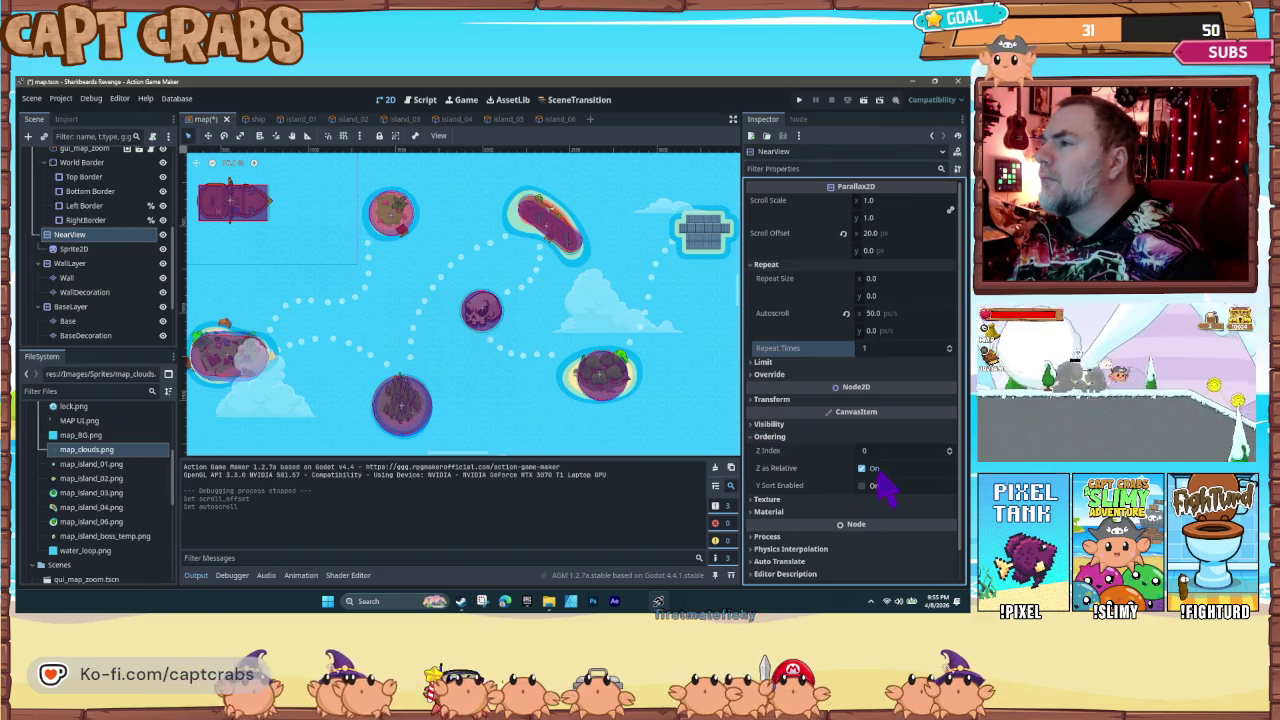
{"action": "left_click", "coordinate": [949, 455]}
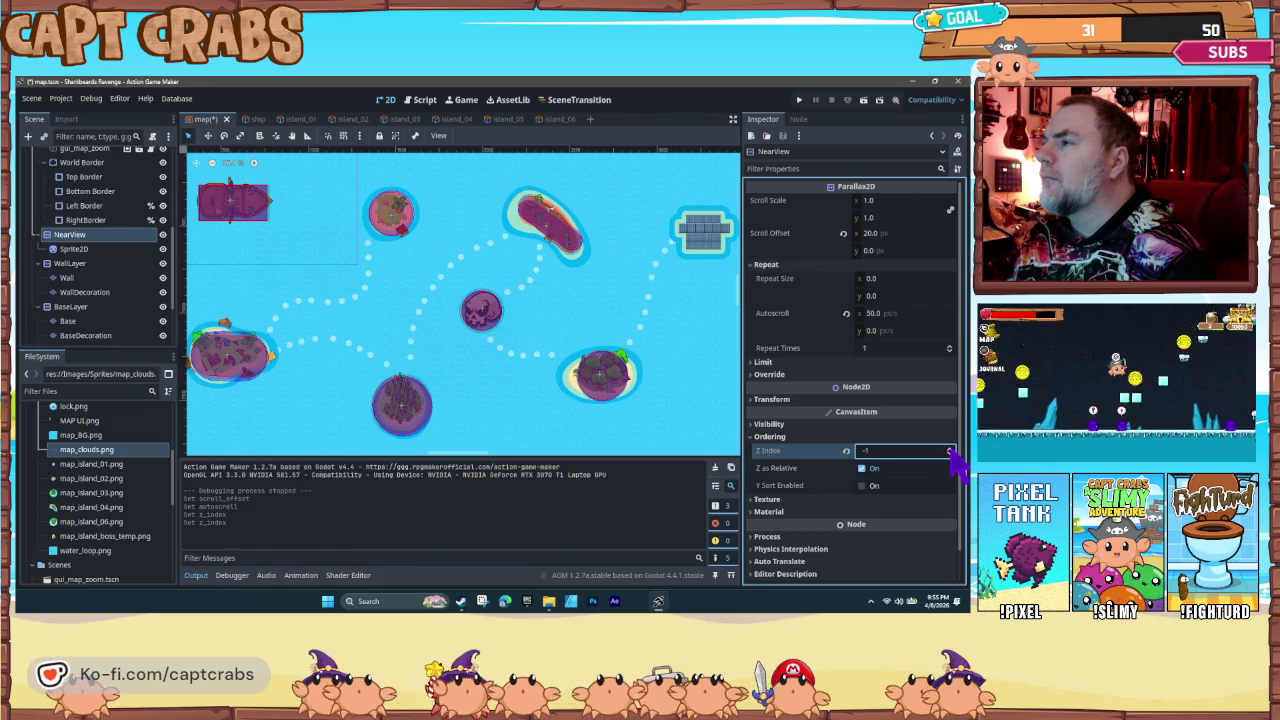
{"action": "left_click", "coordinate": [949, 448]}
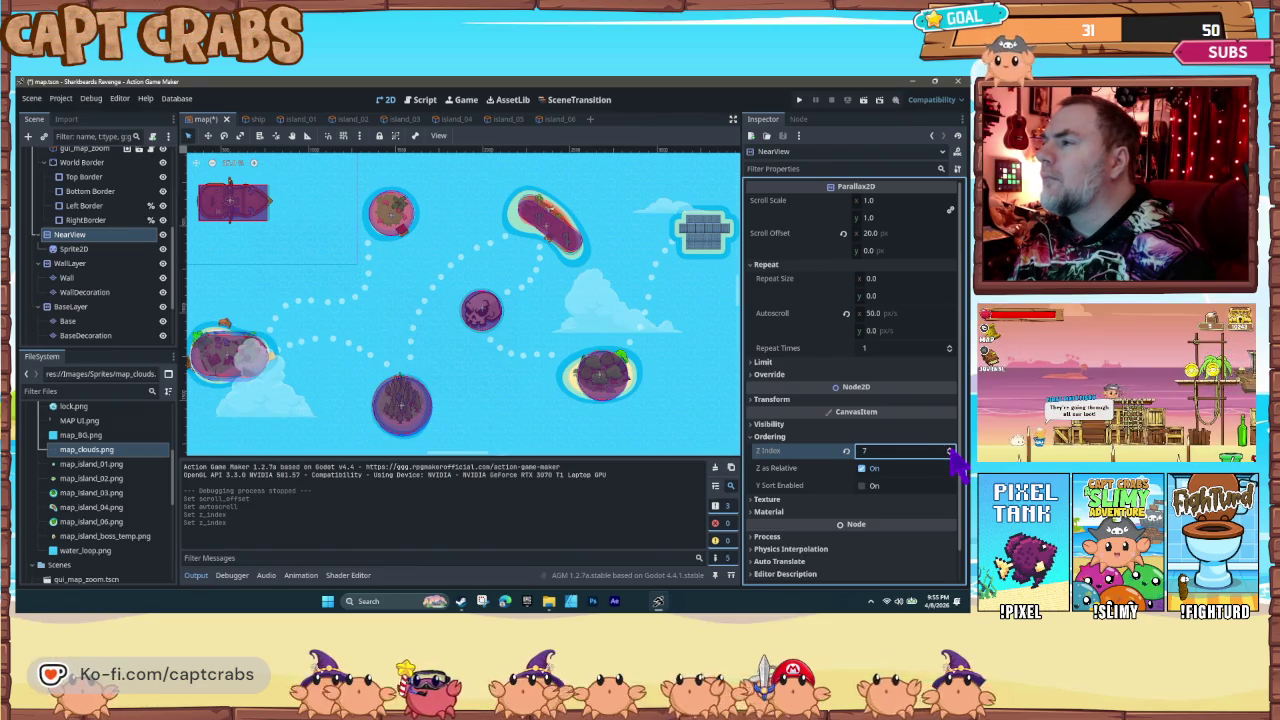
{"action": "left_click", "coordinate": [760, 437]}
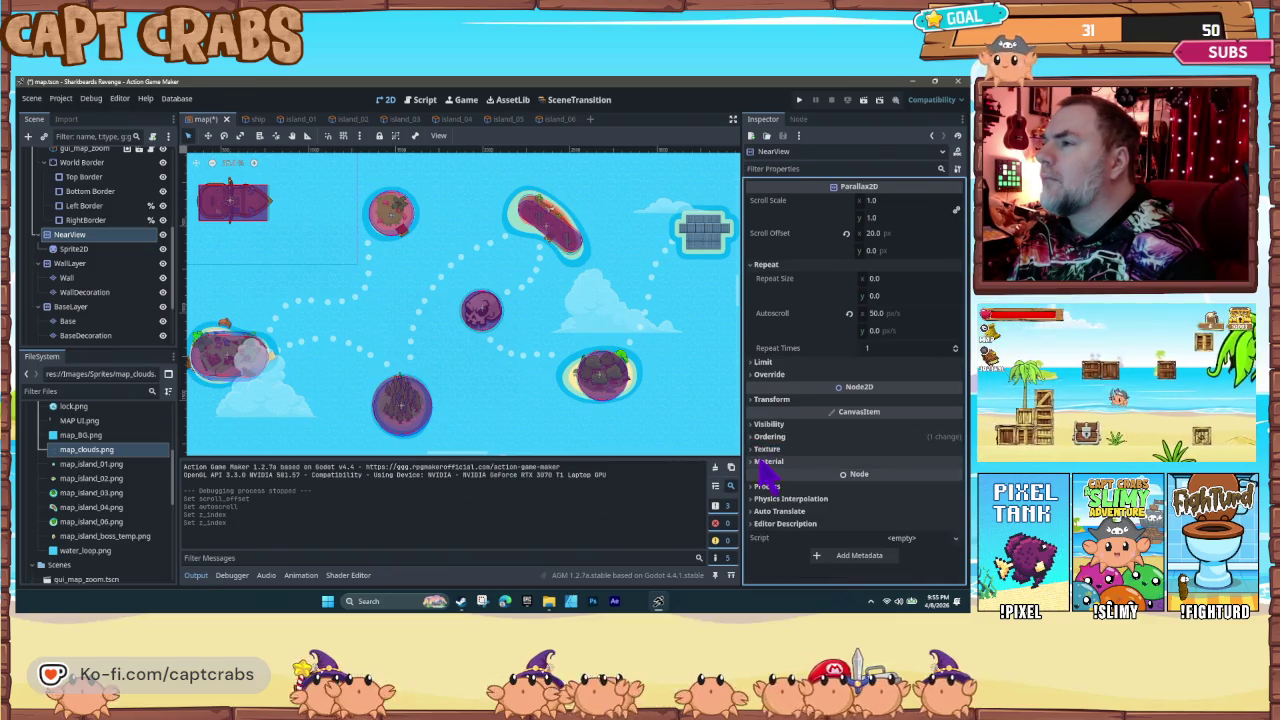
Step: Set NearView's texture Repeat to Enabled and launch a fresh playtest with F5
{"action": "left_click", "coordinate": [760, 449]}
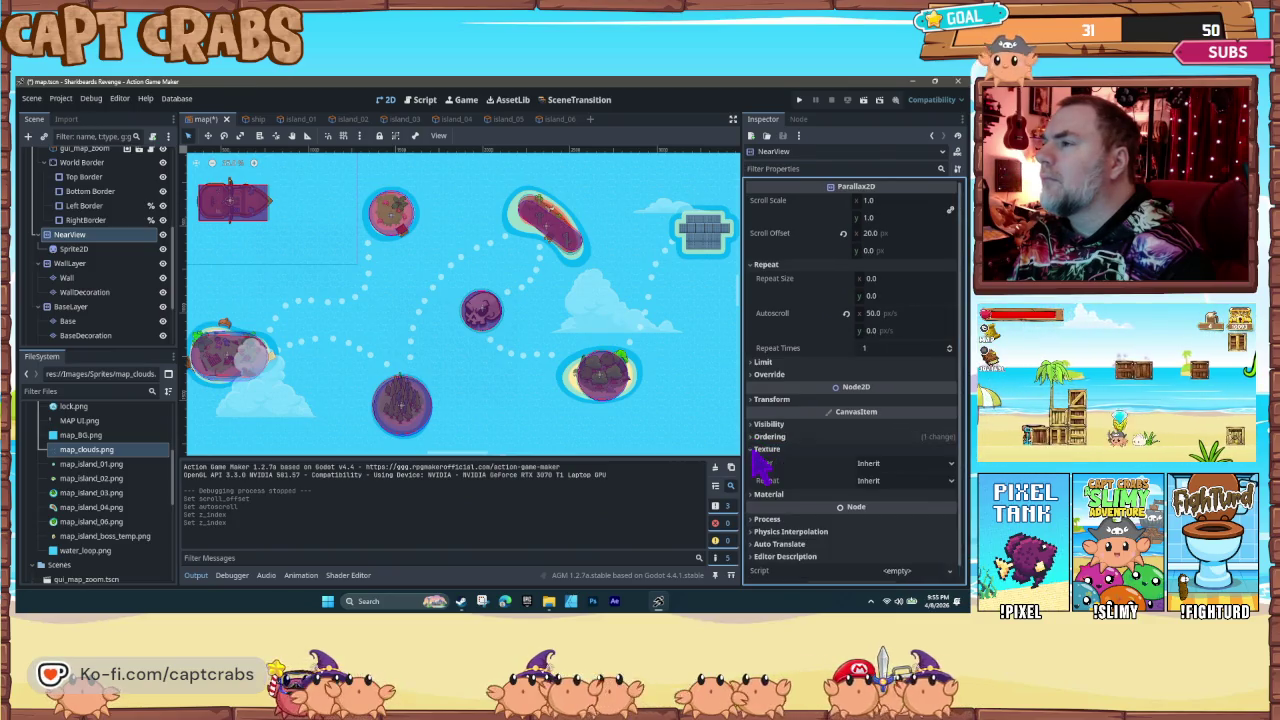
{"action": "left_click", "coordinate": [889, 479]}
{"action": "left_click", "coordinate": [904, 524]}
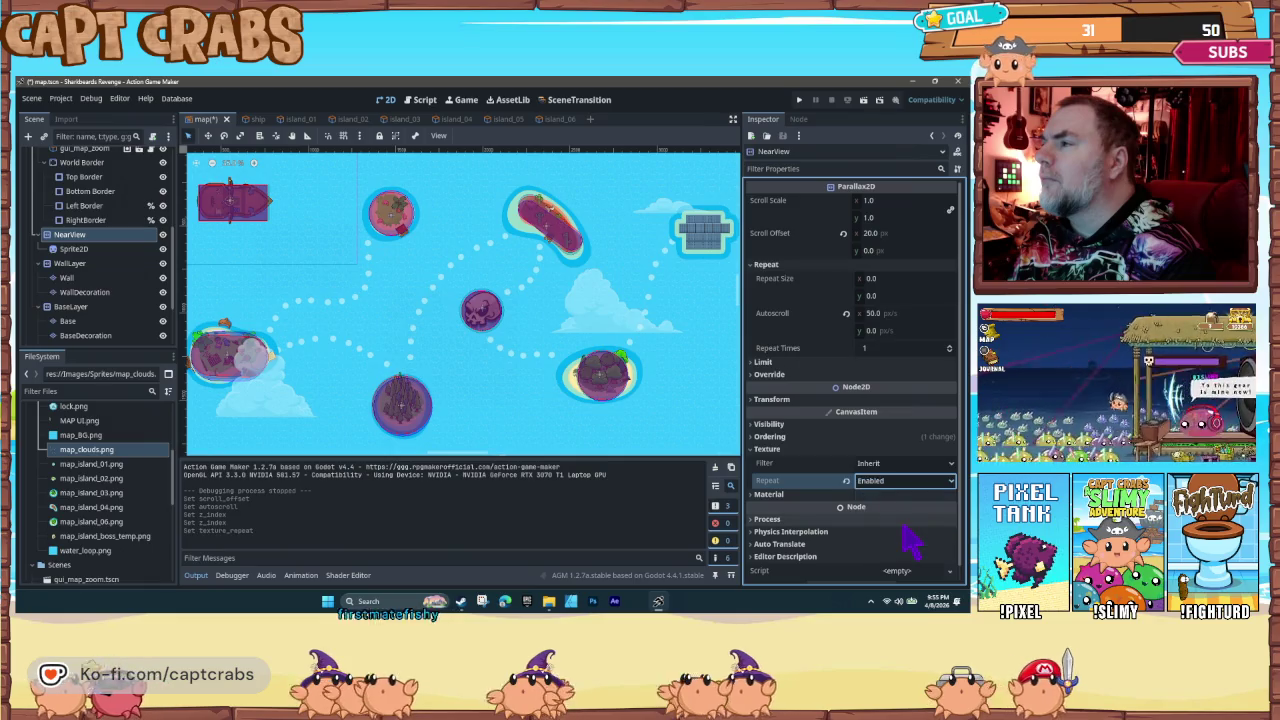
{"action": "left_click", "coordinate": [760, 449]}
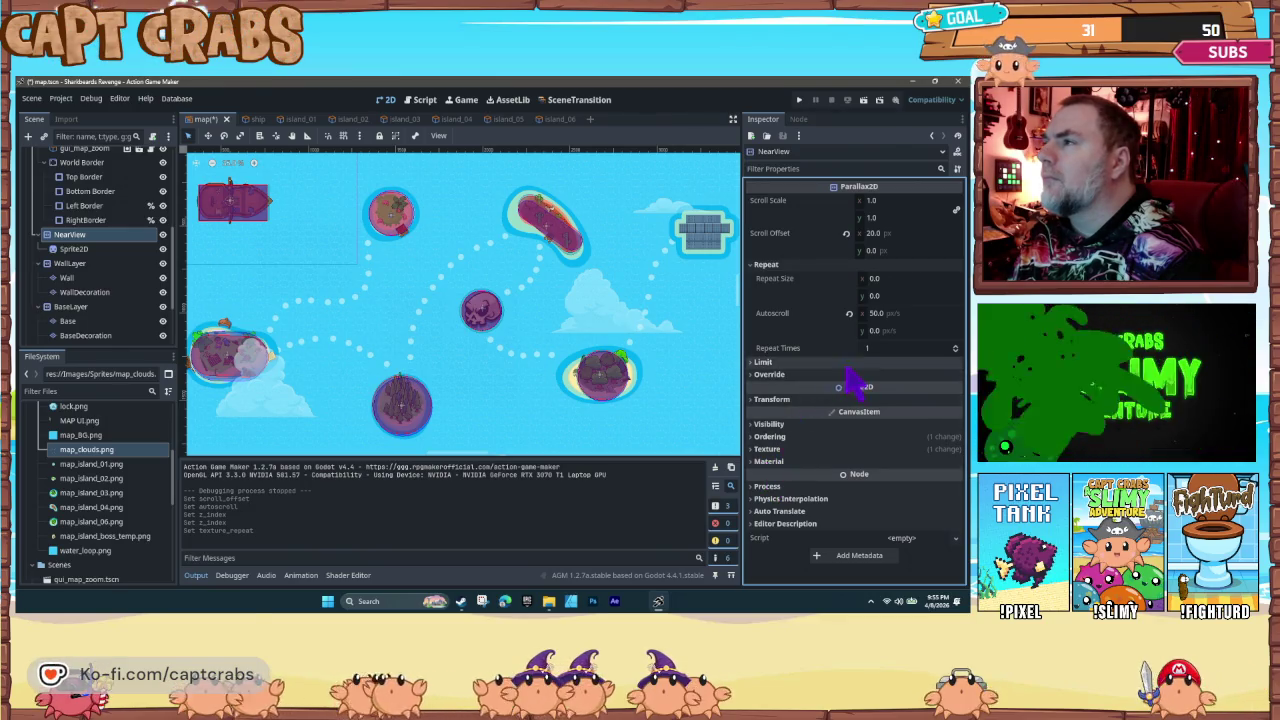
{"action": "left_click", "coordinate": [955, 349]}
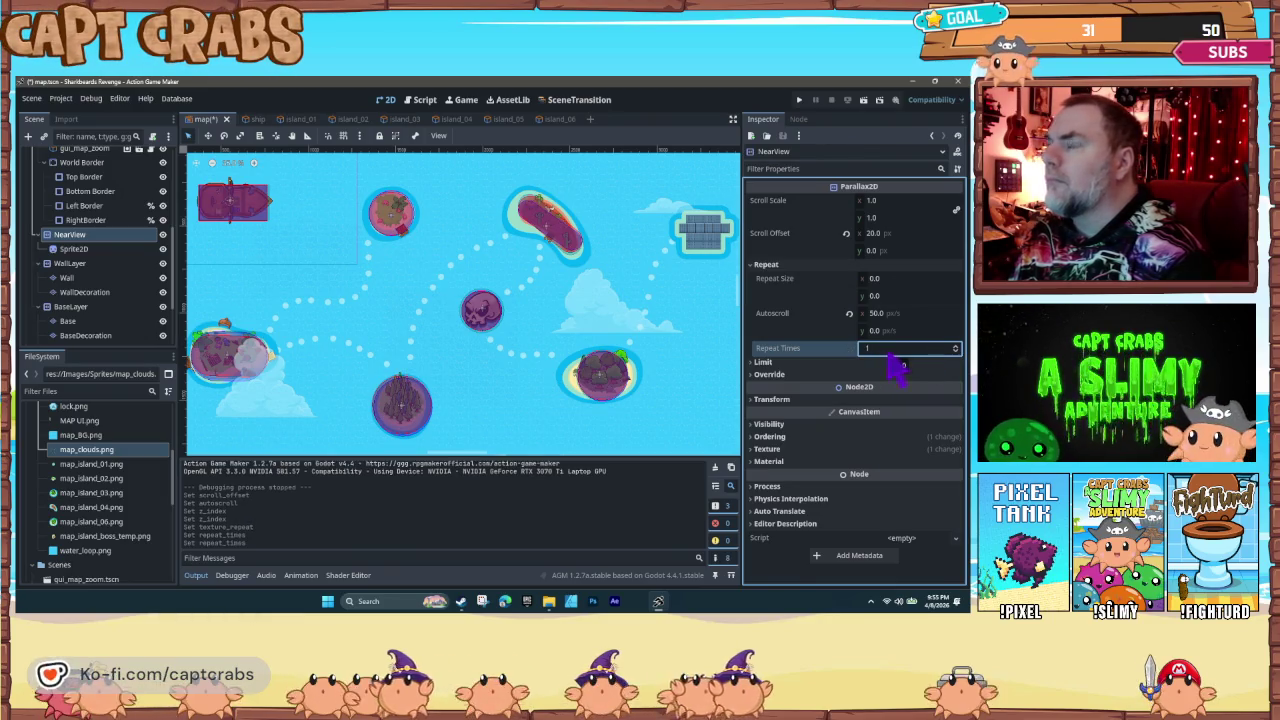
{"action": "key", "text": "F5"}
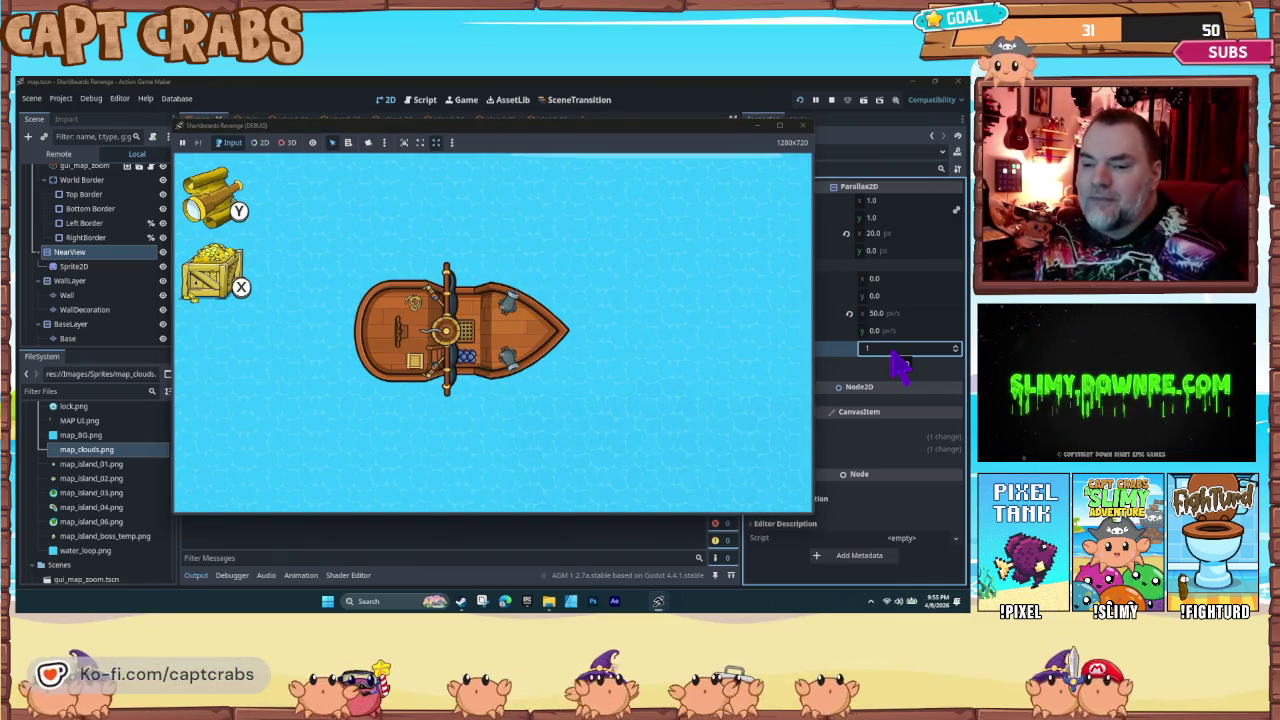
Step: Sail the ship downward across the map toward an island and its dotted trail
{"action": "key", "text": "Down"}
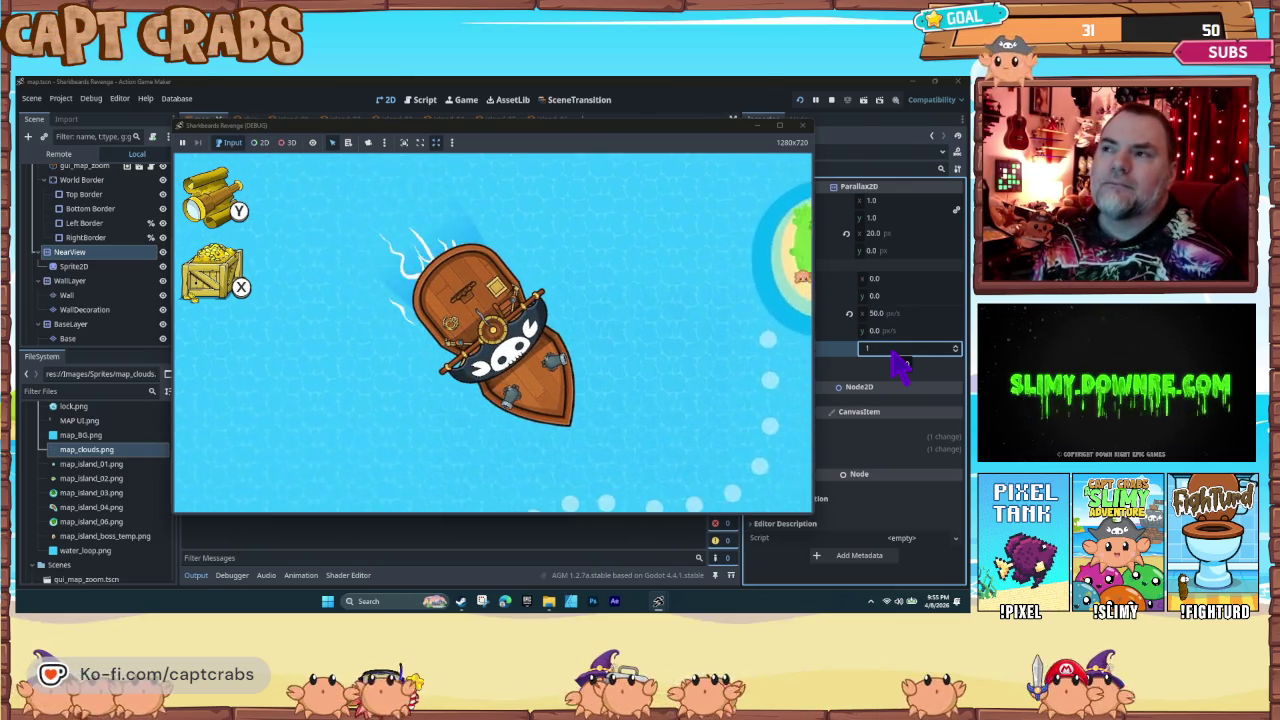
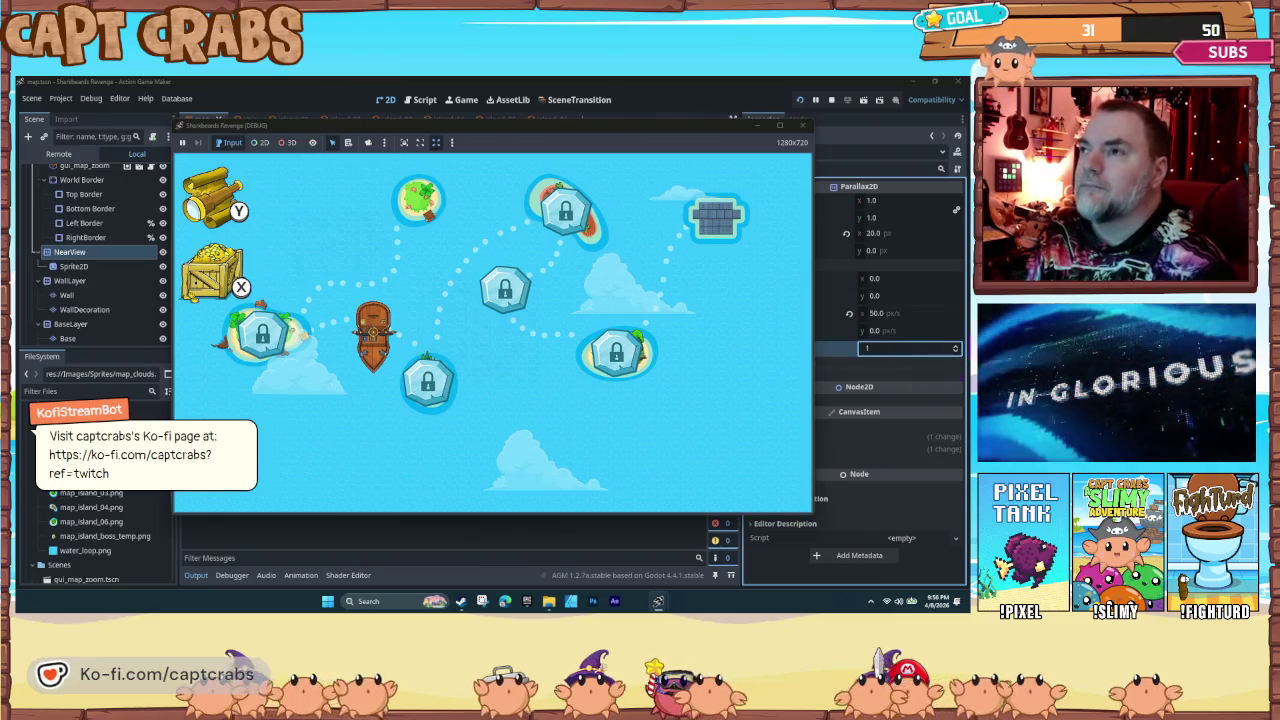
Step: Close the running game preview and open the Project Settings
{"action": "left_click", "coordinate": [805, 128]}
{"action": "left_click", "coordinate": [804, 128]}
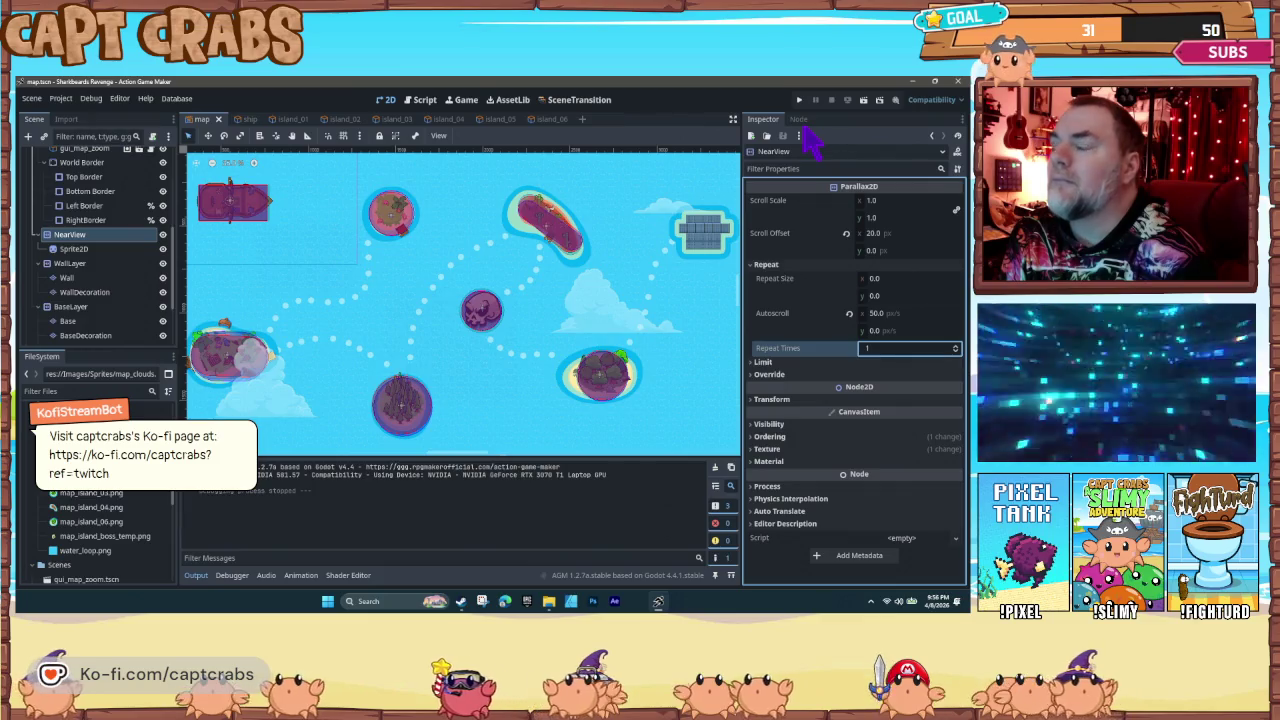
{"action": "left_click", "coordinate": [61, 101]}
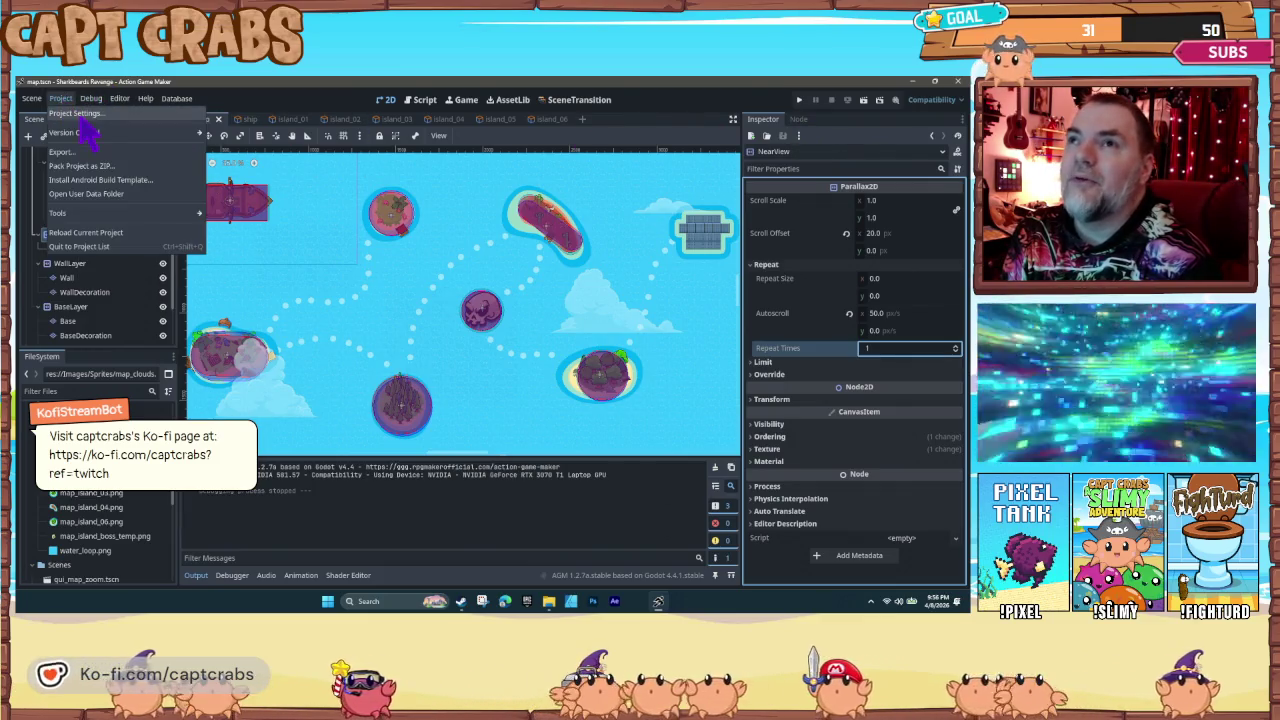
{"action": "left_click", "coordinate": [80, 114]}
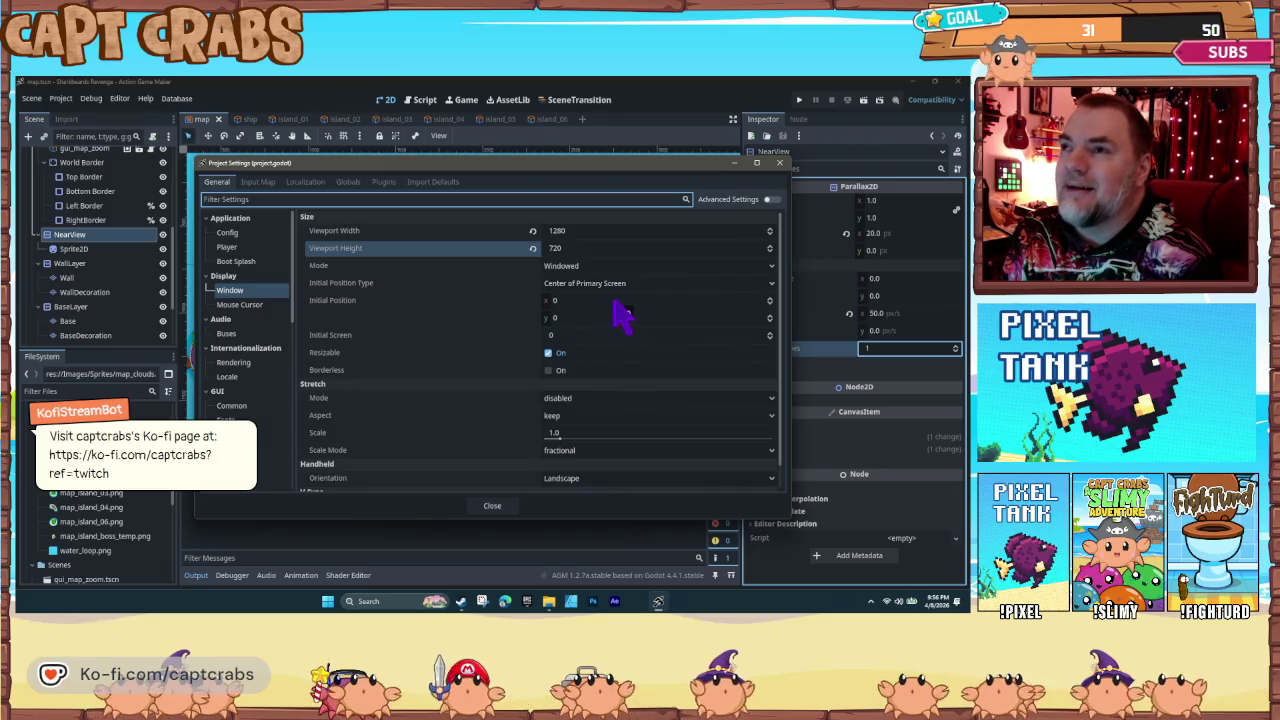
Step: In Display > Window, keep Initial Screen 0, Center of Primary Screen position and Windowed mode
{"action": "left_click", "coordinate": [609, 336]}
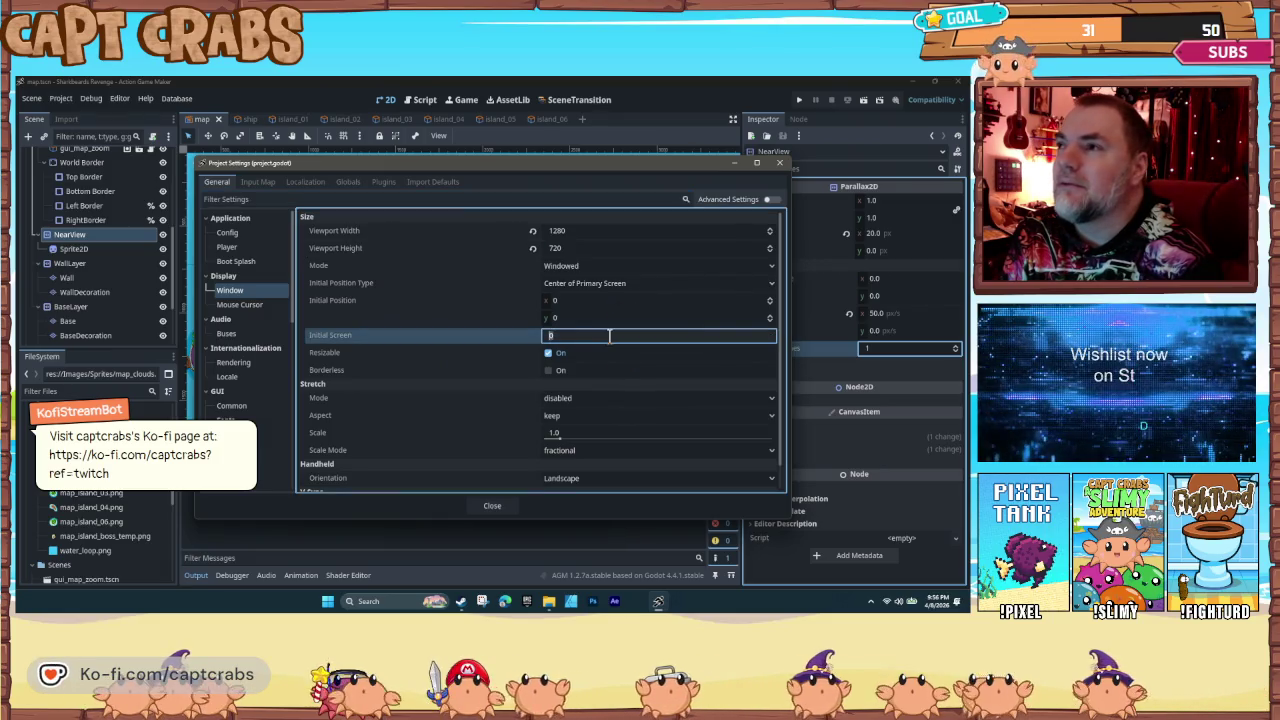
{"action": "key", "text": "Return"}
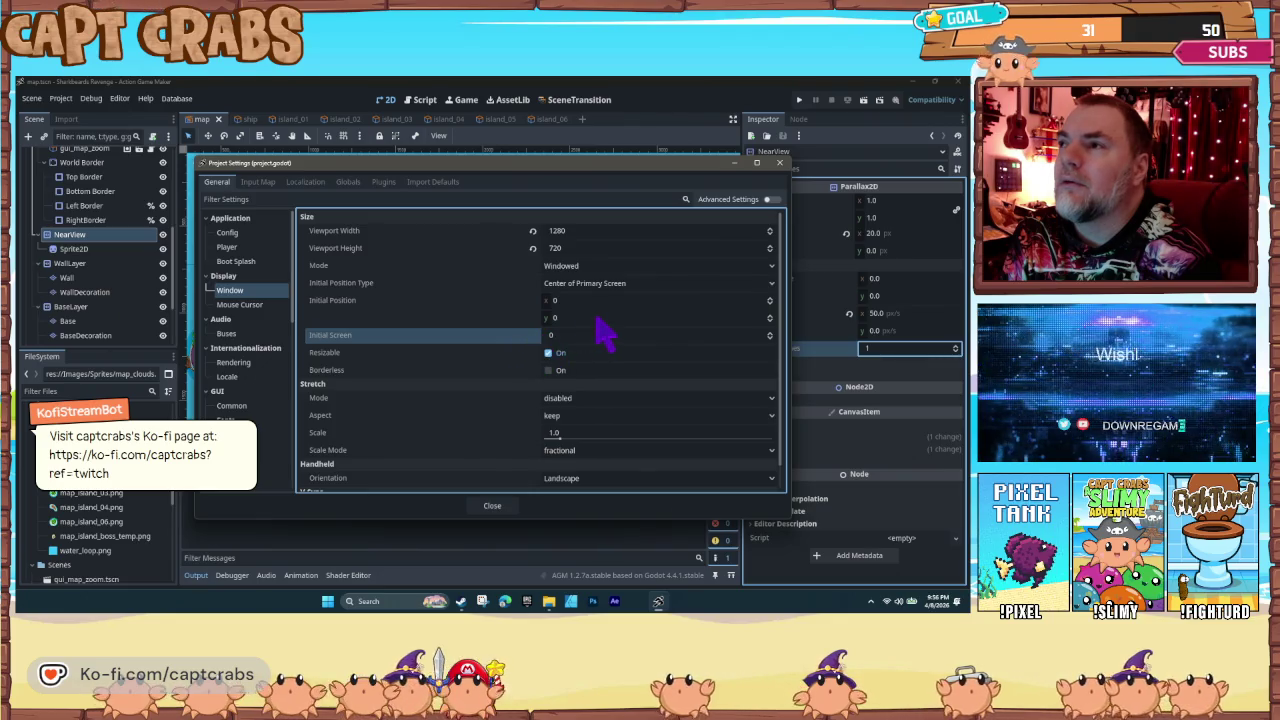
{"action": "scroll", "coordinate": [632, 393], "scroll_direction": "down", "scroll_amount": 1}
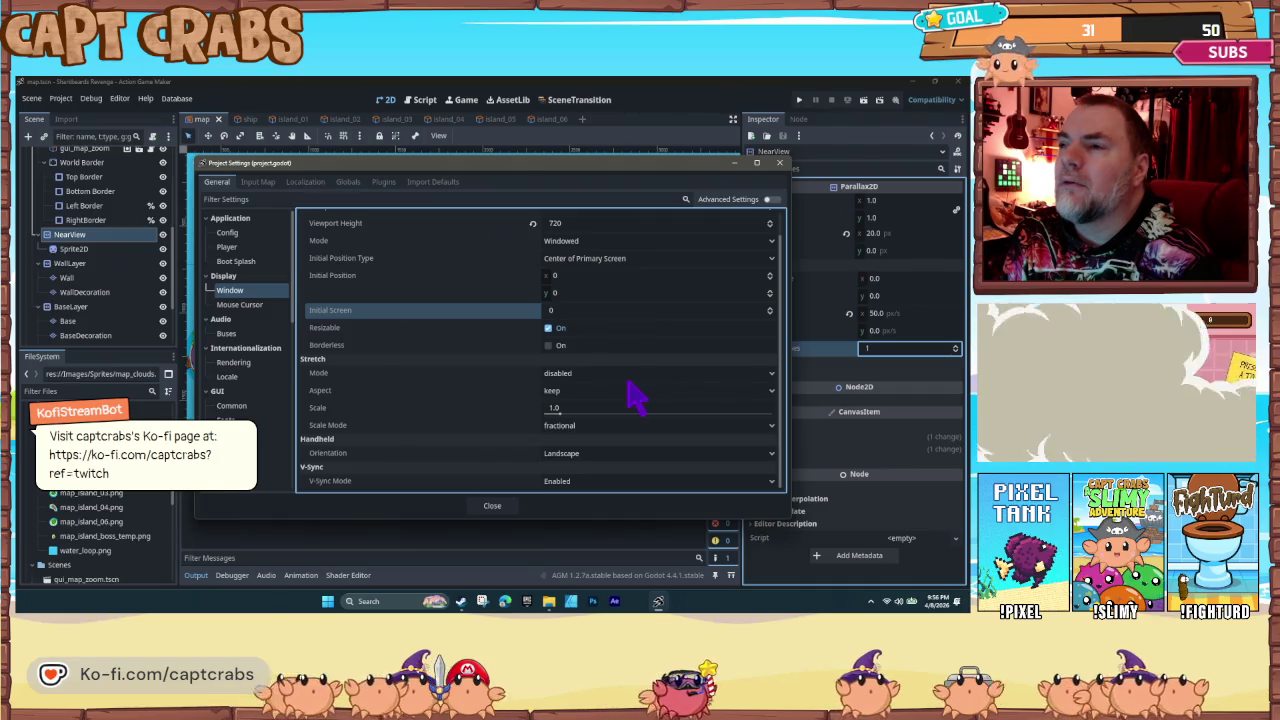
{"action": "scroll", "coordinate": [632, 395], "scroll_direction": "up", "scroll_amount": 1}
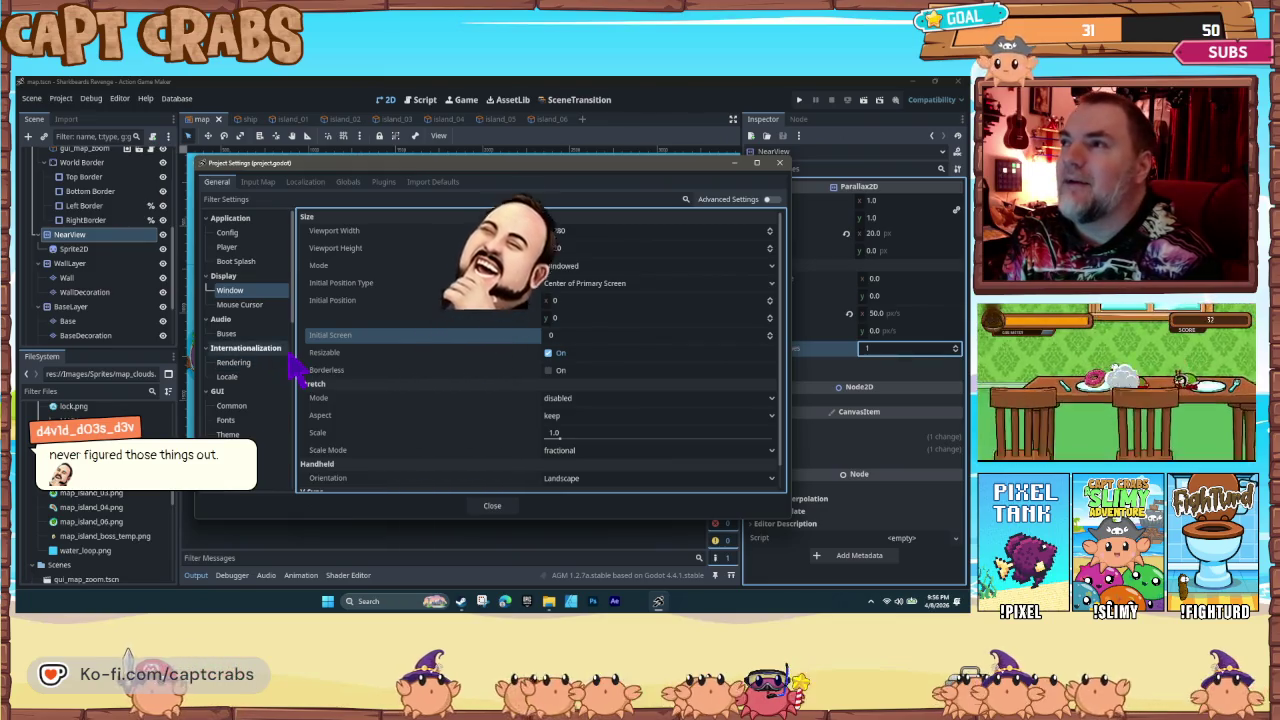
{"action": "left_click", "coordinate": [617, 284]}
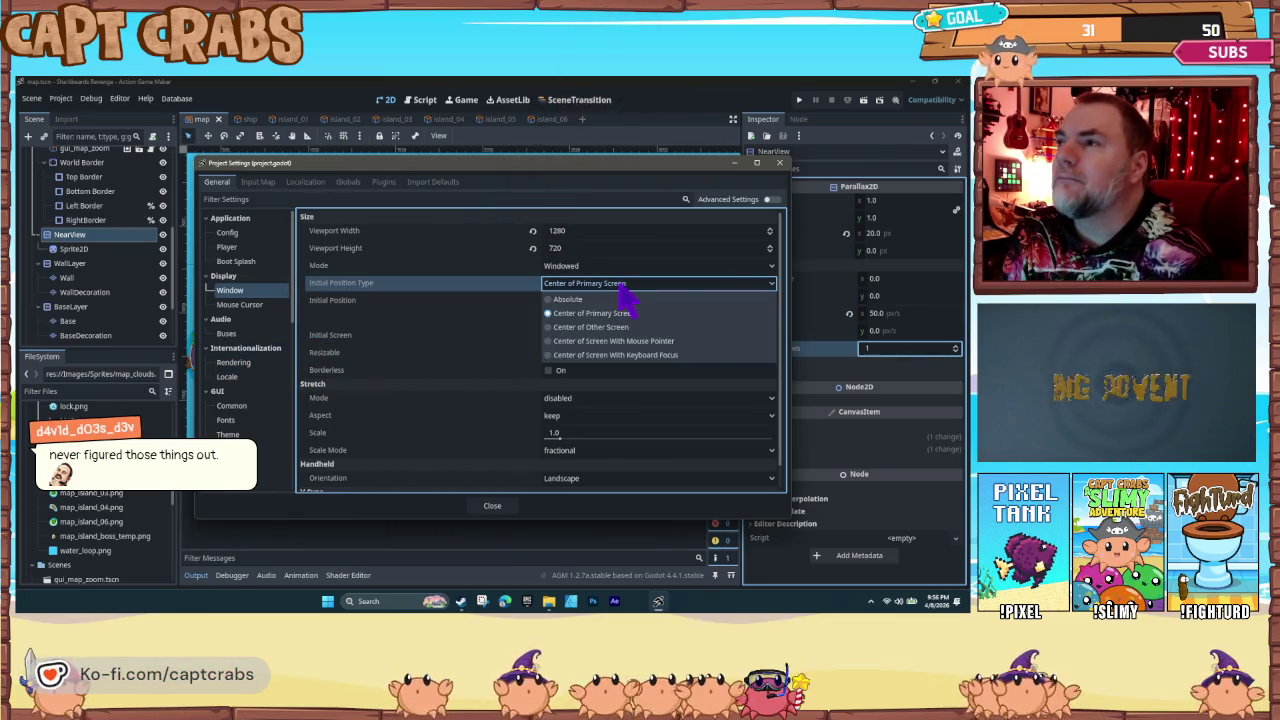
{"action": "left_click", "coordinate": [620, 286]}
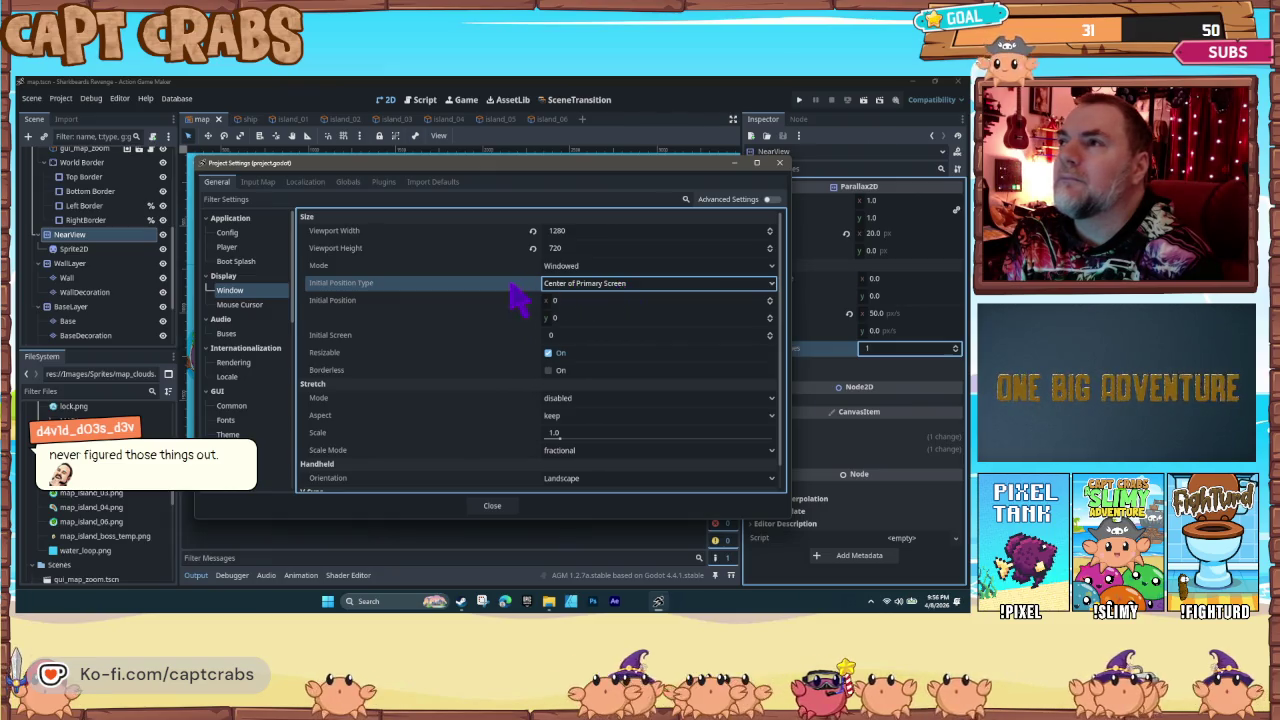
{"action": "left_click", "coordinate": [611, 266]}
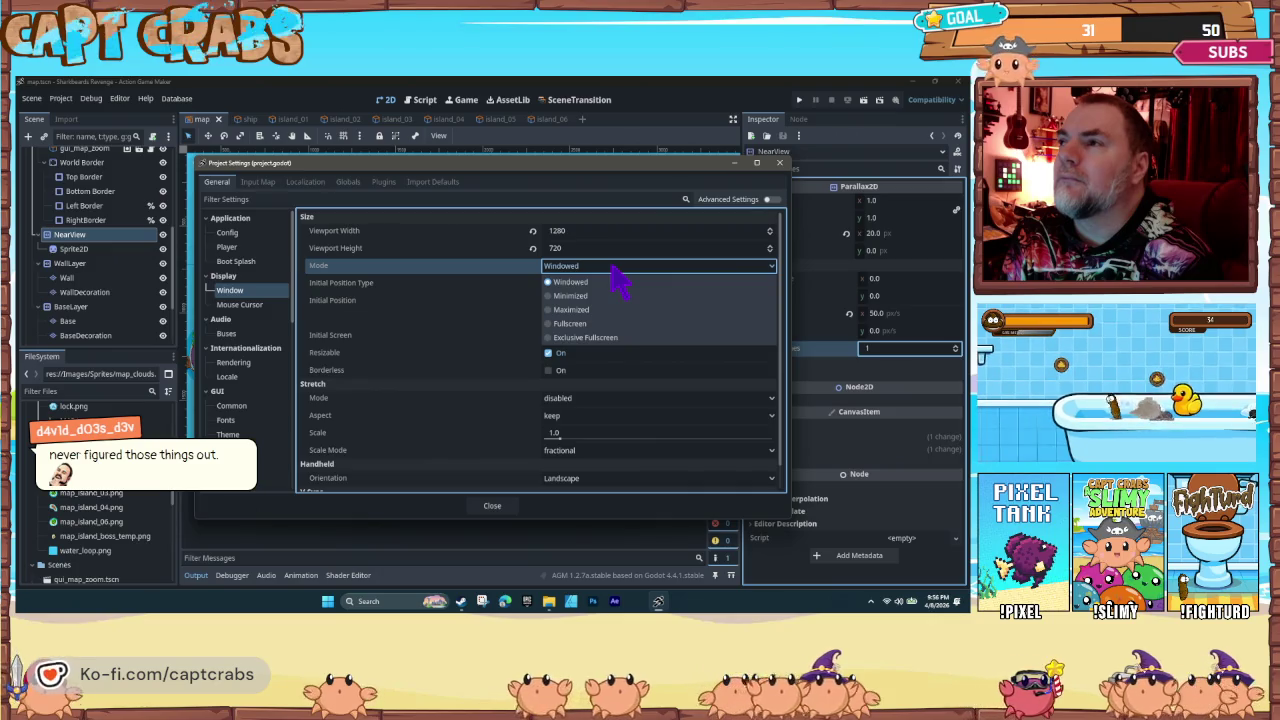
{"action": "left_click", "coordinate": [616, 281]}
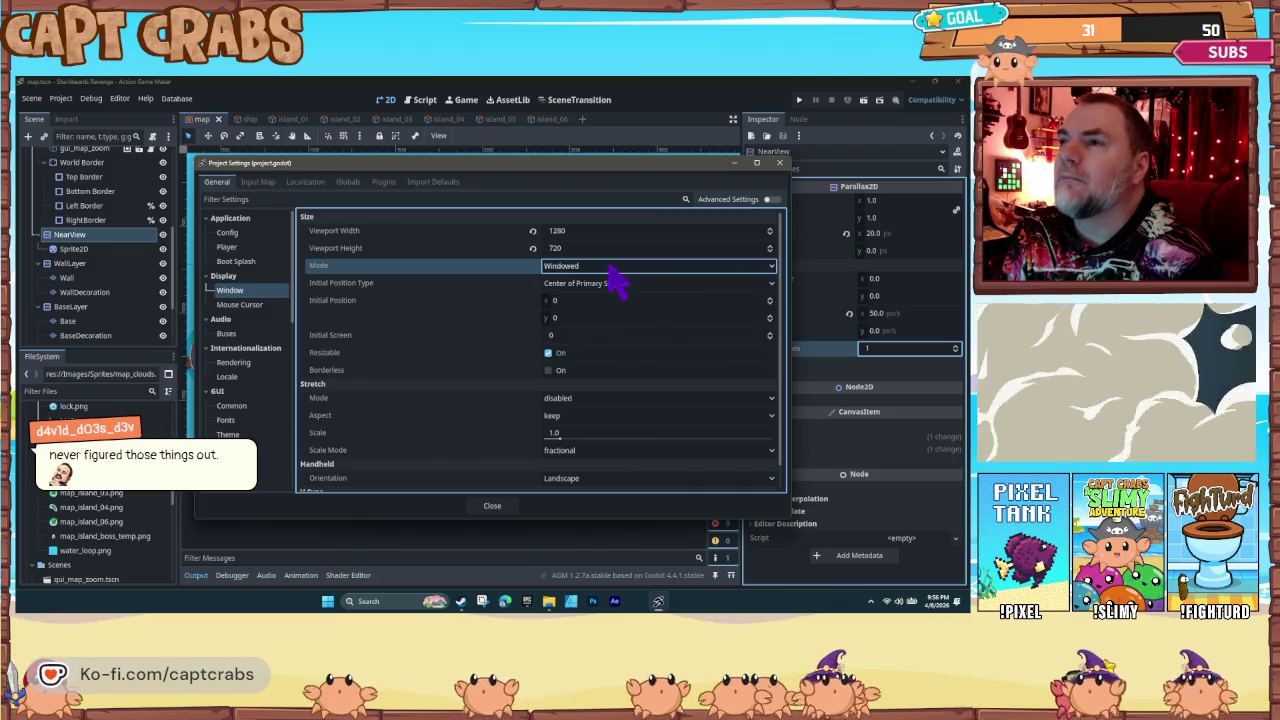
Step: View the Internationalization Rendering and Locale settings
{"action": "left_click", "coordinate": [258, 364]}
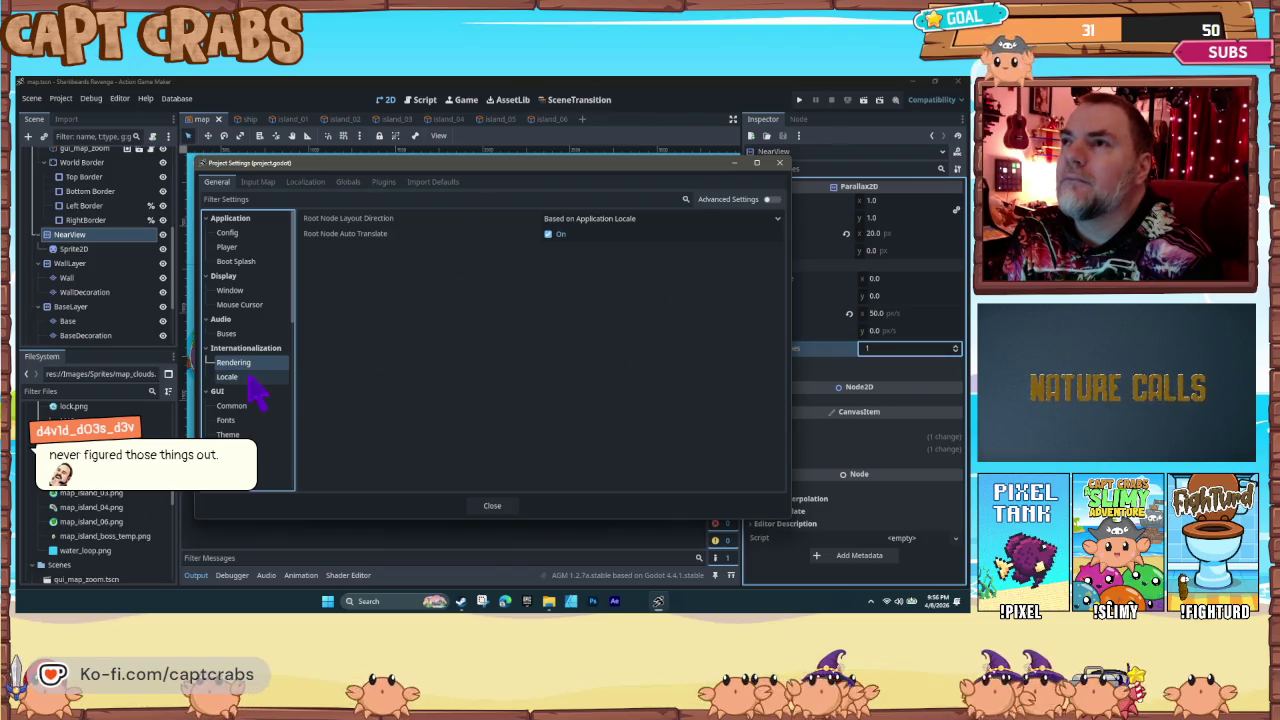
{"action": "left_click", "coordinate": [250, 376]}
{"action": "scroll", "coordinate": [270, 415], "scroll_direction": "down", "scroll_amount": 1}
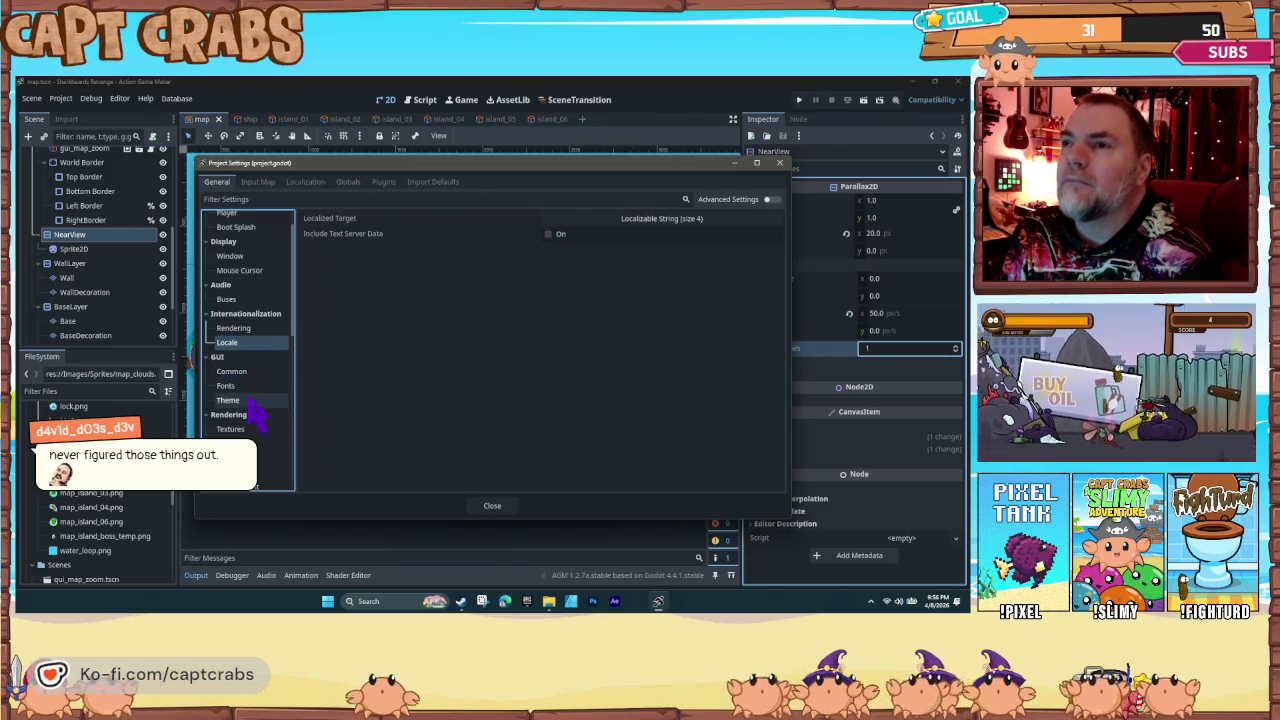
Step: Browse the Import Defaults, Plugins, Autoload, Localization and Input Map tabs, then return to General
{"action": "left_click", "coordinate": [245, 386]}
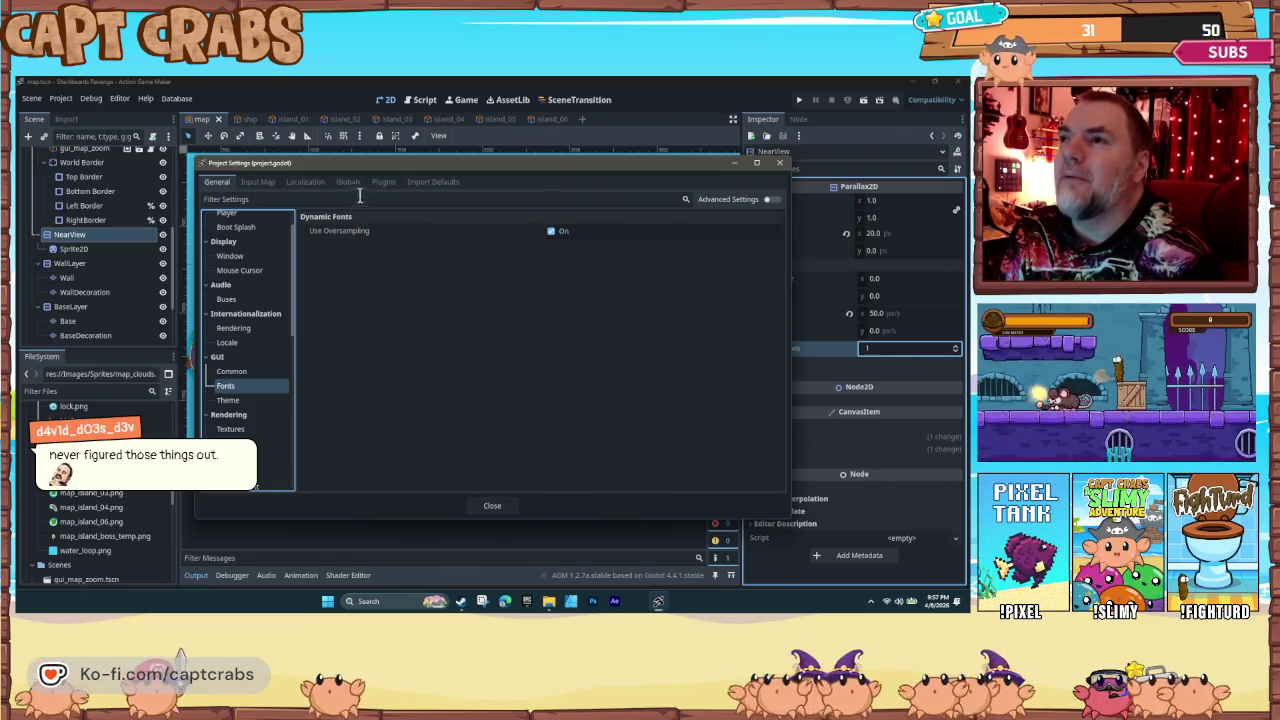
{"action": "left_click", "coordinate": [422, 186]}
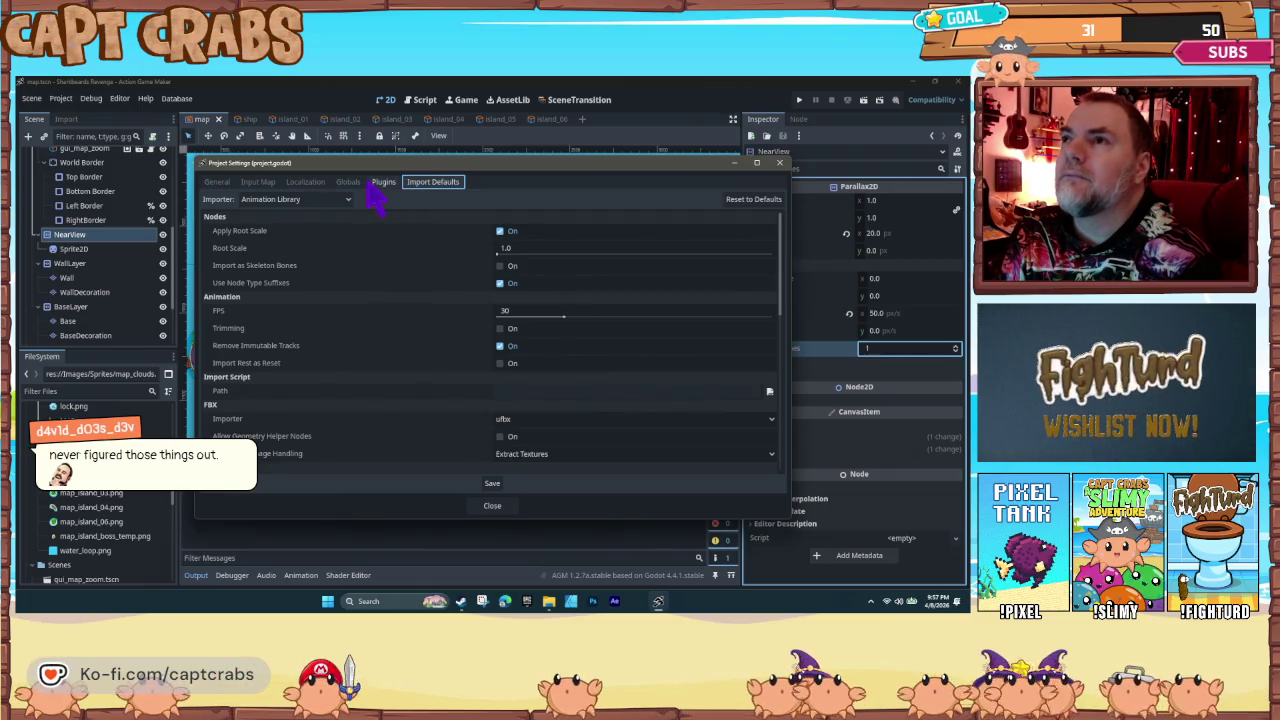
{"action": "left_click", "coordinate": [376, 186]}
{"action": "left_click", "coordinate": [350, 186]}
{"action": "left_click", "coordinate": [306, 183]}
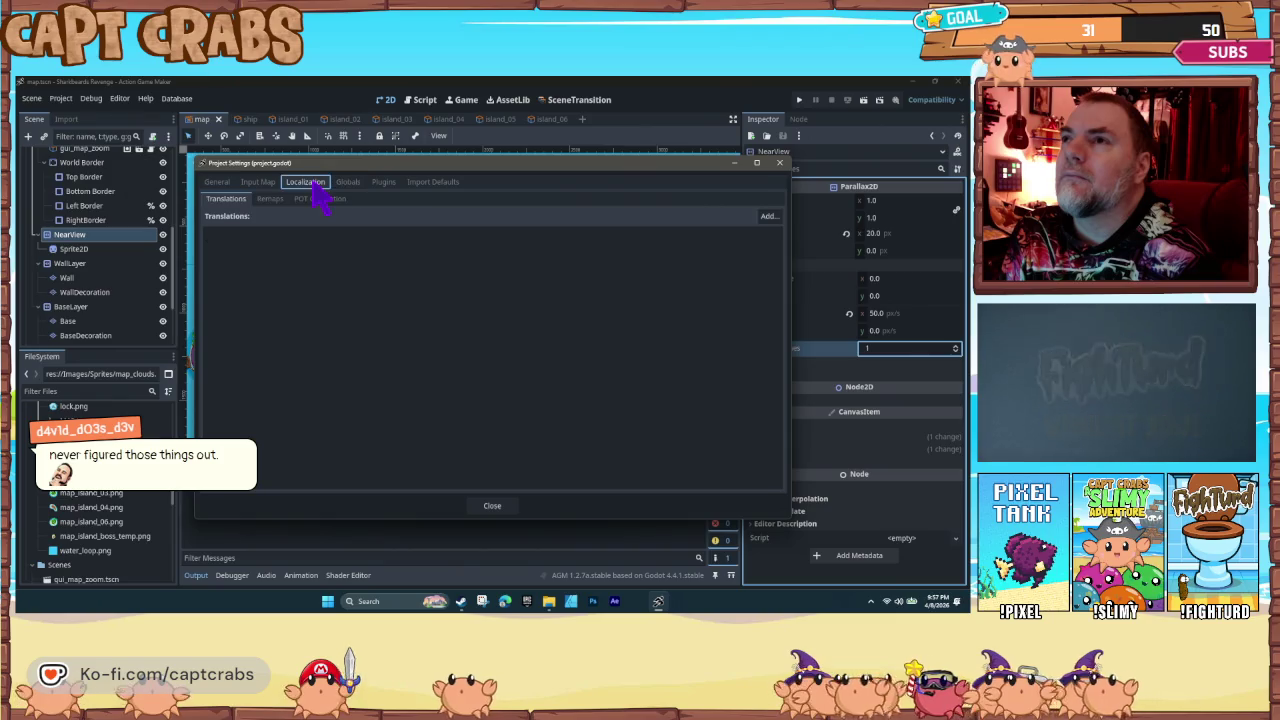
{"action": "left_click", "coordinate": [260, 184]}
{"action": "left_click", "coordinate": [218, 183]}
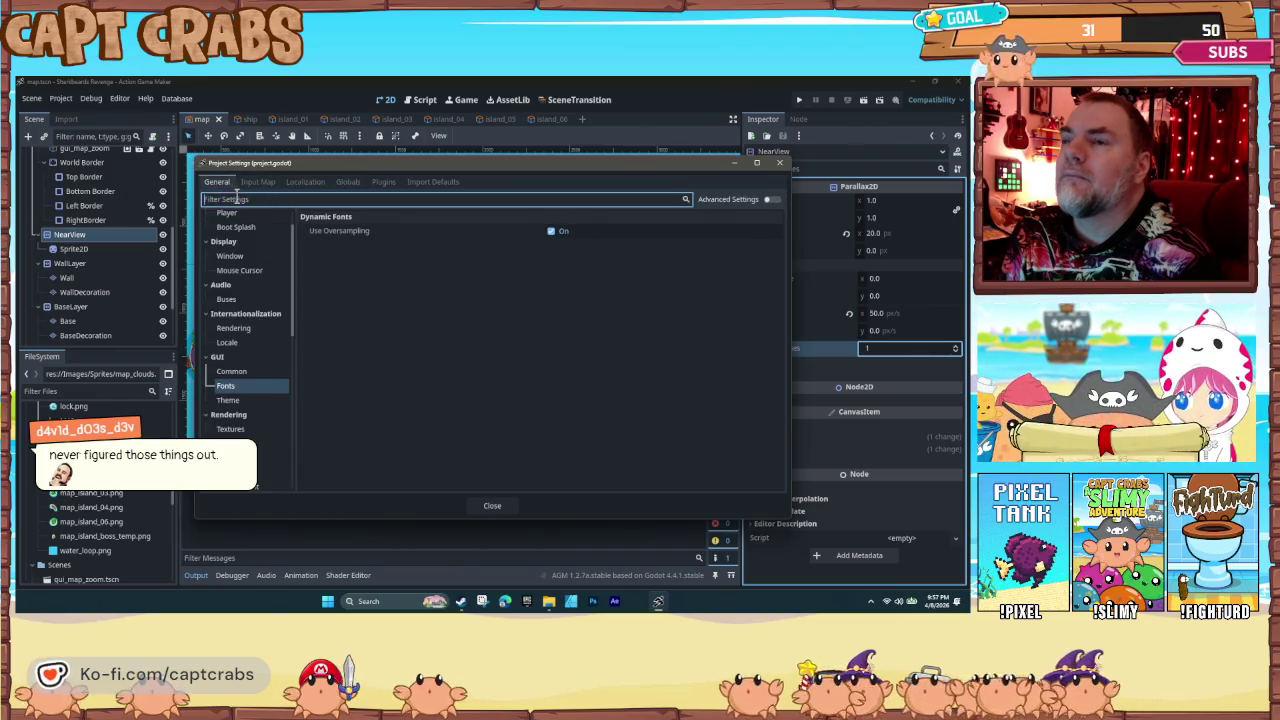
Step: Go to Rendering > Anti Aliasing and show the MSAA 2D quality levels
{"action": "scroll", "coordinate": [250, 425], "scroll_direction": "down", "scroll_amount": 1}
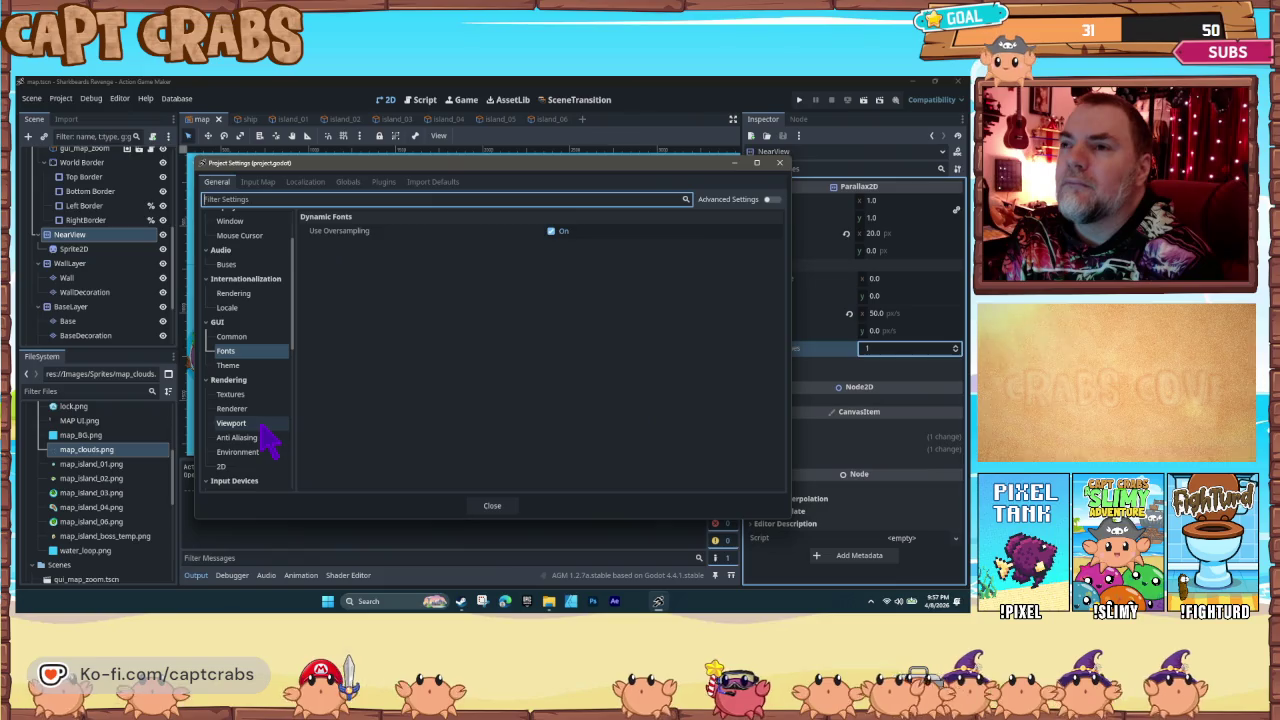
{"action": "left_click", "coordinate": [263, 424]}
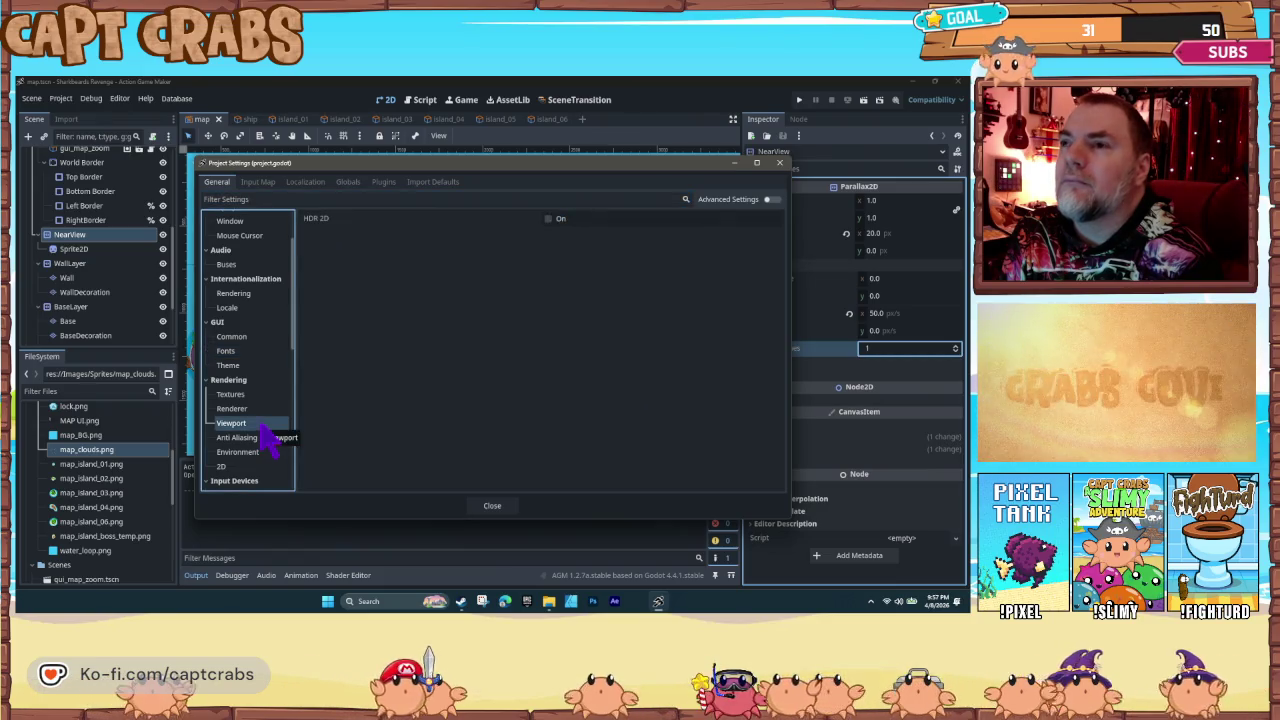
{"action": "left_click", "coordinate": [265, 410]}
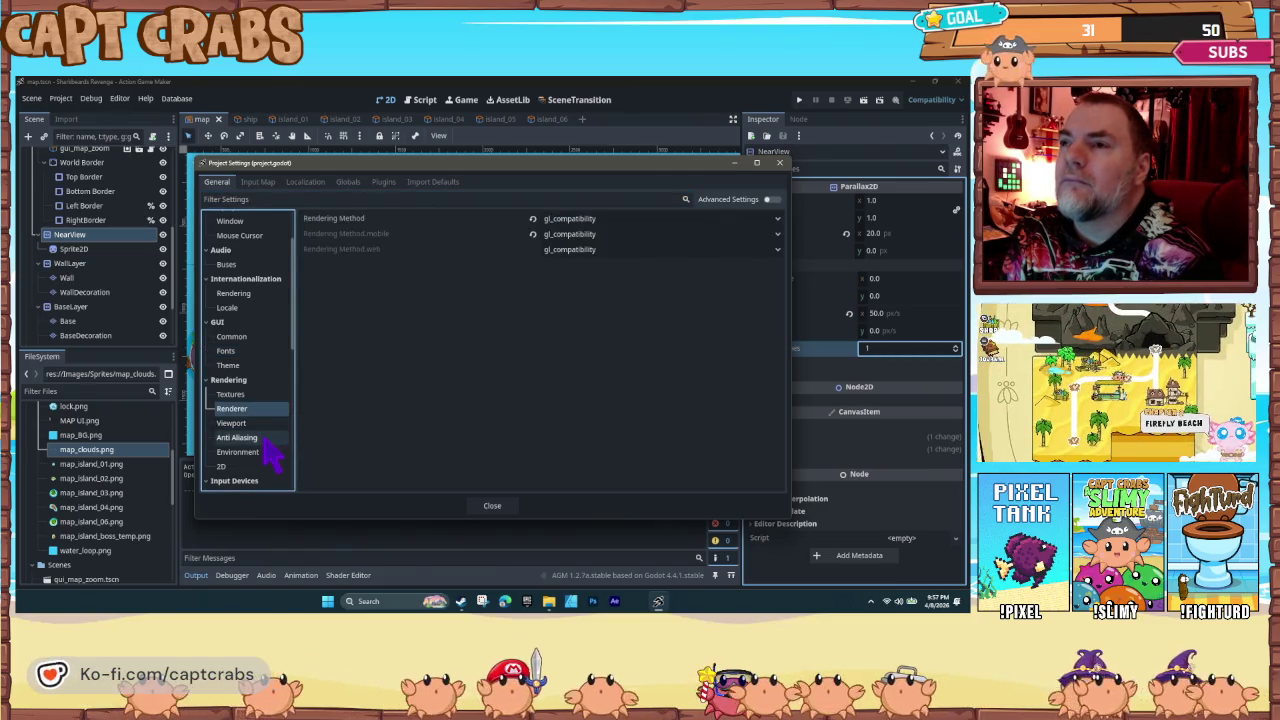
{"action": "left_click", "coordinate": [266, 439]}
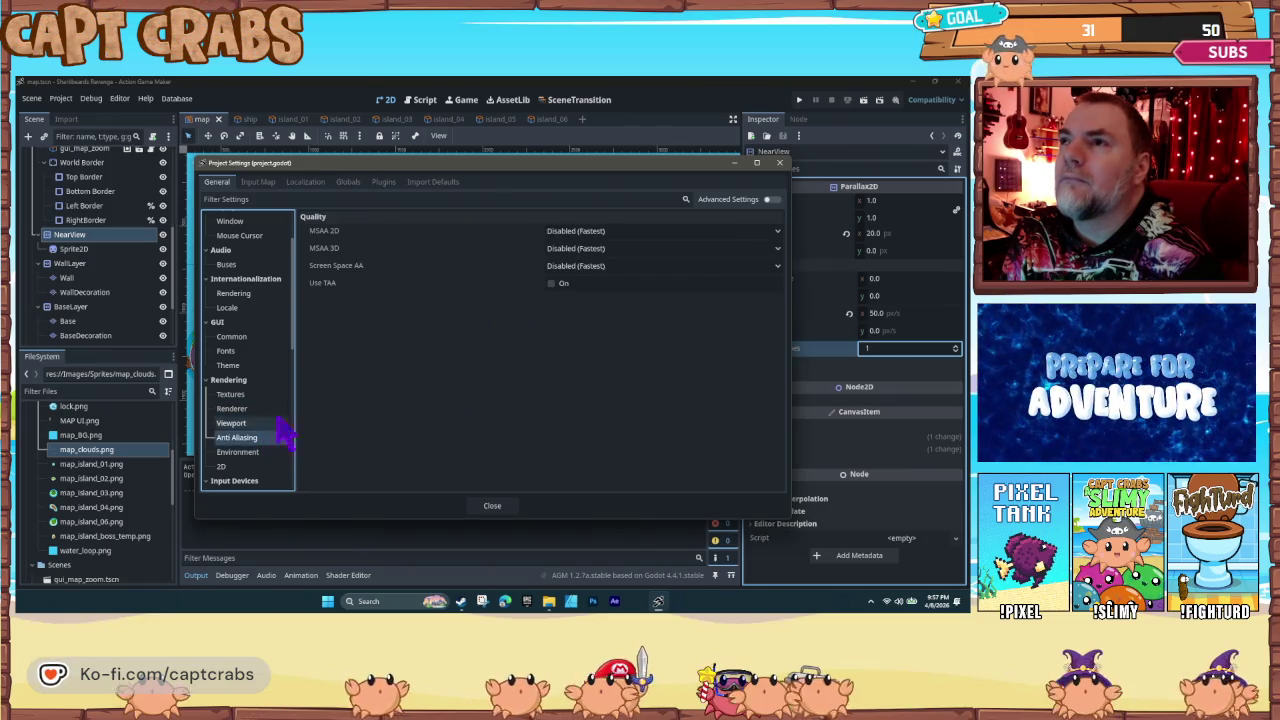
{"action": "left_click", "coordinate": [614, 234]}
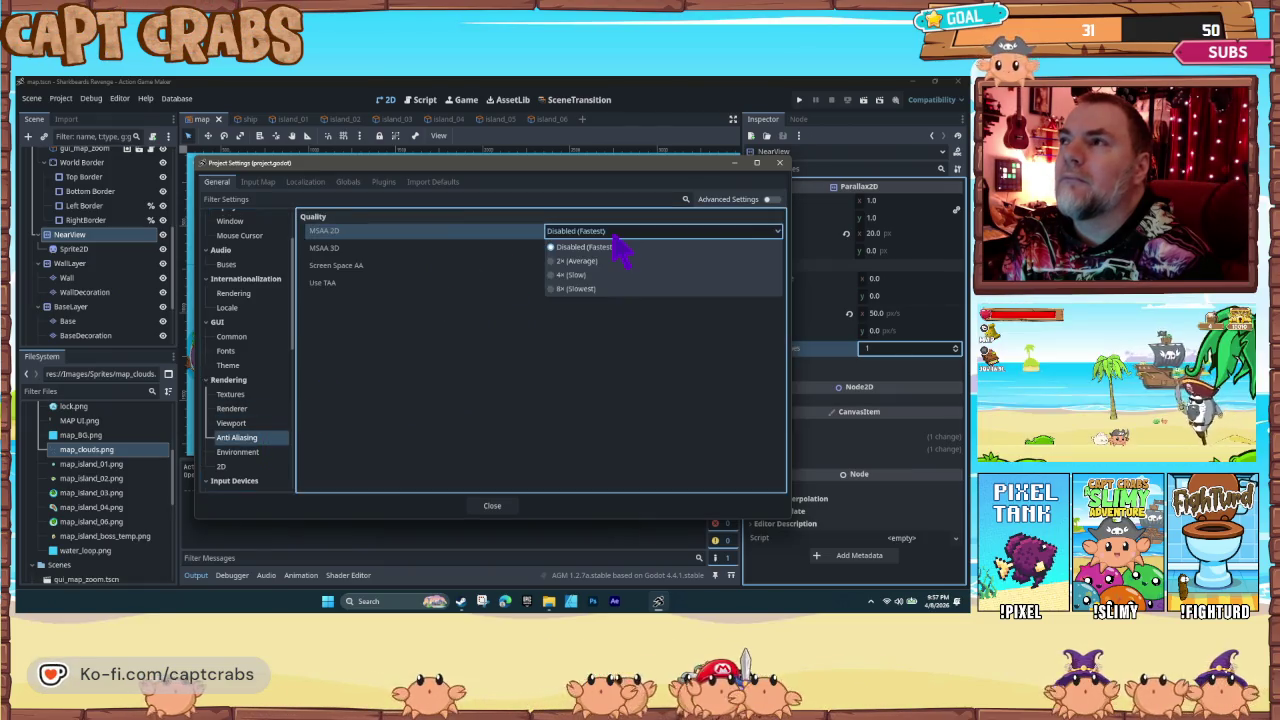
Step: Set MSAA 2D to 2x (Average), then view the environment and 2D snapping settings
{"action": "left_click", "coordinate": [600, 261]}
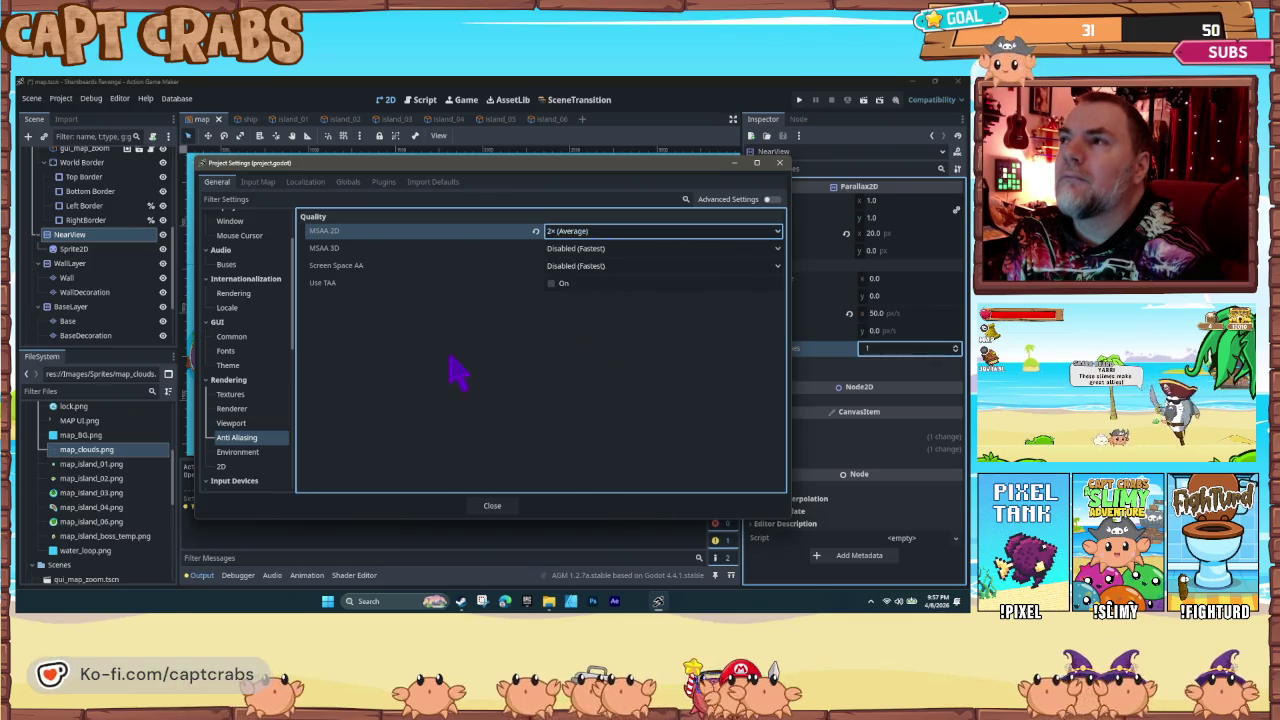
{"action": "left_click", "coordinate": [263, 457]}
{"action": "left_click", "coordinate": [254, 470]}
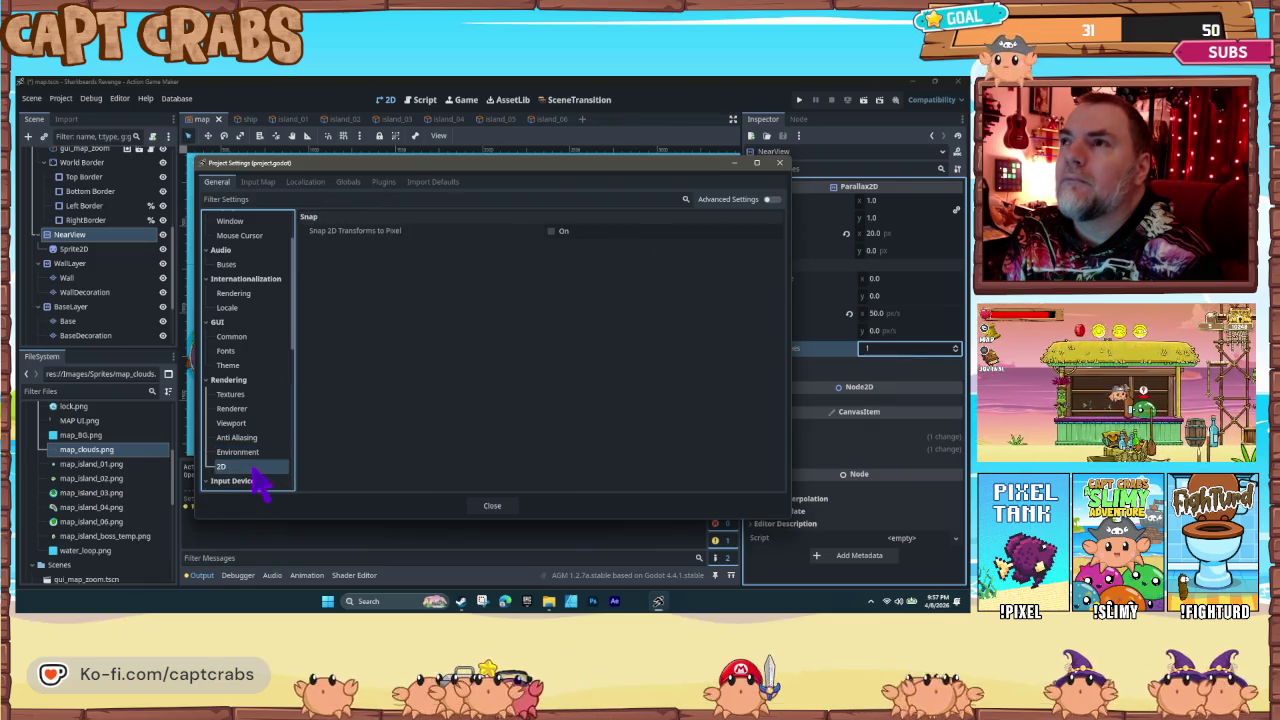
Step: Review the pointing, sensor, 2D physics, layer names and FileSystem Import settings, then close Project Settings
{"action": "scroll", "coordinate": [272, 470], "scroll_direction": "down", "scroll_amount": 2}
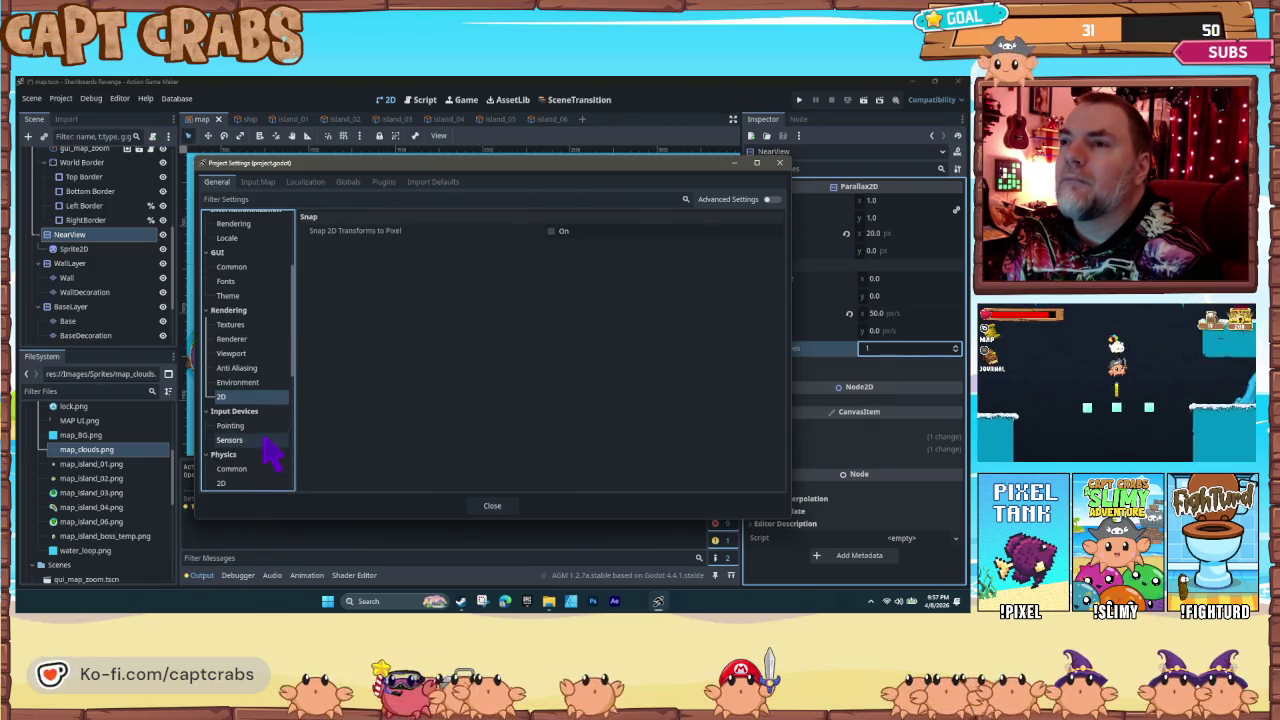
{"action": "left_click", "coordinate": [263, 431]}
{"action": "left_click", "coordinate": [262, 443]}
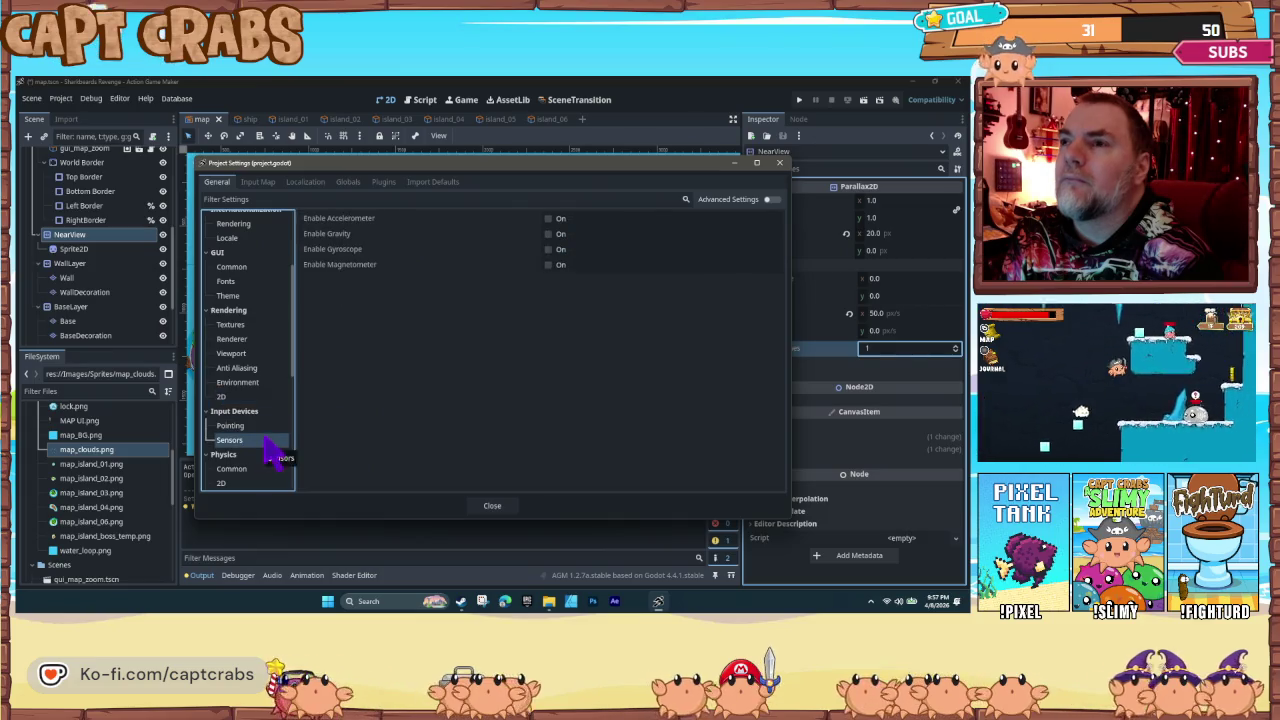
{"action": "left_click", "coordinate": [264, 428]}
{"action": "scroll", "coordinate": [268, 428], "scroll_direction": "down", "scroll_amount": 2}
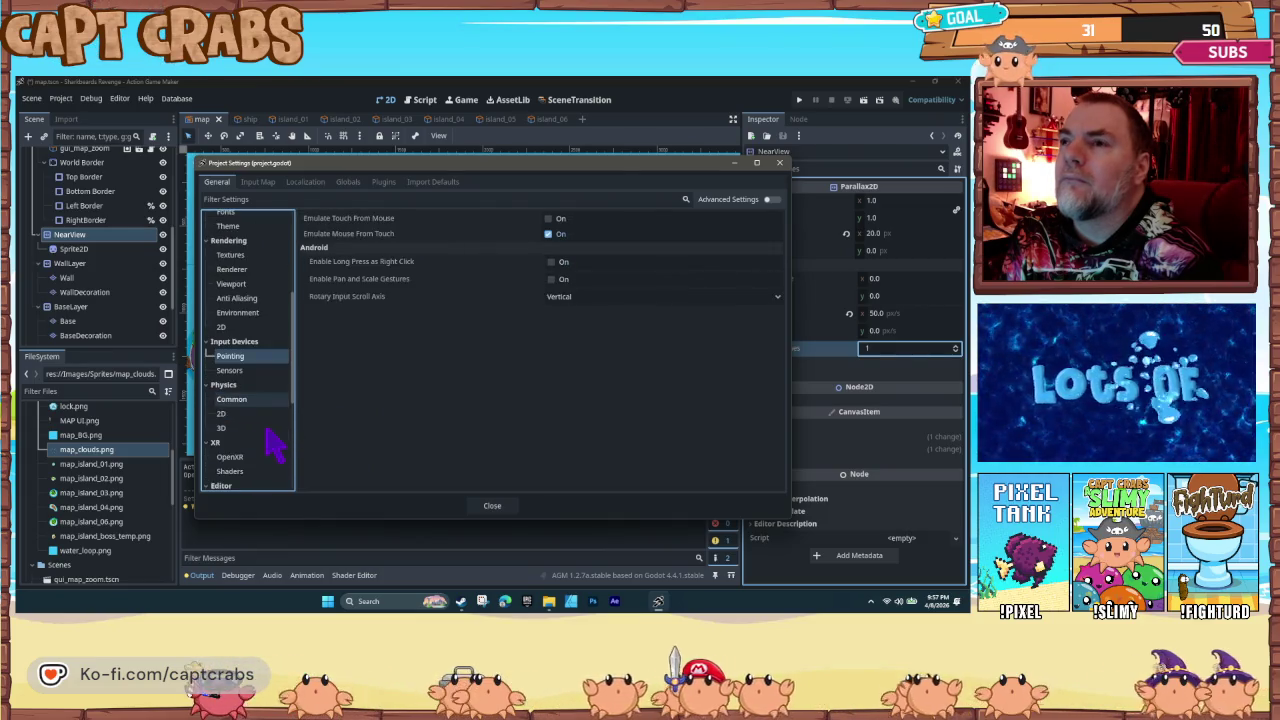
{"action": "left_click", "coordinate": [264, 416]}
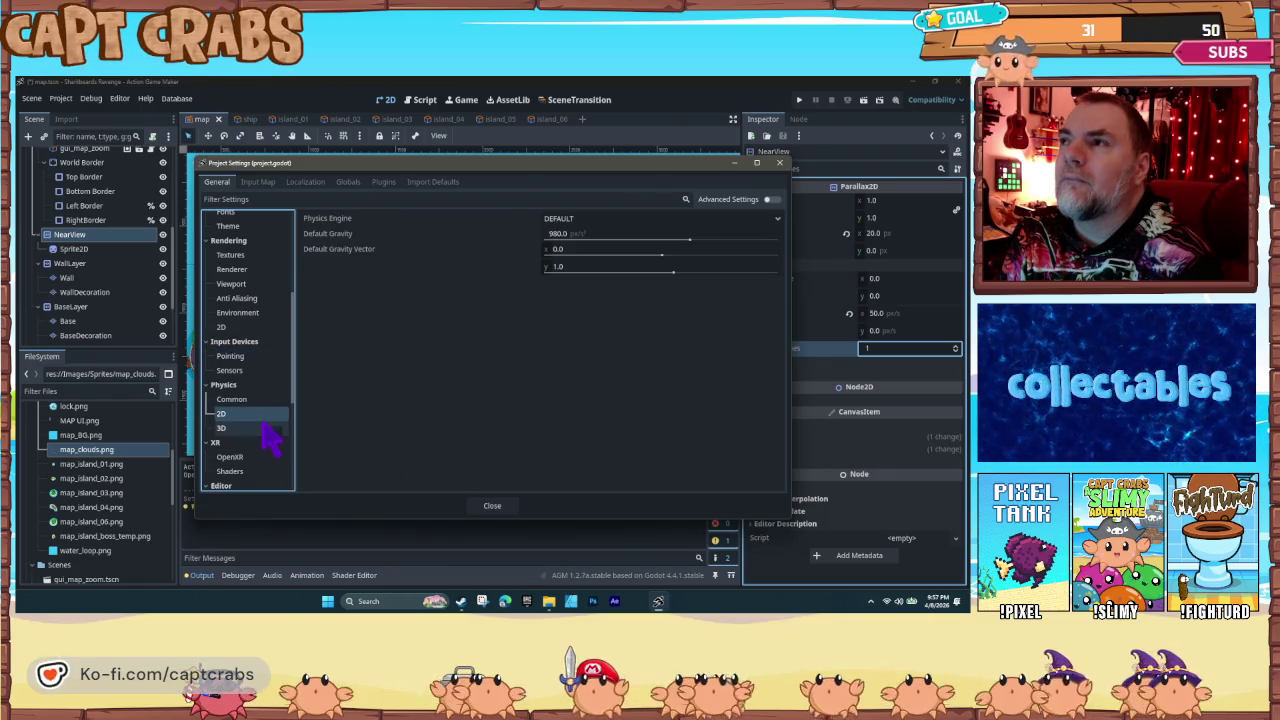
{"action": "scroll", "coordinate": [266, 428], "scroll_direction": "down", "scroll_amount": 2}
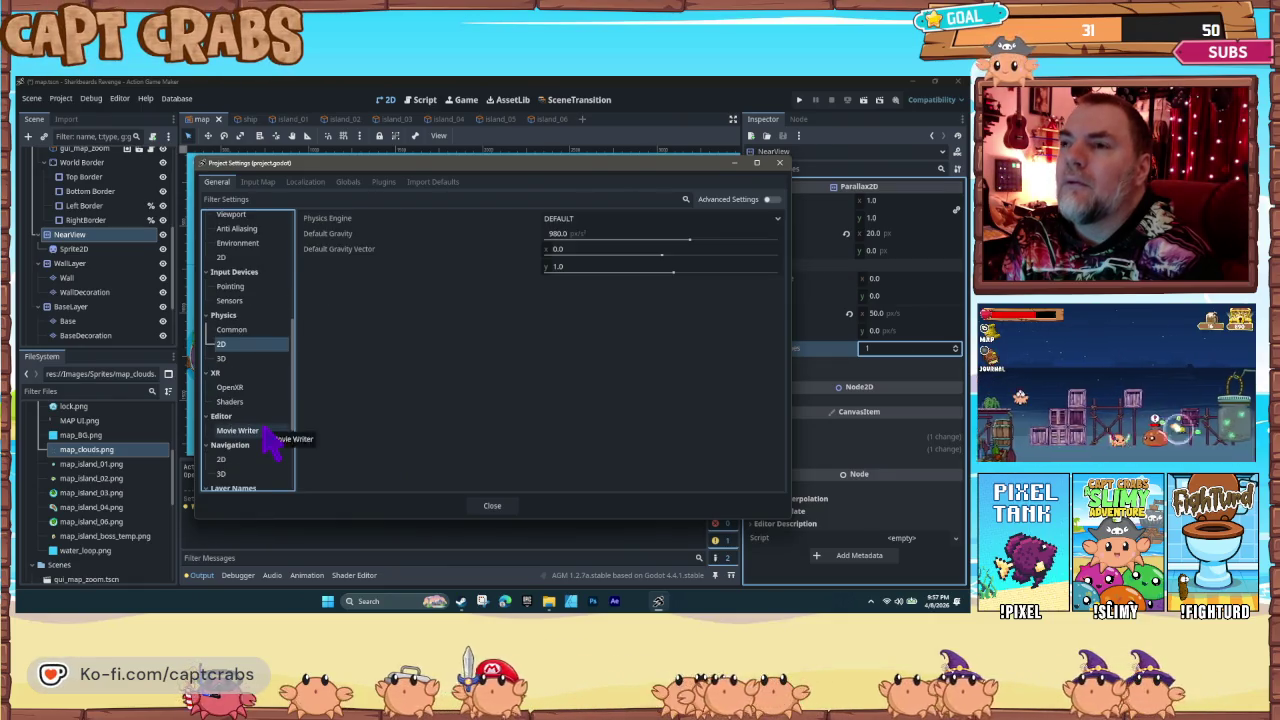
{"action": "scroll", "coordinate": [266, 428], "scroll_direction": "down", "scroll_amount": 3}
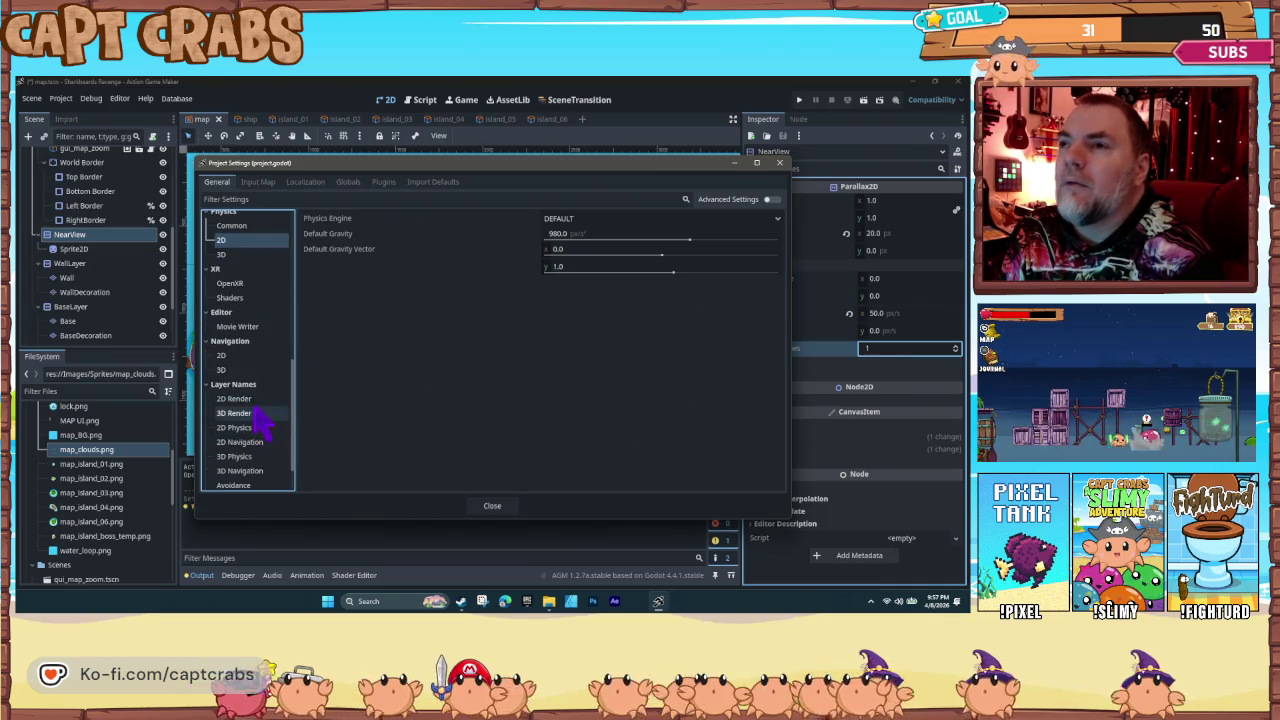
{"action": "left_click", "coordinate": [250, 399]}
{"action": "scroll", "coordinate": [266, 435], "scroll_direction": "down", "scroll_amount": 2}
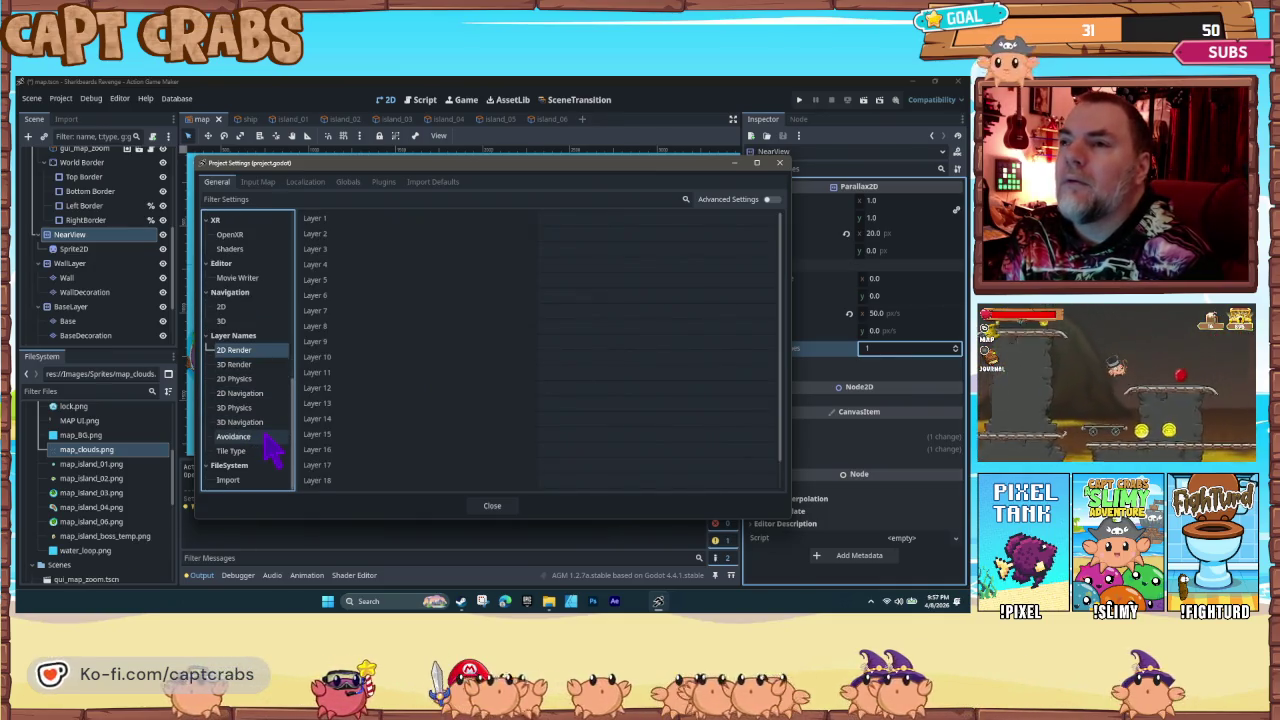
{"action": "left_click", "coordinate": [258, 481]}
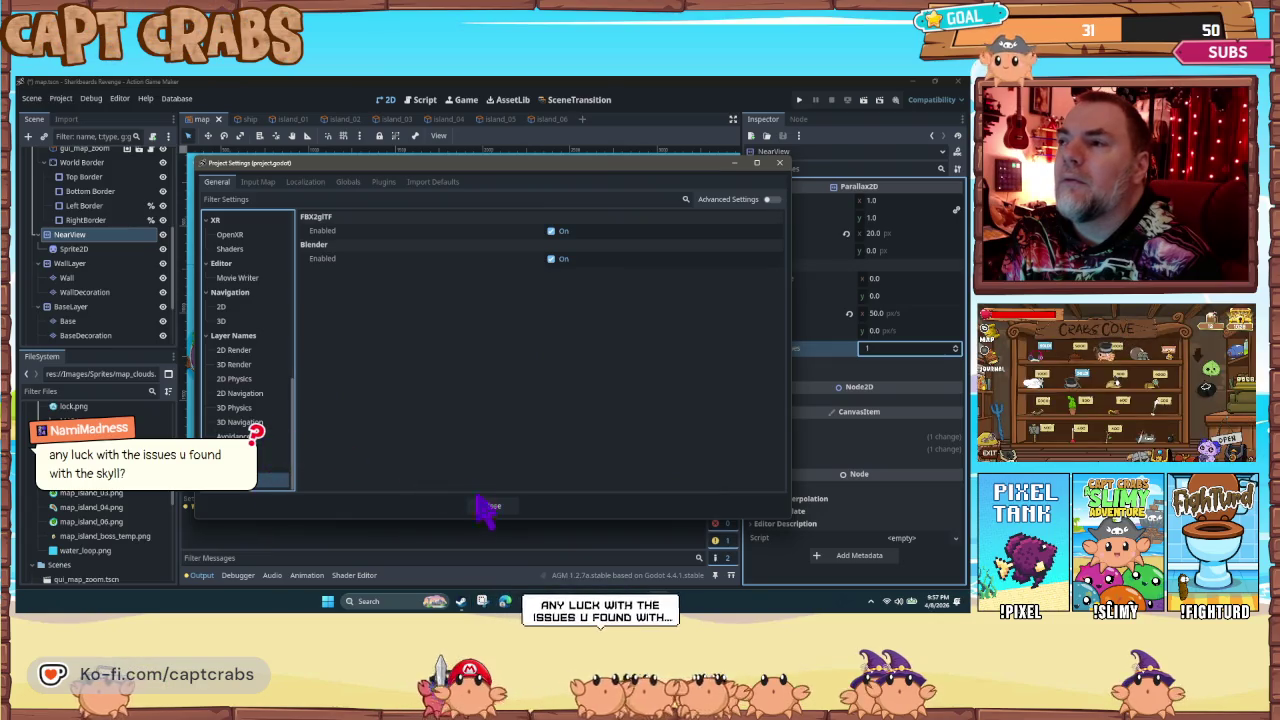
{"action": "left_click", "coordinate": [488, 506]}
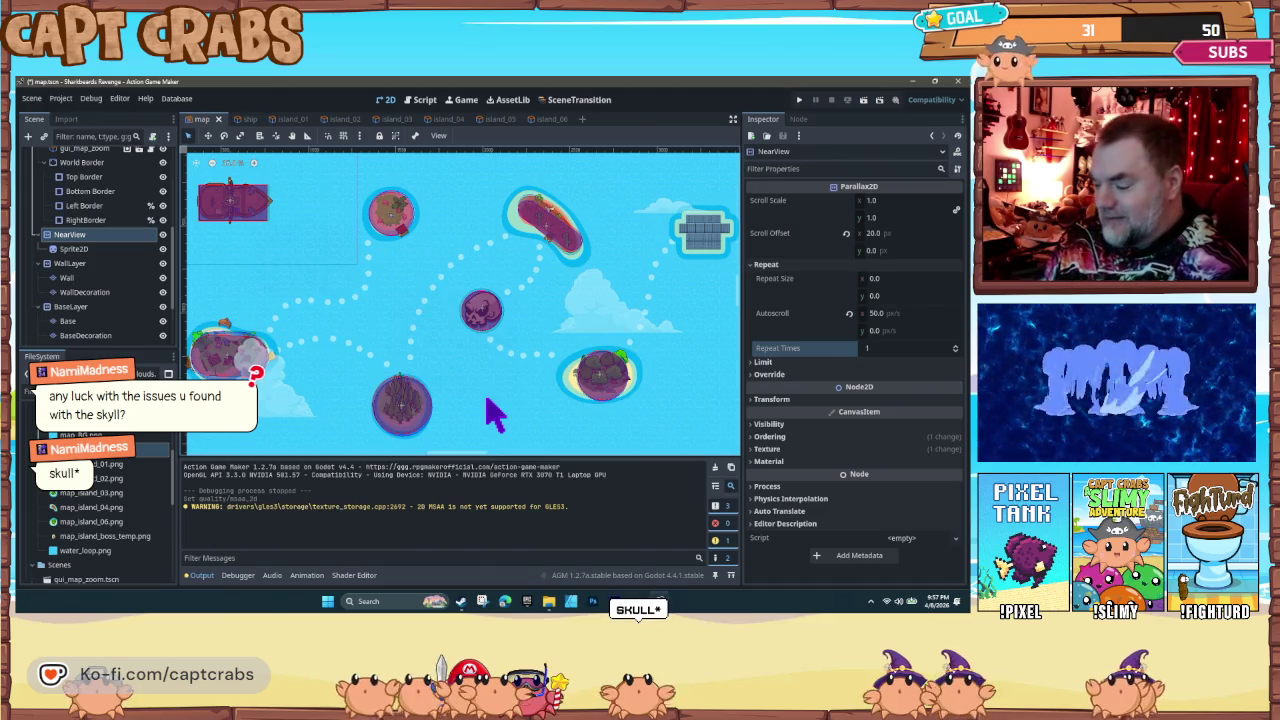
Step: Run the game with F5, sail the ship up and left past the islands, then stop it
{"action": "key", "text": "F5"}
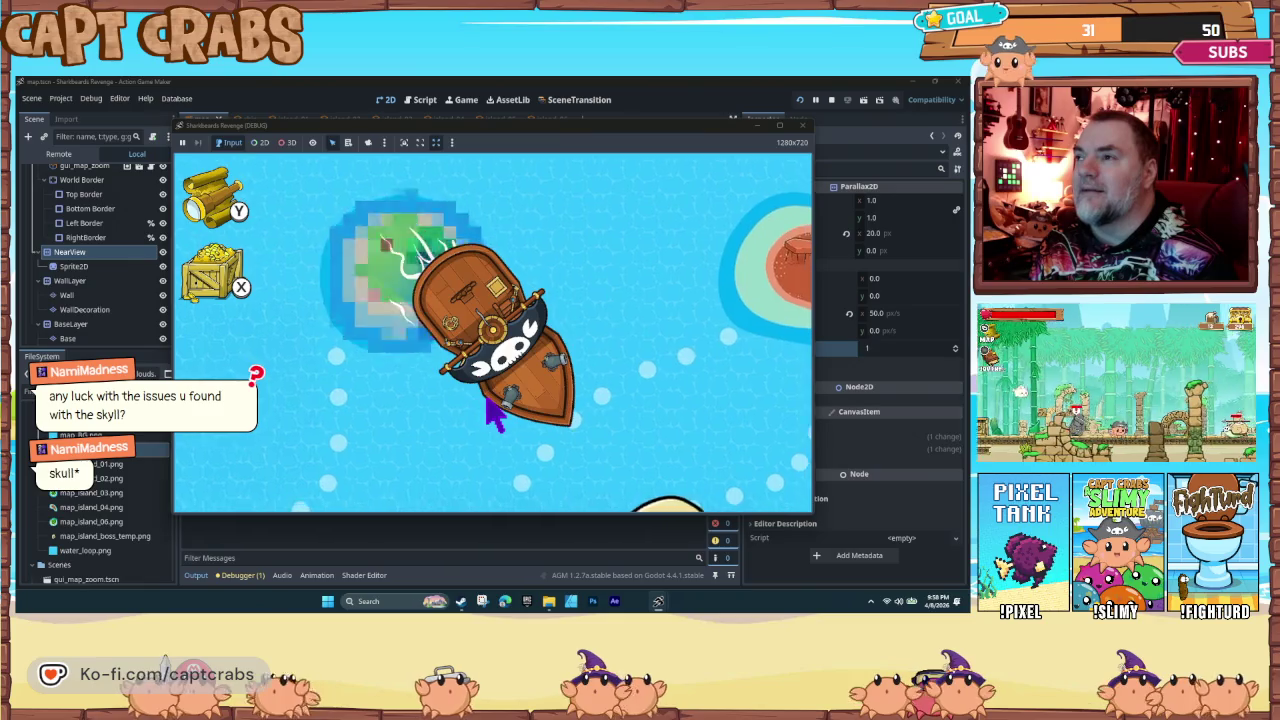
{"action": "key", "text": "Up"}
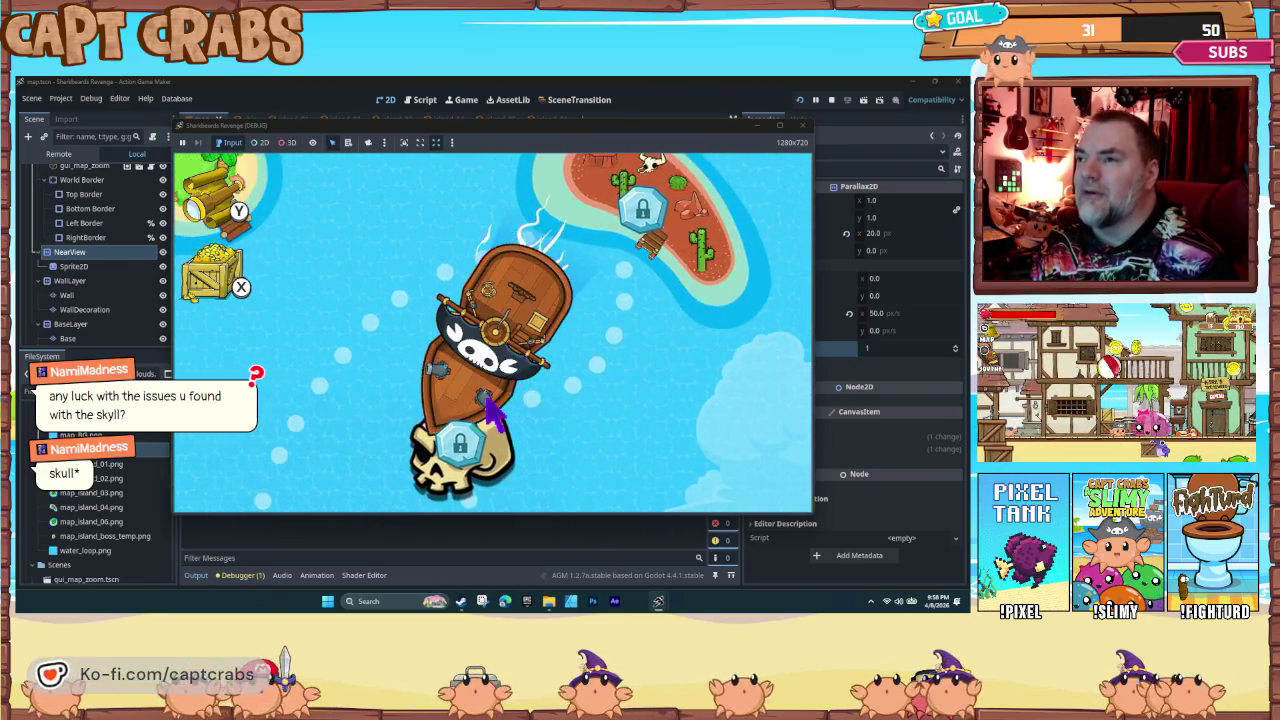
{"action": "key", "text": "Left"}
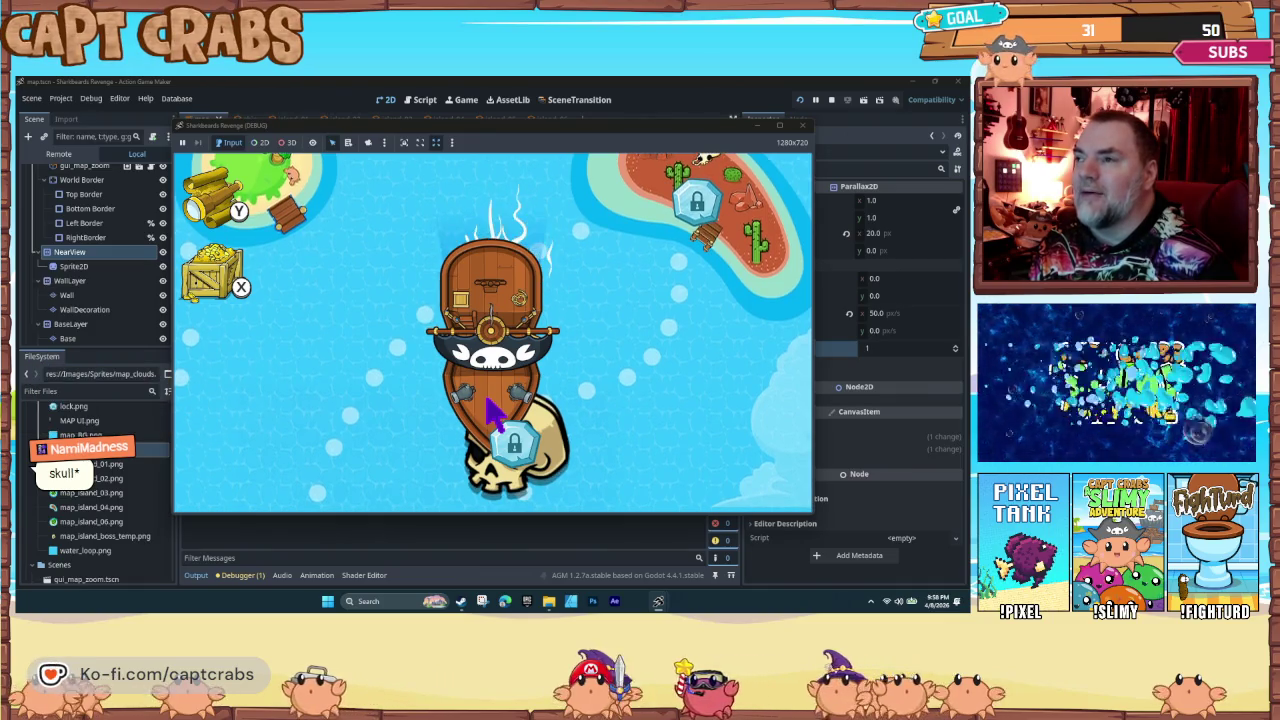
{"action": "key", "text": "Left"}
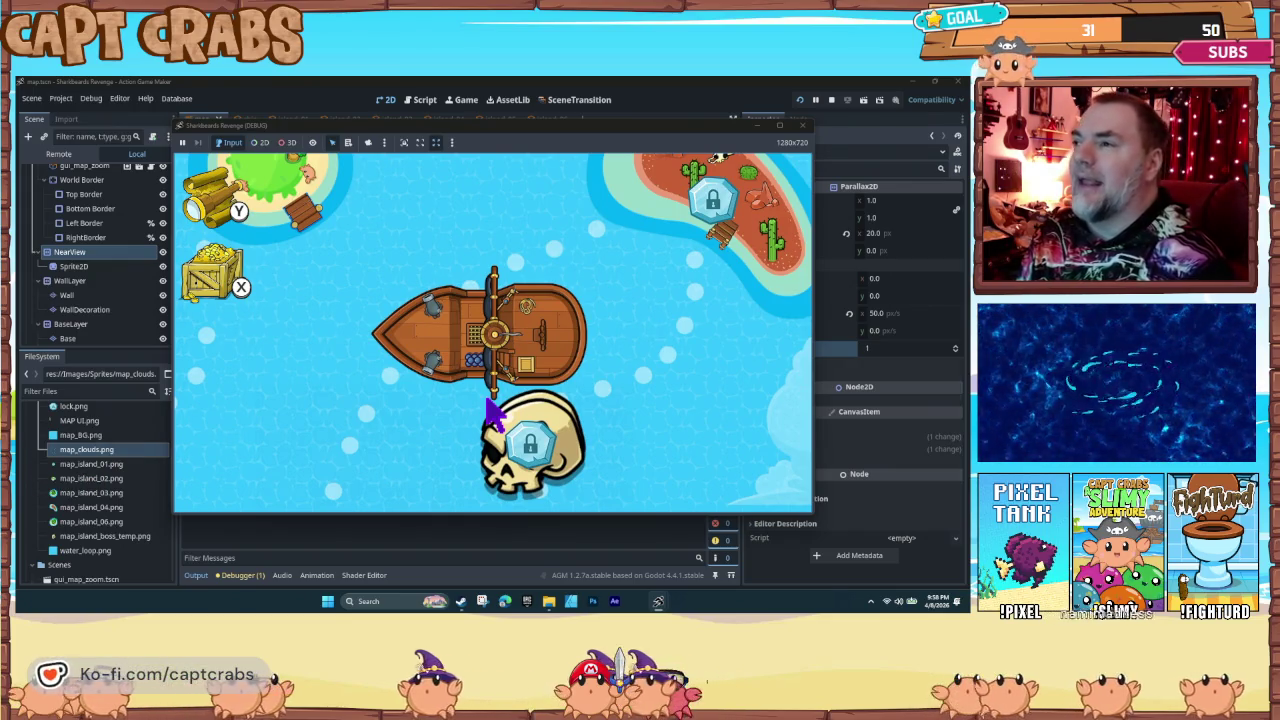
{"action": "left_click", "coordinate": [802, 126]}
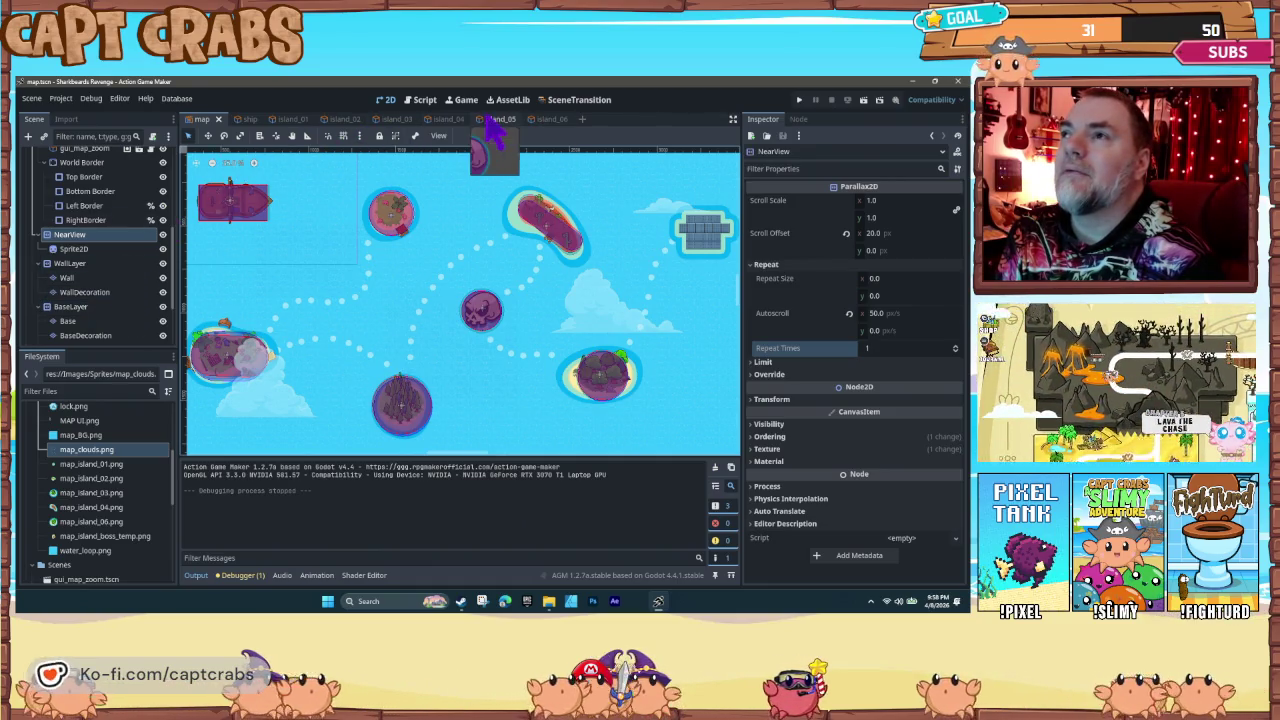
Step: Switch to the island_05 scene and review its BaseSettings and MoveAndJumpSettings properties
{"action": "left_click", "coordinate": [493, 118]}
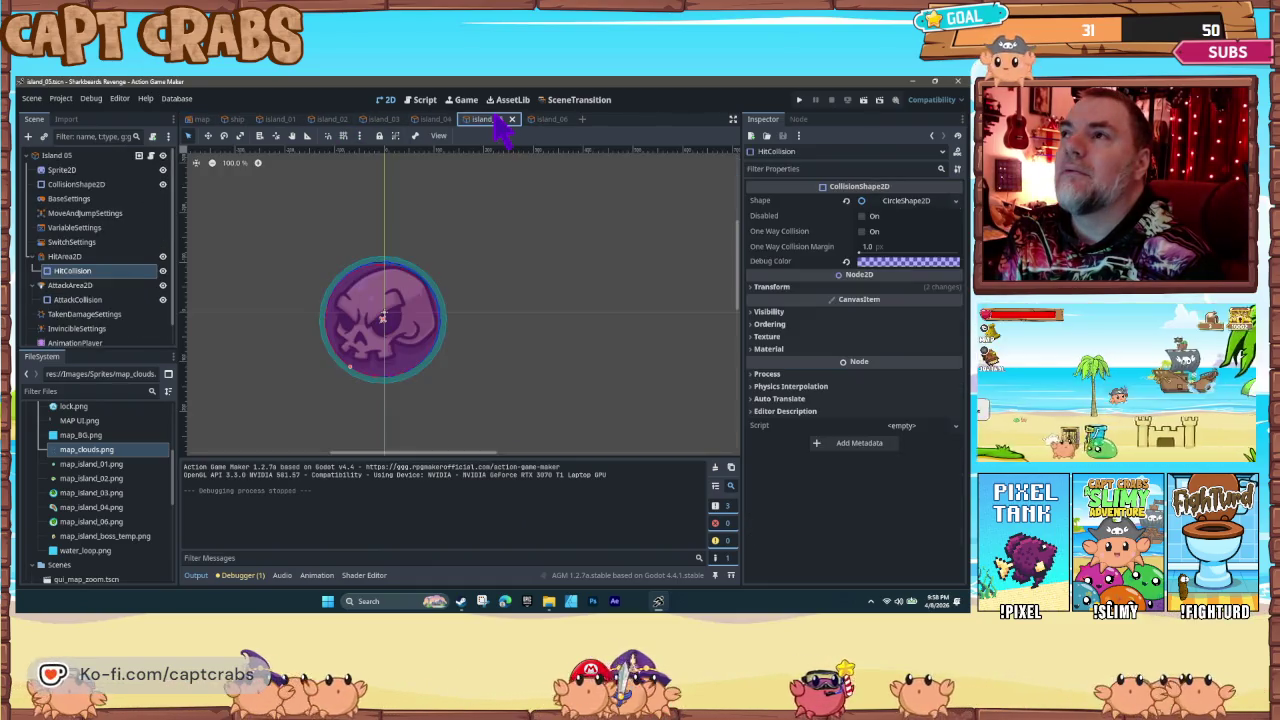
{"action": "left_click", "coordinate": [97, 198]}
{"action": "scroll", "coordinate": [780, 420], "scroll_direction": "down", "scroll_amount": 5}
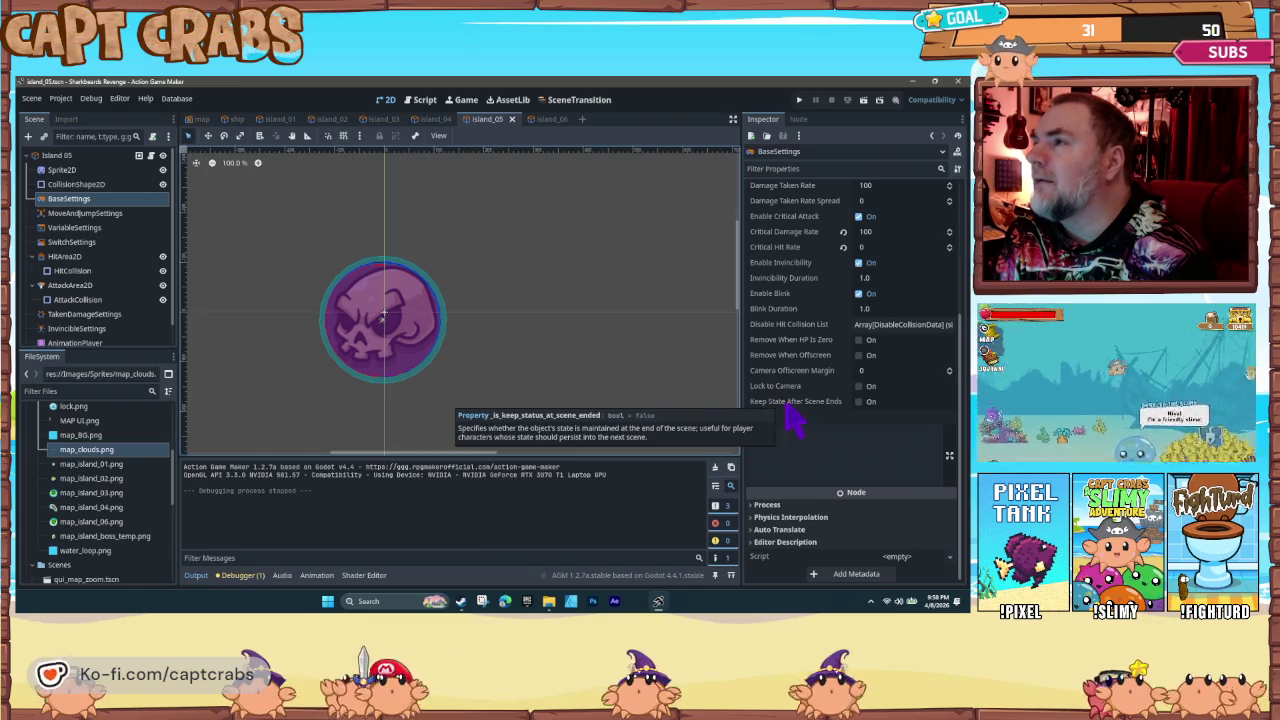
{"action": "left_click", "coordinate": [82, 213]}
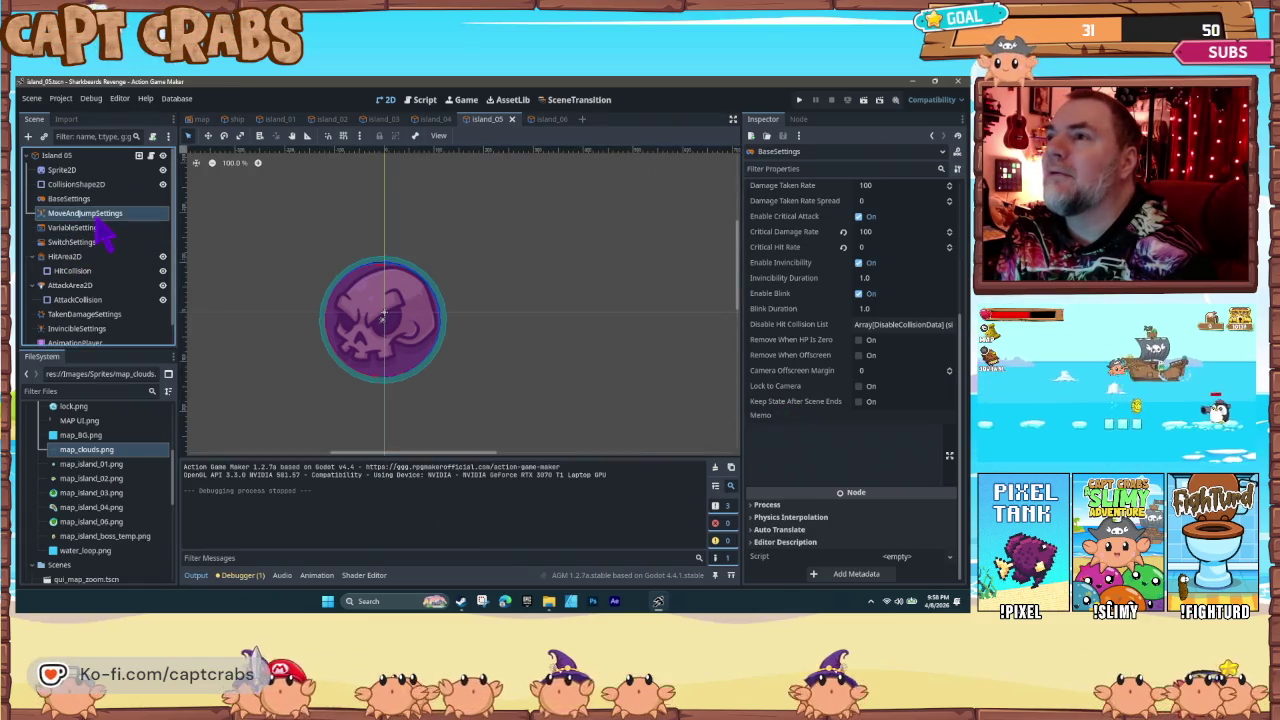
{"action": "scroll", "coordinate": [805, 430], "scroll_direction": "down", "scroll_amount": 5}
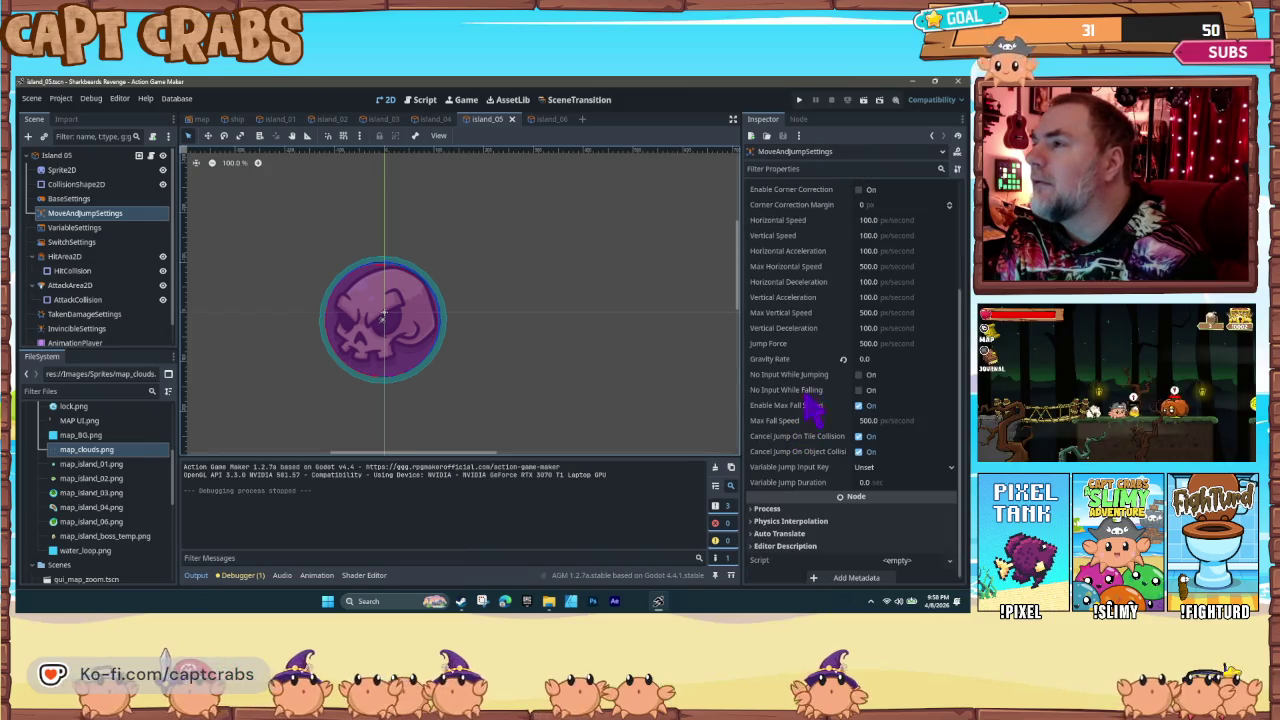
{"action": "scroll", "coordinate": [805, 455], "scroll_direction": "up", "scroll_amount": 1}
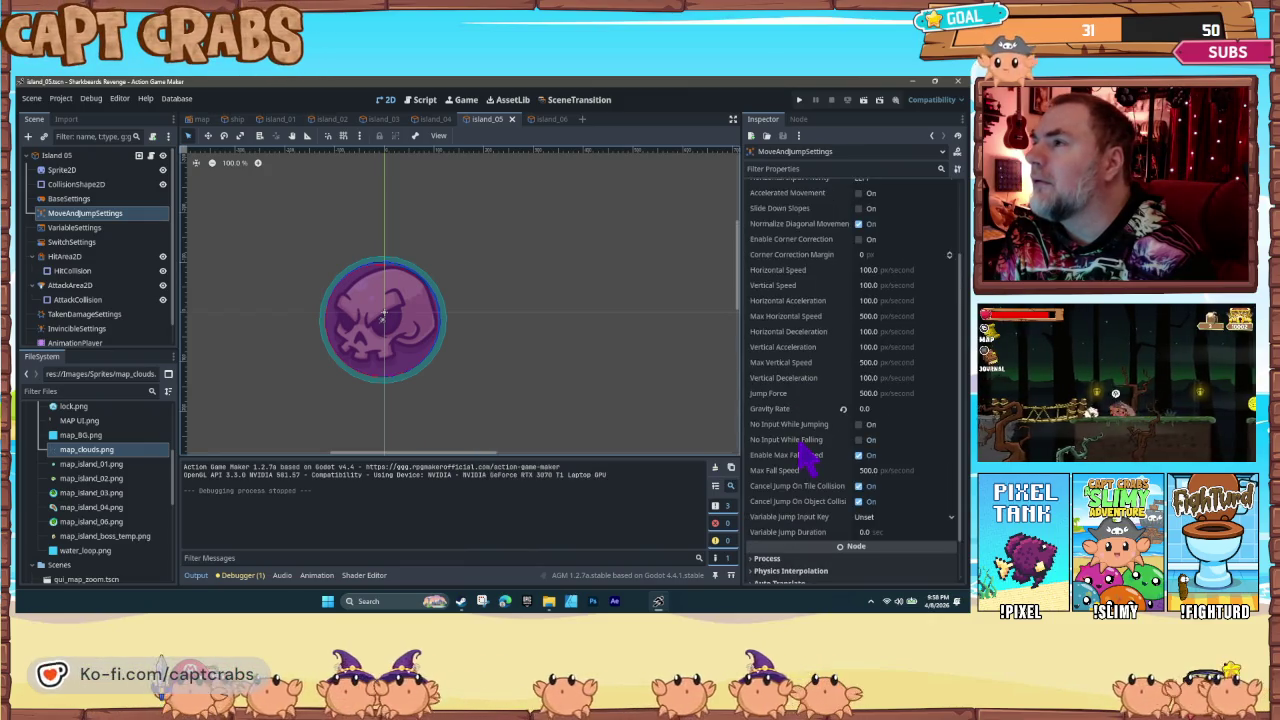
{"action": "scroll", "coordinate": [805, 455], "scroll_direction": "up", "scroll_amount": 1}
{"action": "scroll", "coordinate": [805, 455], "scroll_direction": "up", "scroll_amount": 1}
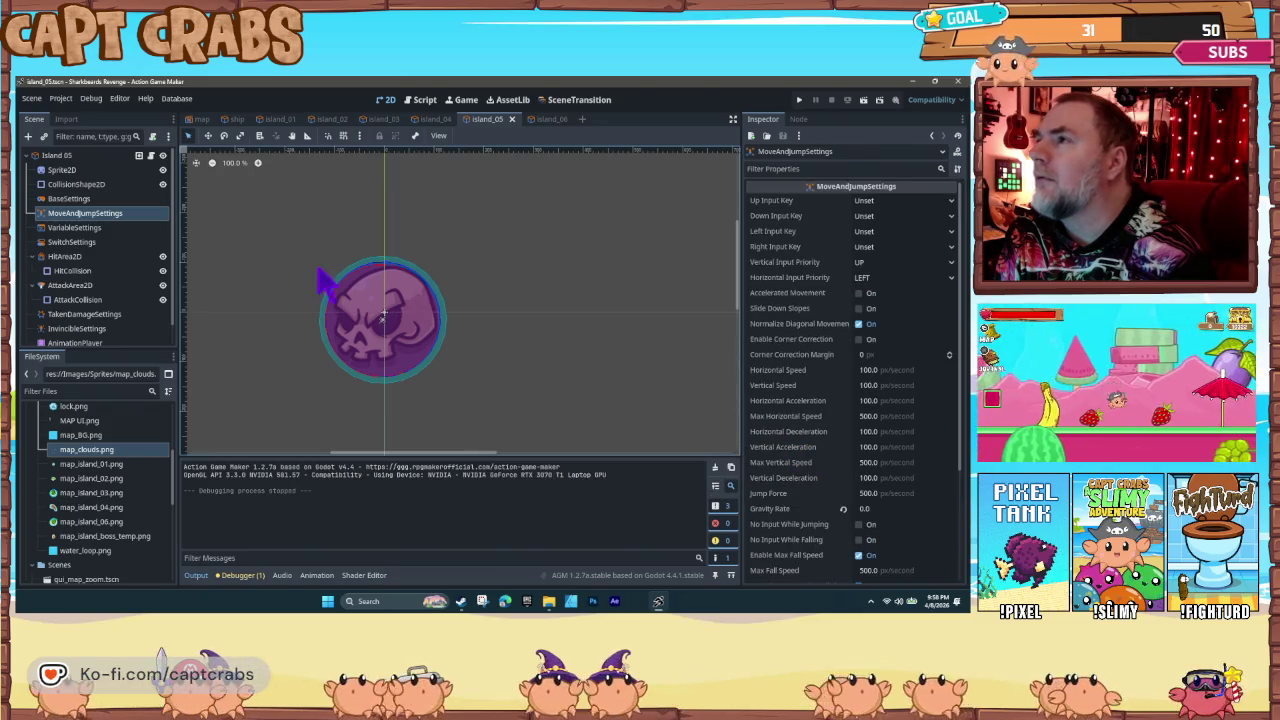
{"action": "left_click", "coordinate": [70, 198]}
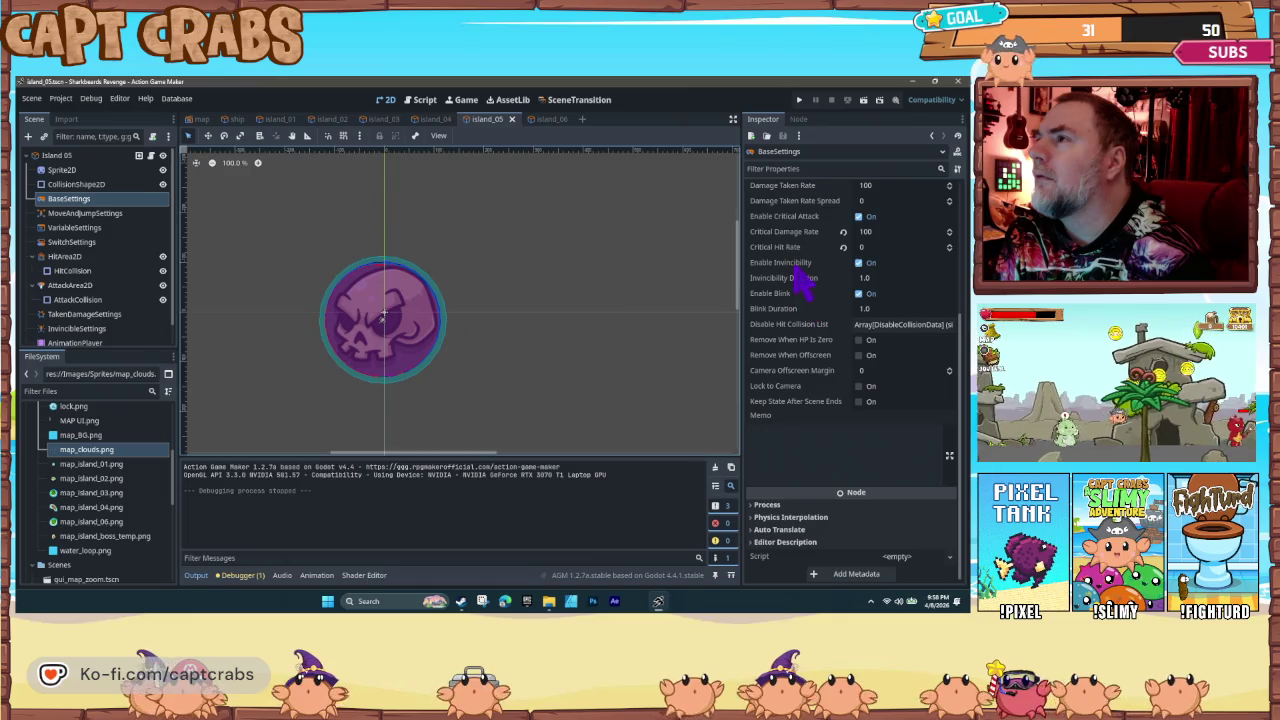
{"action": "scroll", "coordinate": [800, 285], "scroll_direction": "up", "scroll_amount": 5}
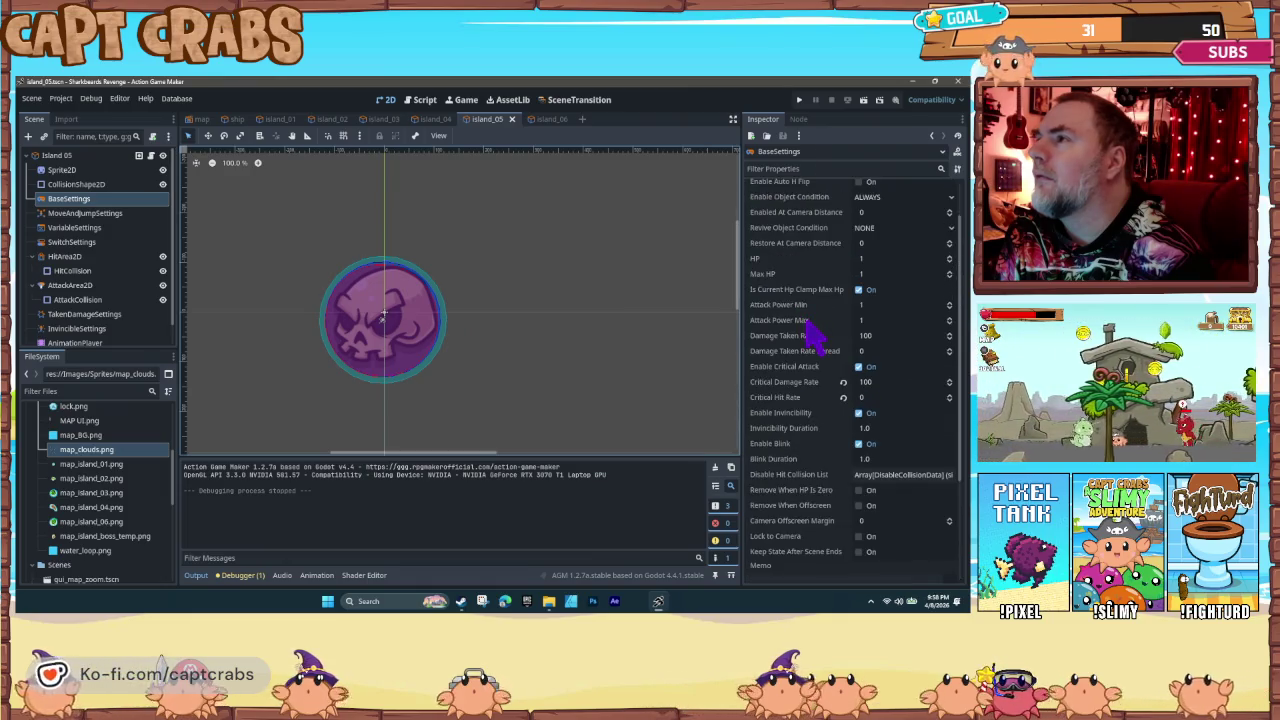
{"action": "scroll", "coordinate": [810, 330], "scroll_direction": "up", "scroll_amount": 2}
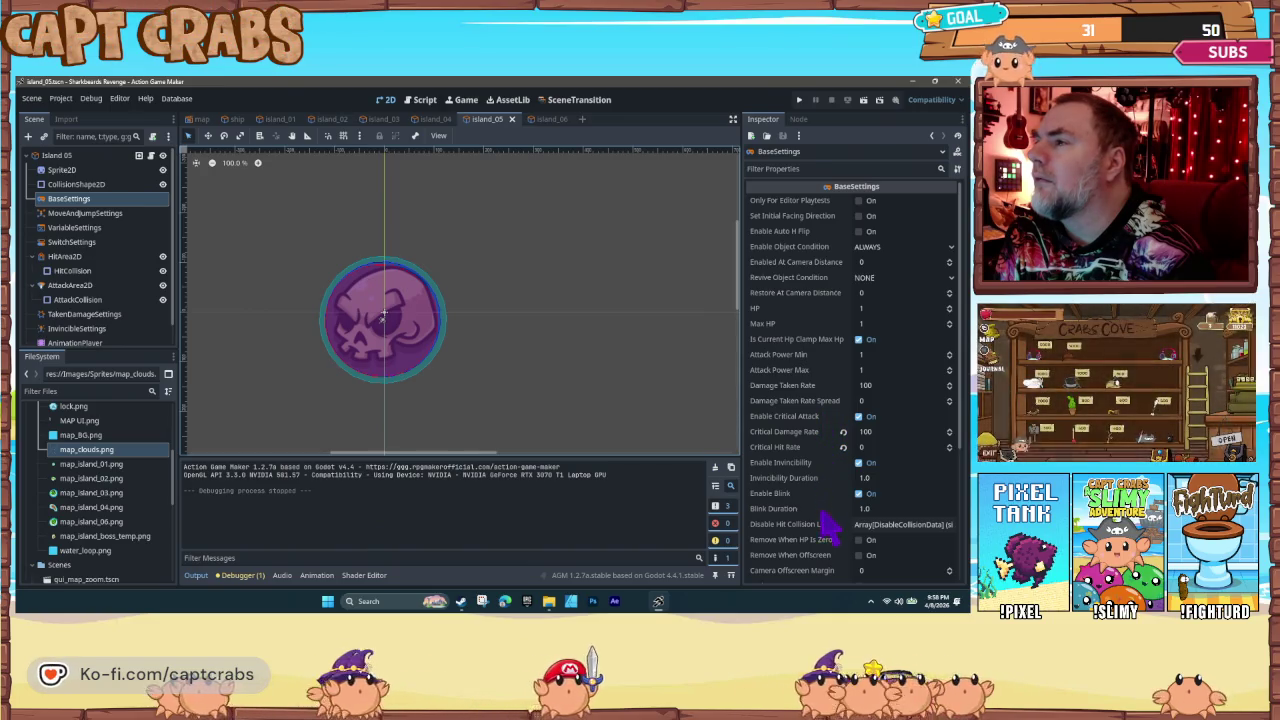
{"action": "scroll", "coordinate": [826, 520], "scroll_direction": "down", "scroll_amount": 4}
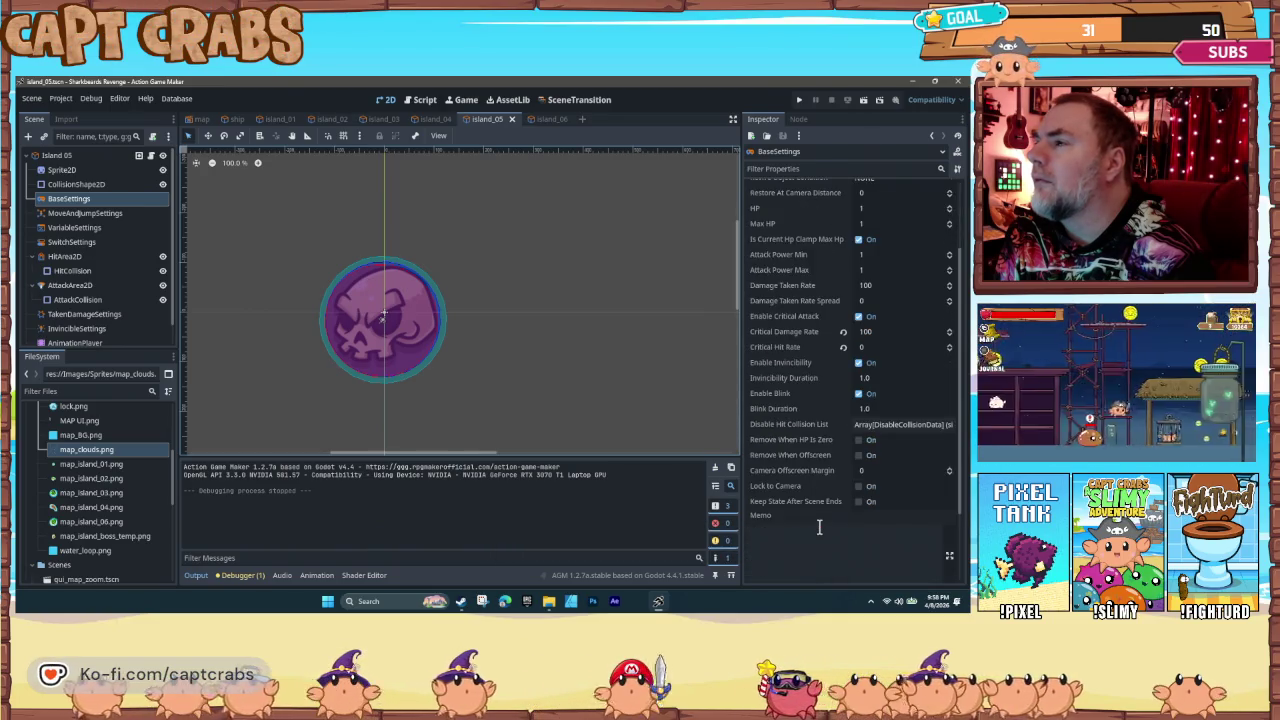
{"action": "scroll", "coordinate": [822, 525], "scroll_direction": "down", "scroll_amount": 4}
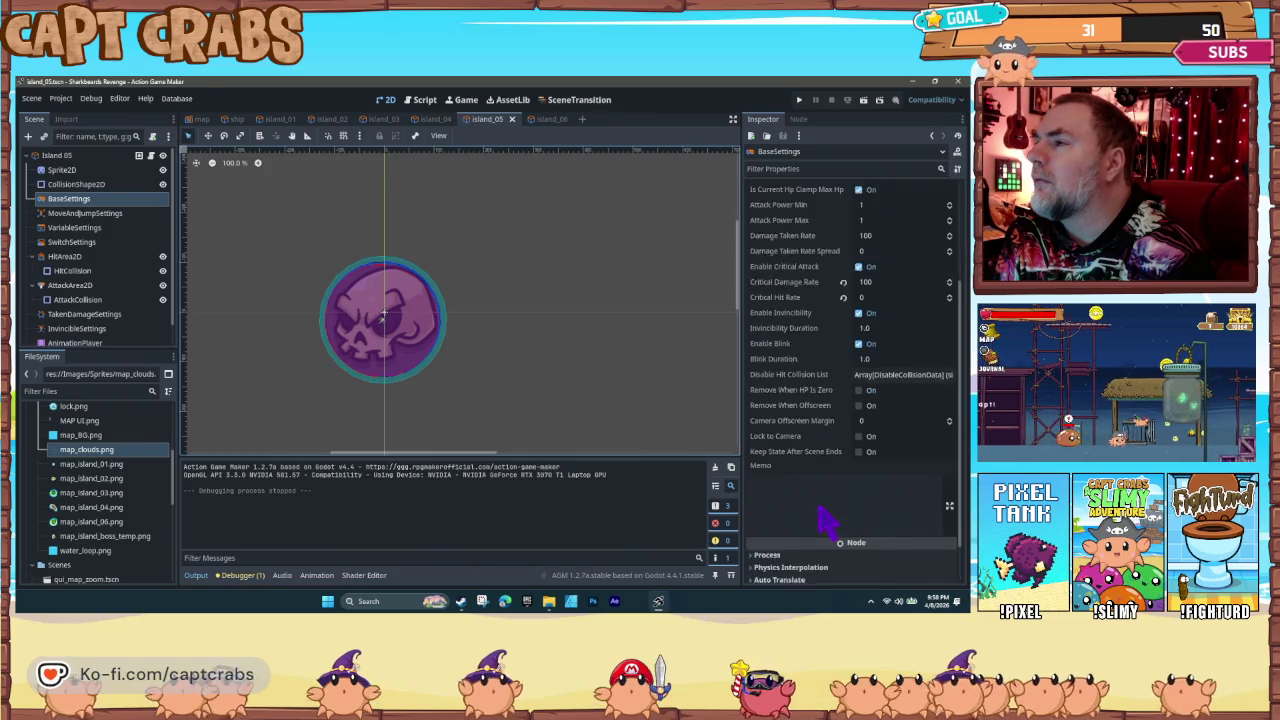
Step: Inspect VariableSettings, expanding the Horizontal Speed, Visible Direction and Stayed Area ID details
{"action": "left_click", "coordinate": [101, 228]}
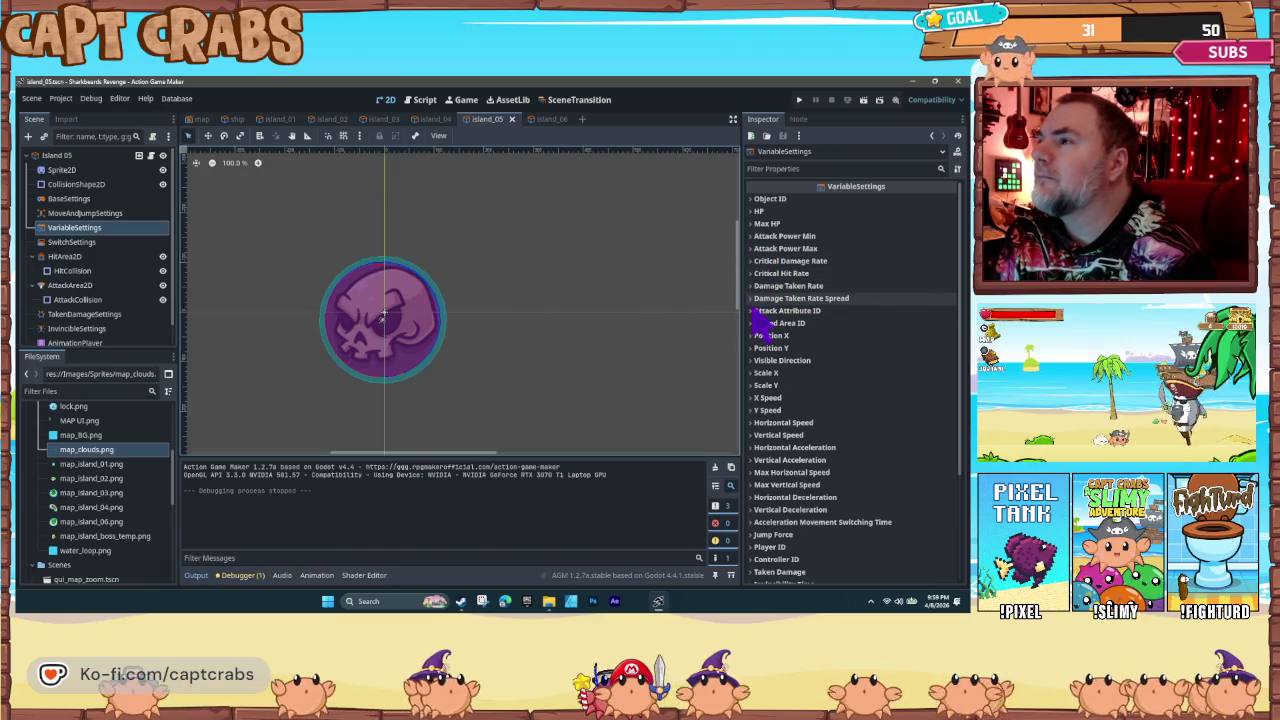
{"action": "left_click", "coordinate": [770, 422]}
{"action": "left_click", "coordinate": [760, 424]}
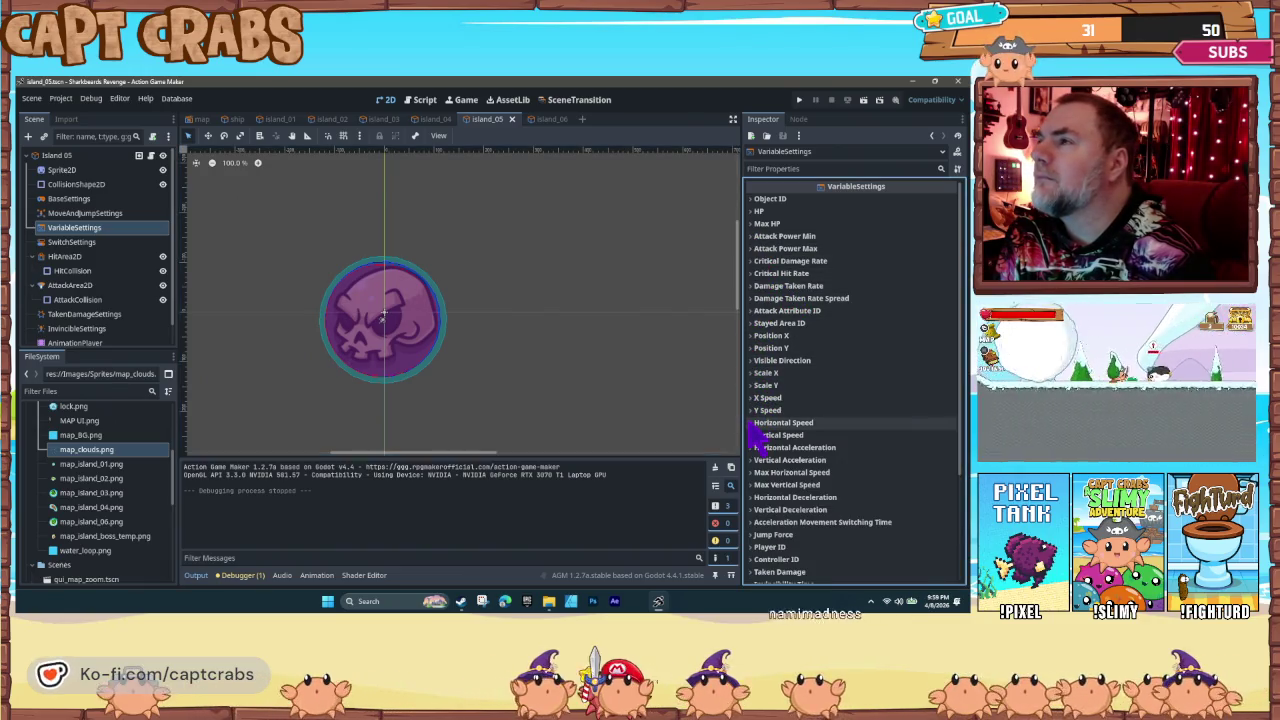
{"action": "left_click", "coordinate": [760, 364]}
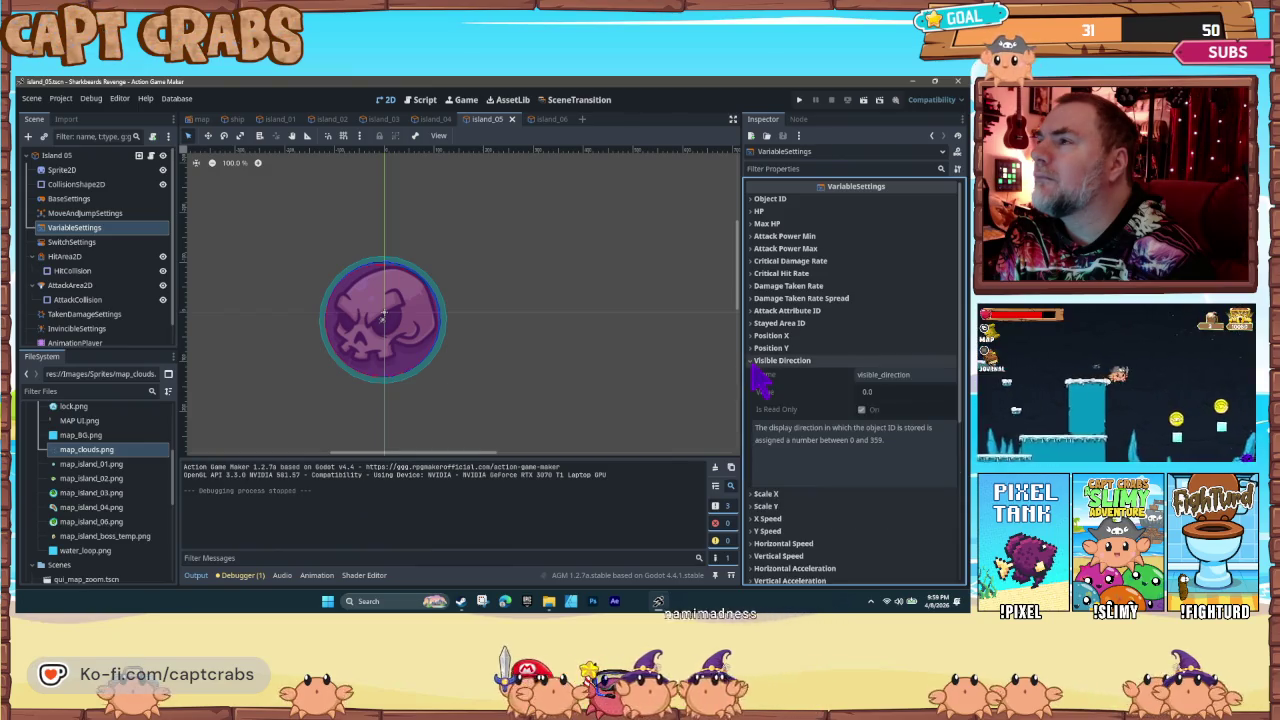
{"action": "left_click", "coordinate": [758, 362]}
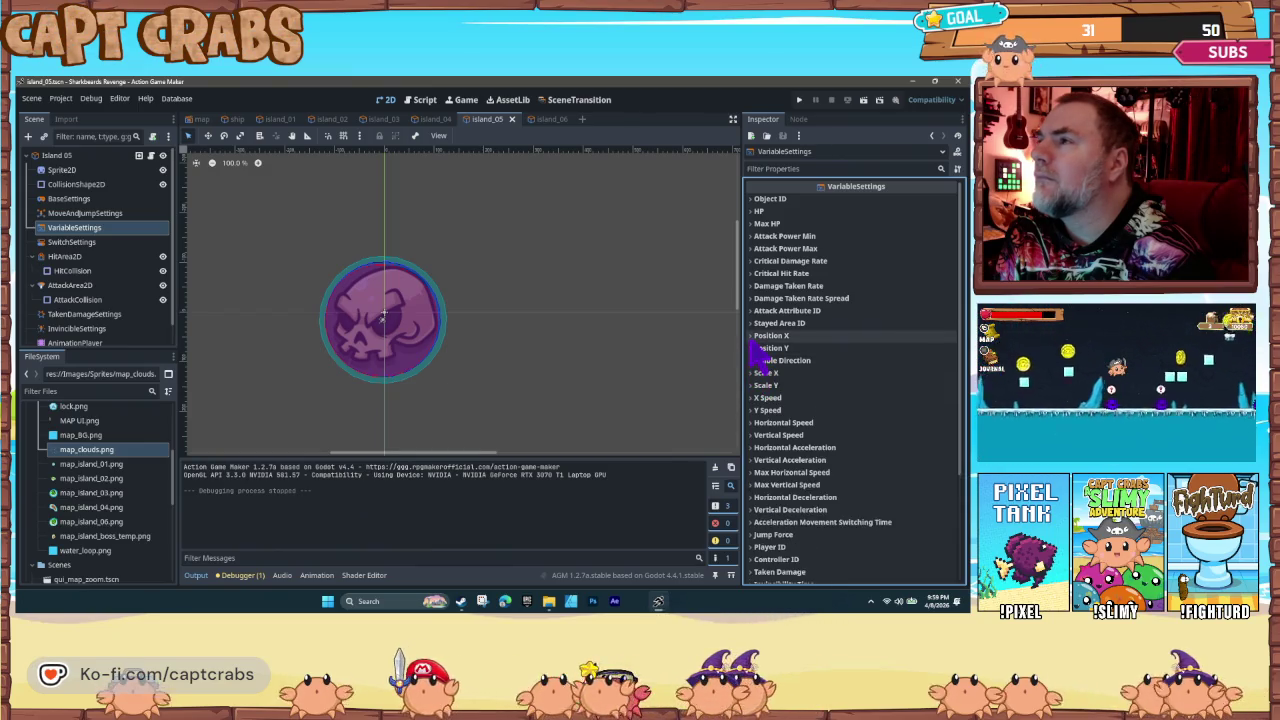
{"action": "left_click", "coordinate": [758, 324]}
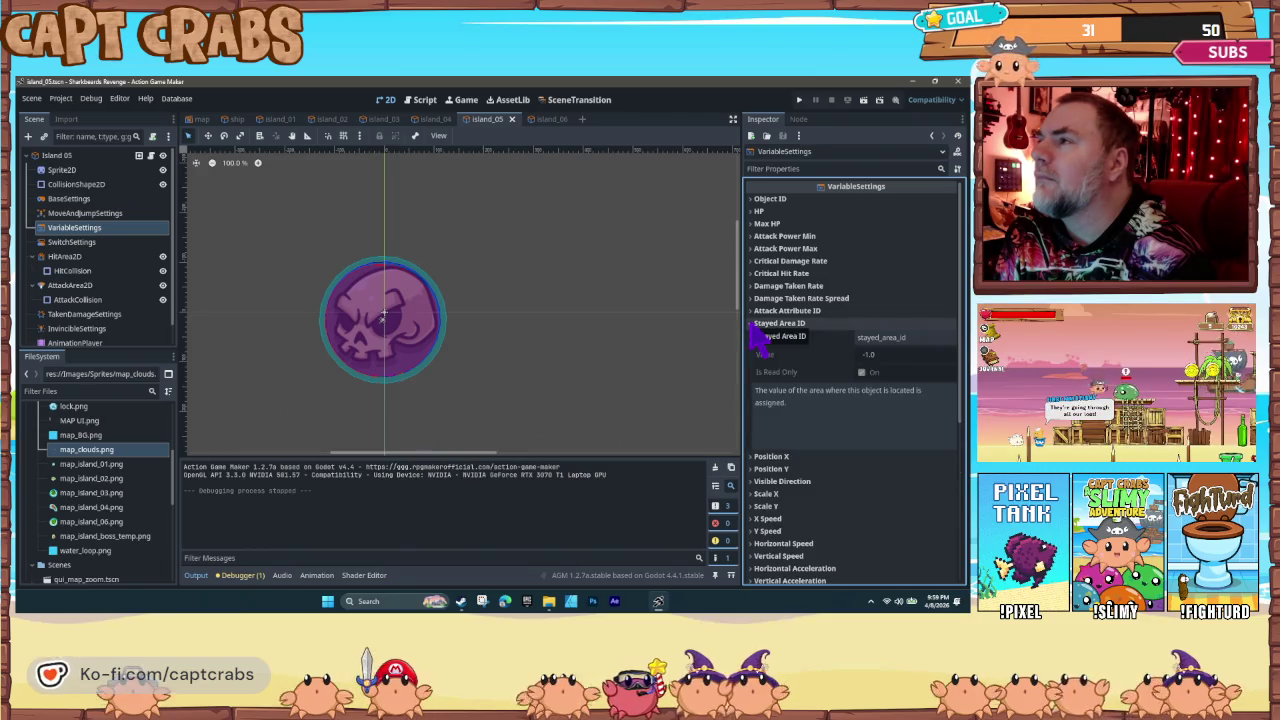
{"action": "left_click", "coordinate": [756, 324]}
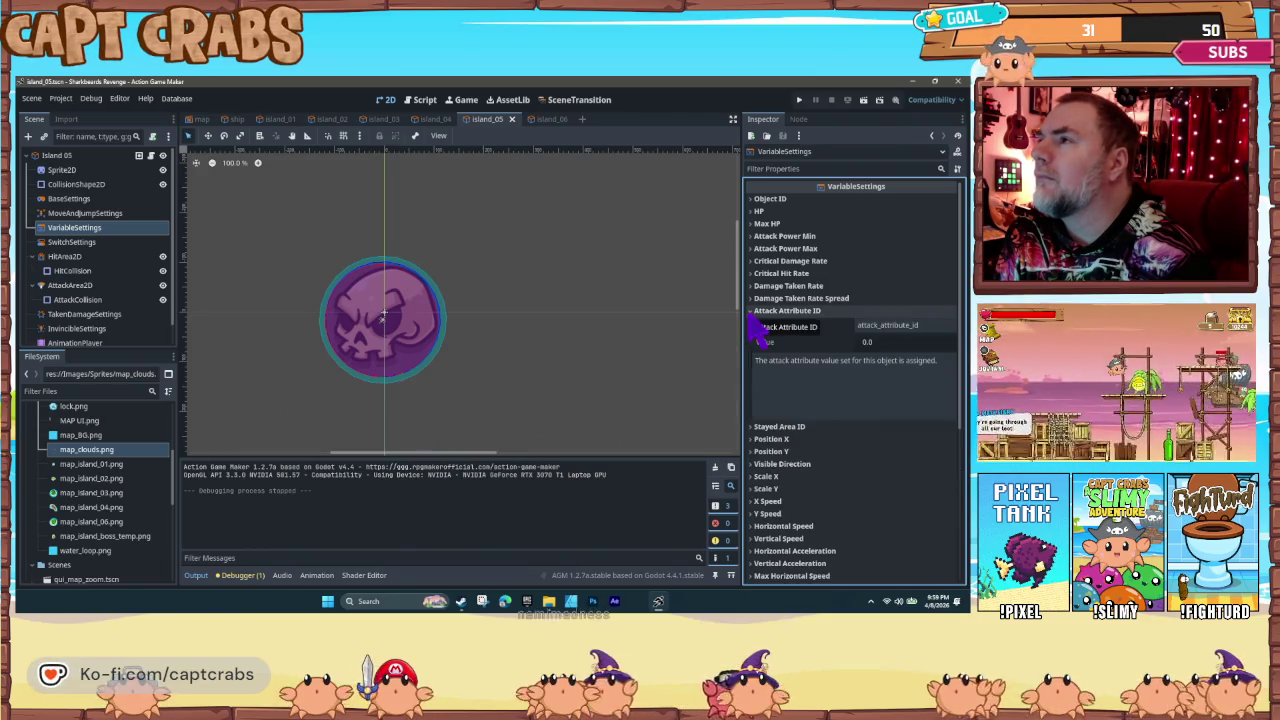
{"action": "left_click", "coordinate": [752, 312]}
{"action": "left_click", "coordinate": [781, 169]}
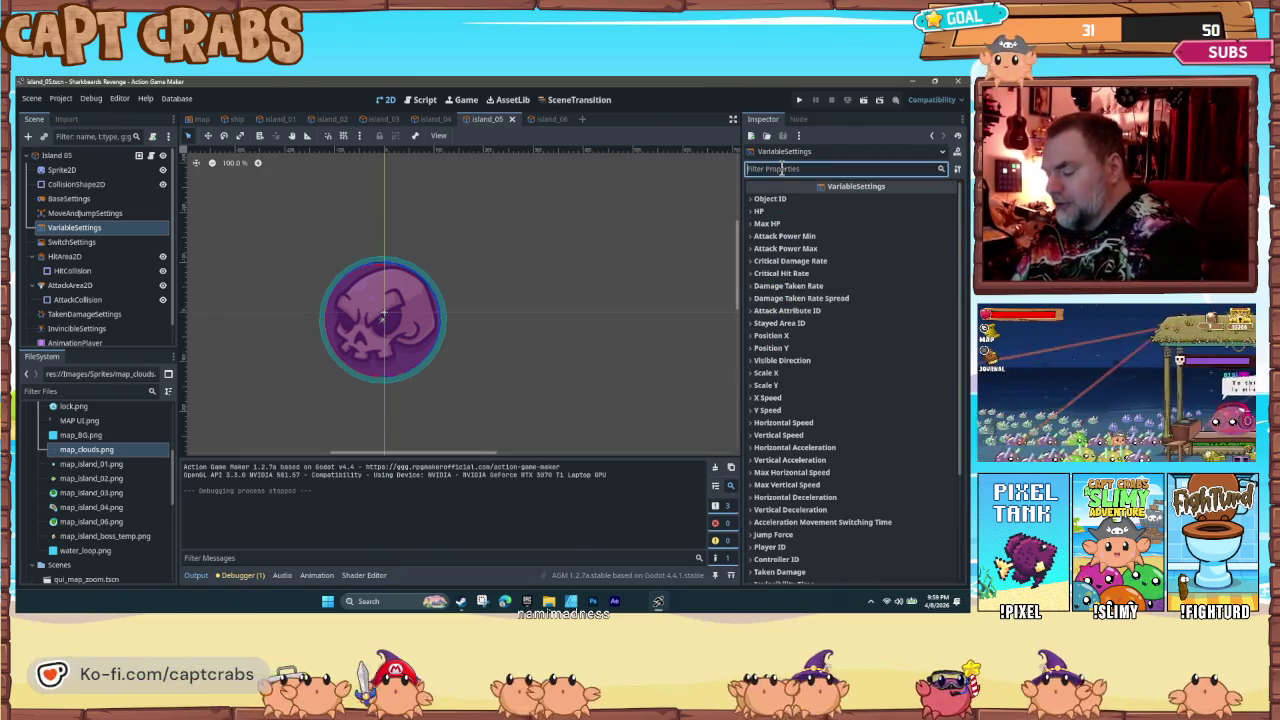
Step: Filter BaseSettings and MoveAndJumpSettings properties by 'push' and 'pu', clearing the filter each time
{"action": "type", "text": "push"}
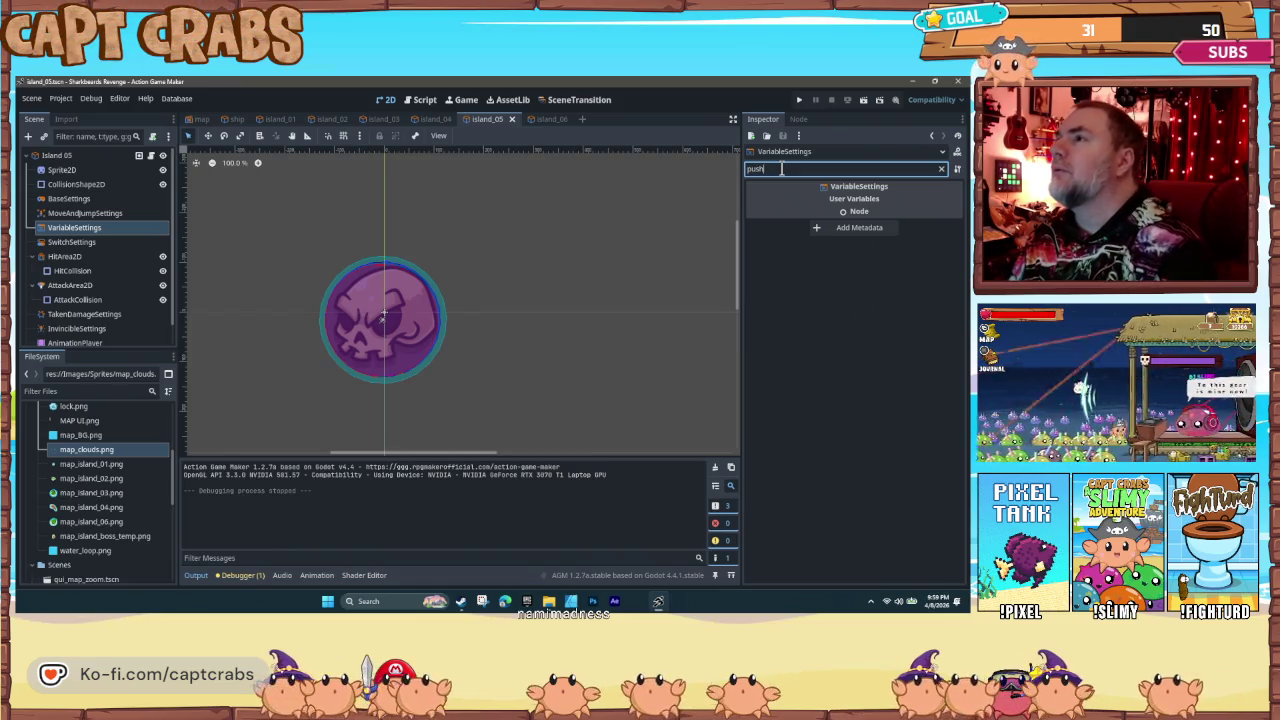
{"action": "key", "text": "BackSpace"}
{"action": "key", "text": "BackSpace"}
{"action": "key", "text": "BackSpace"}
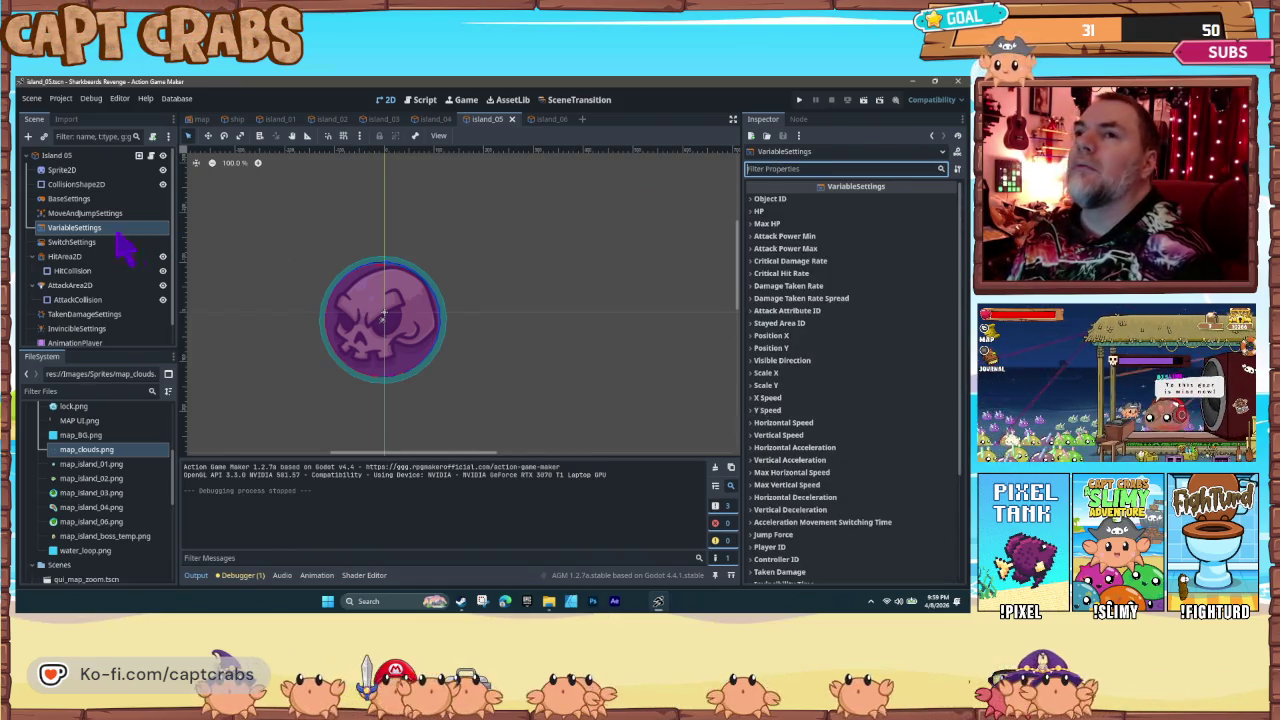
{"action": "left_click", "coordinate": [91, 213]}
{"action": "left_click", "coordinate": [815, 168]}
{"action": "type", "text": "p"}
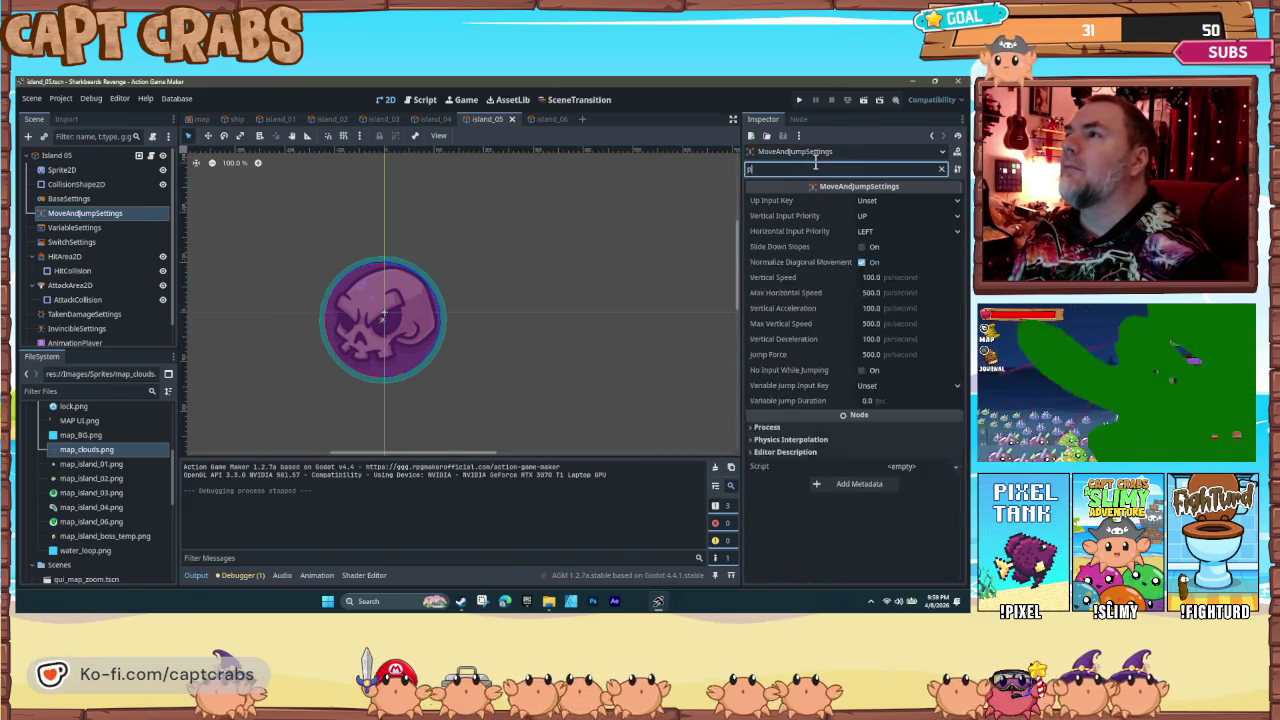
{"action": "type", "text": "u"}
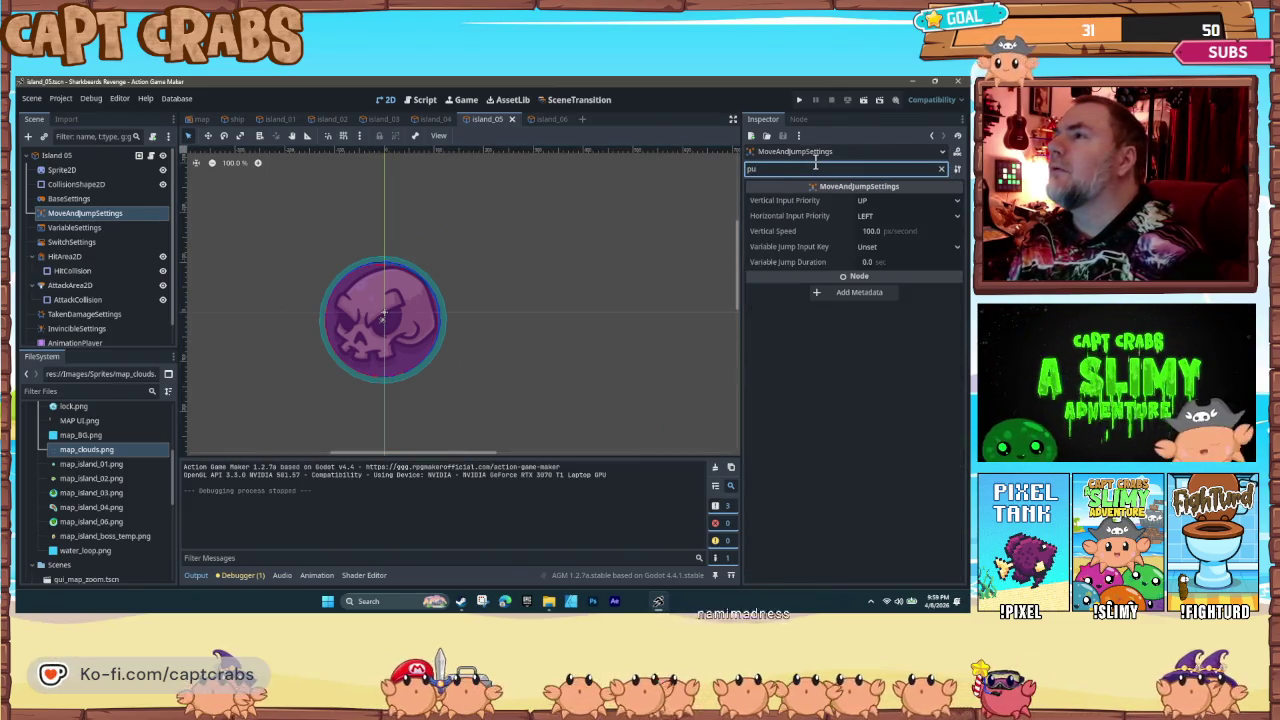
{"action": "key", "text": "BackSpace"}
{"action": "key", "text": "BackSpace"}
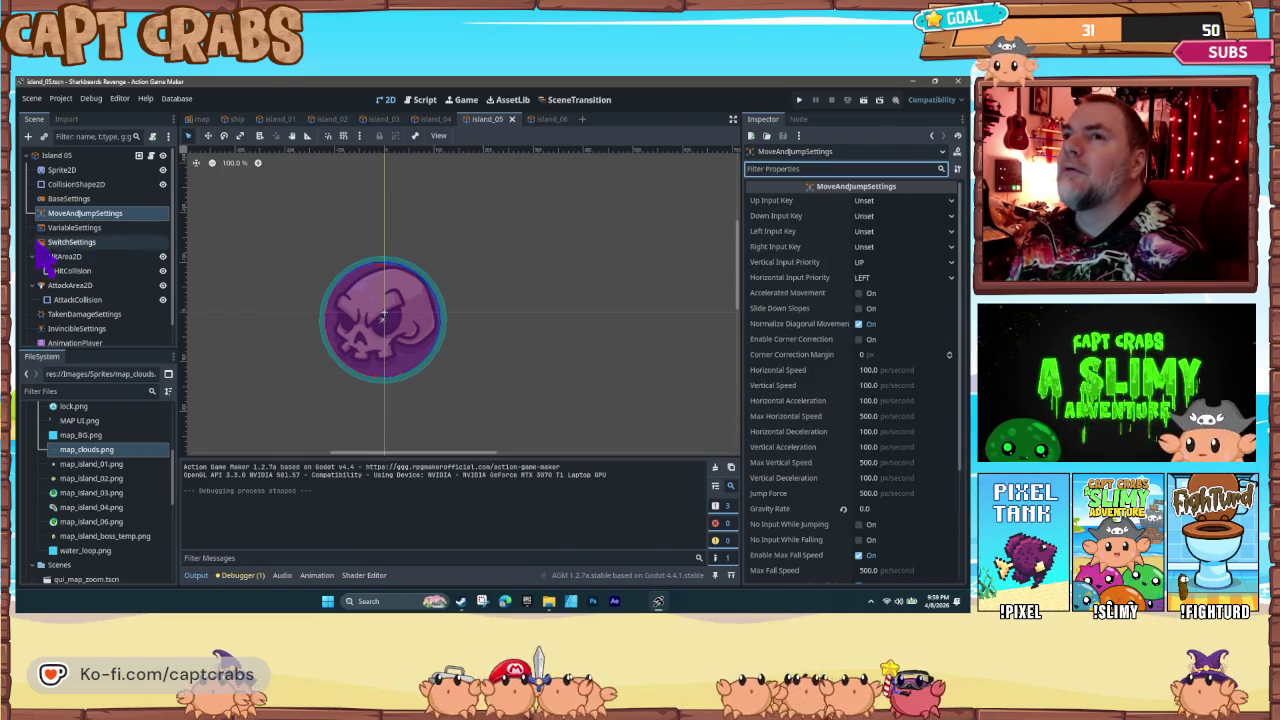
{"action": "left_click", "coordinate": [72, 199]}
{"action": "left_click", "coordinate": [810, 169]}
{"action": "type", "text": "pu"}
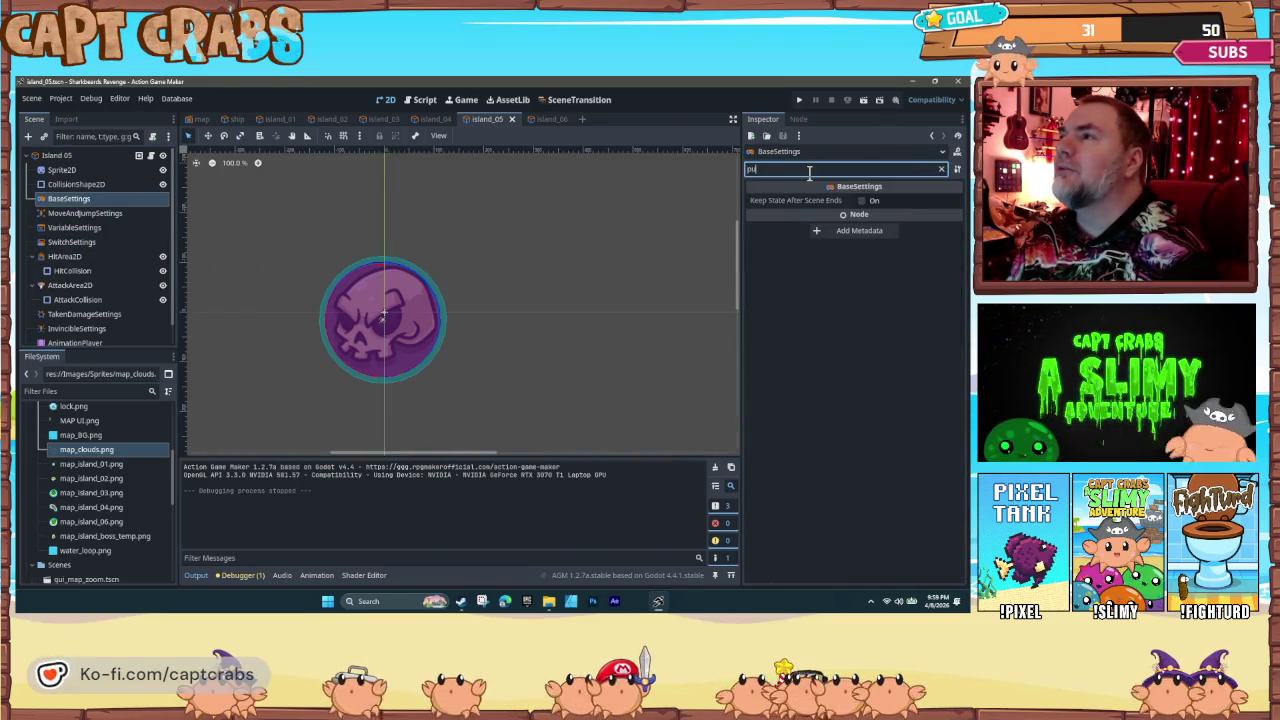
{"action": "key", "text": "BackSpace"}
{"action": "key", "text": "BackSpace"}
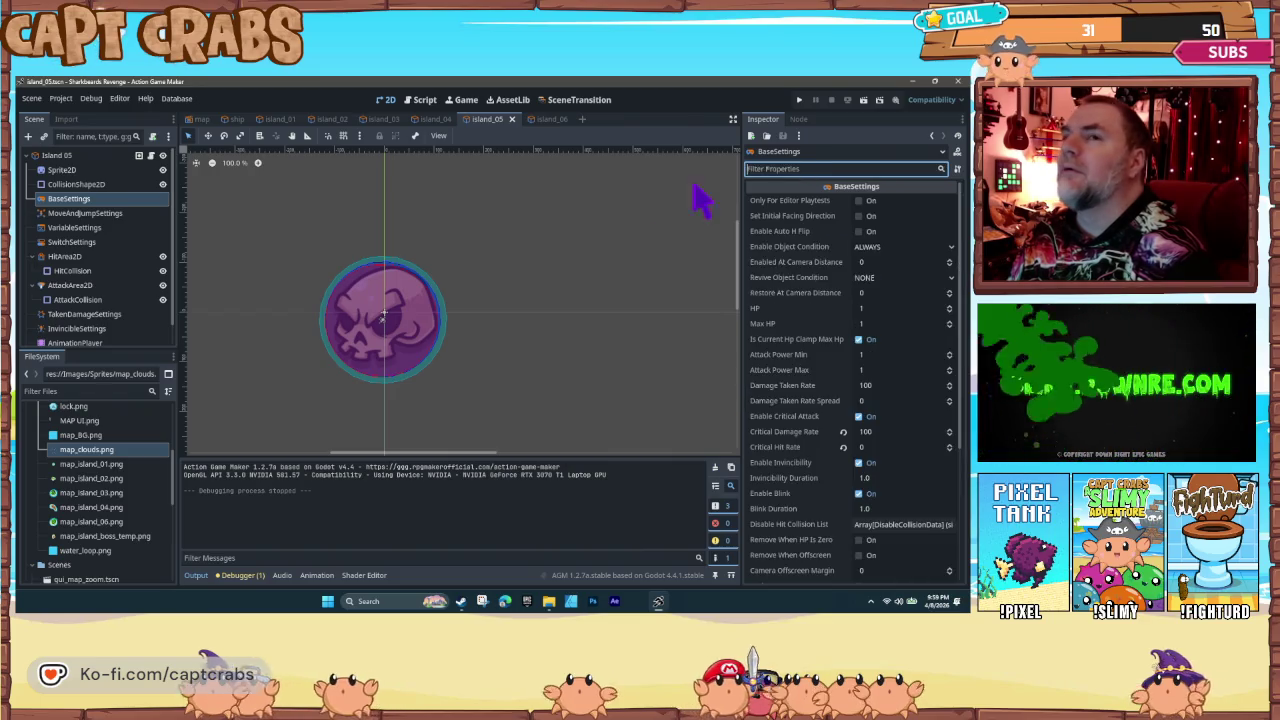
Step: Check SwitchSettings, then filter the Island 05 root's properties by 'pu' and clear the filter
{"action": "left_click", "coordinate": [88, 243]}
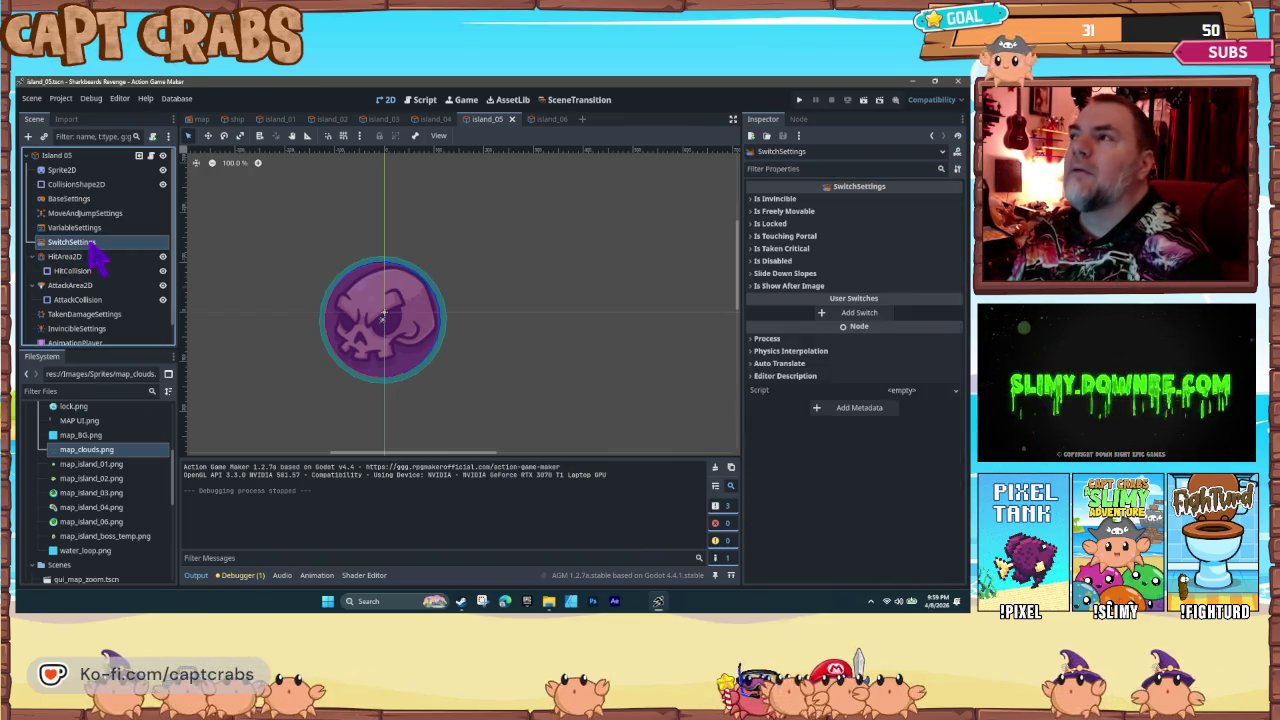
{"action": "left_click", "coordinate": [790, 169]}
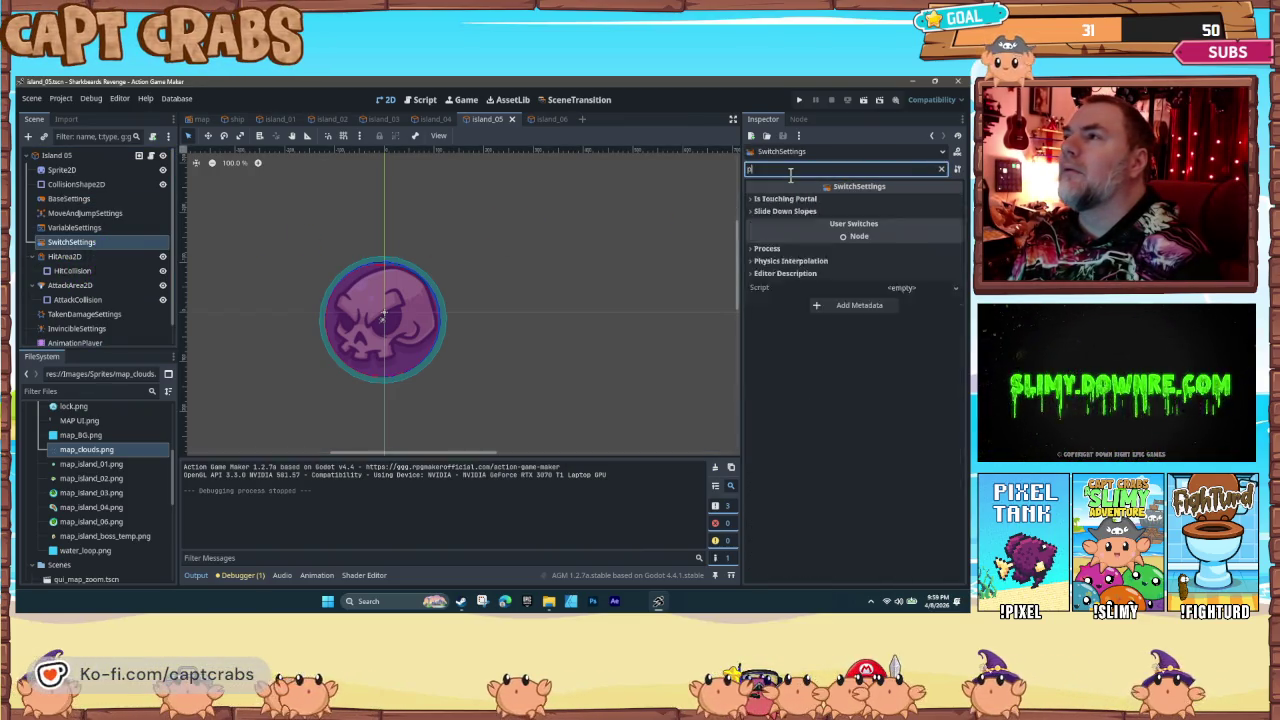
{"action": "left_click", "coordinate": [96, 158]}
{"action": "left_click", "coordinate": [818, 169]}
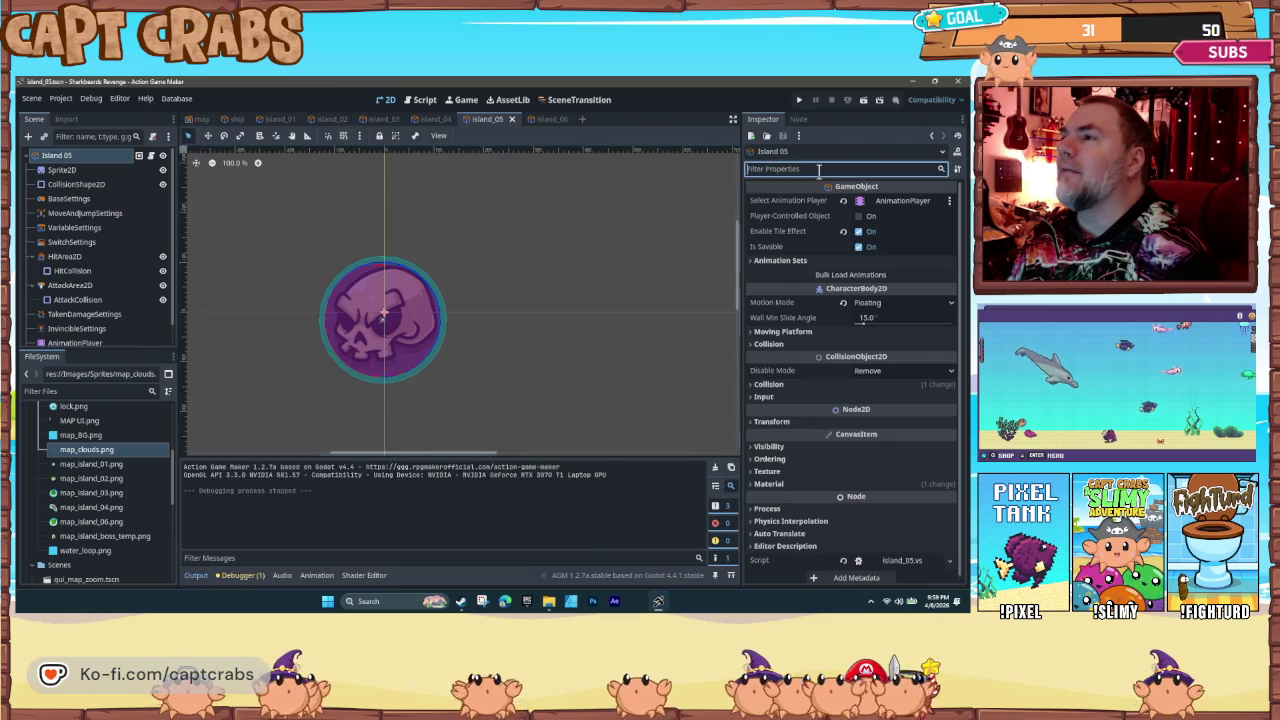
{"action": "type", "text": "pu"}
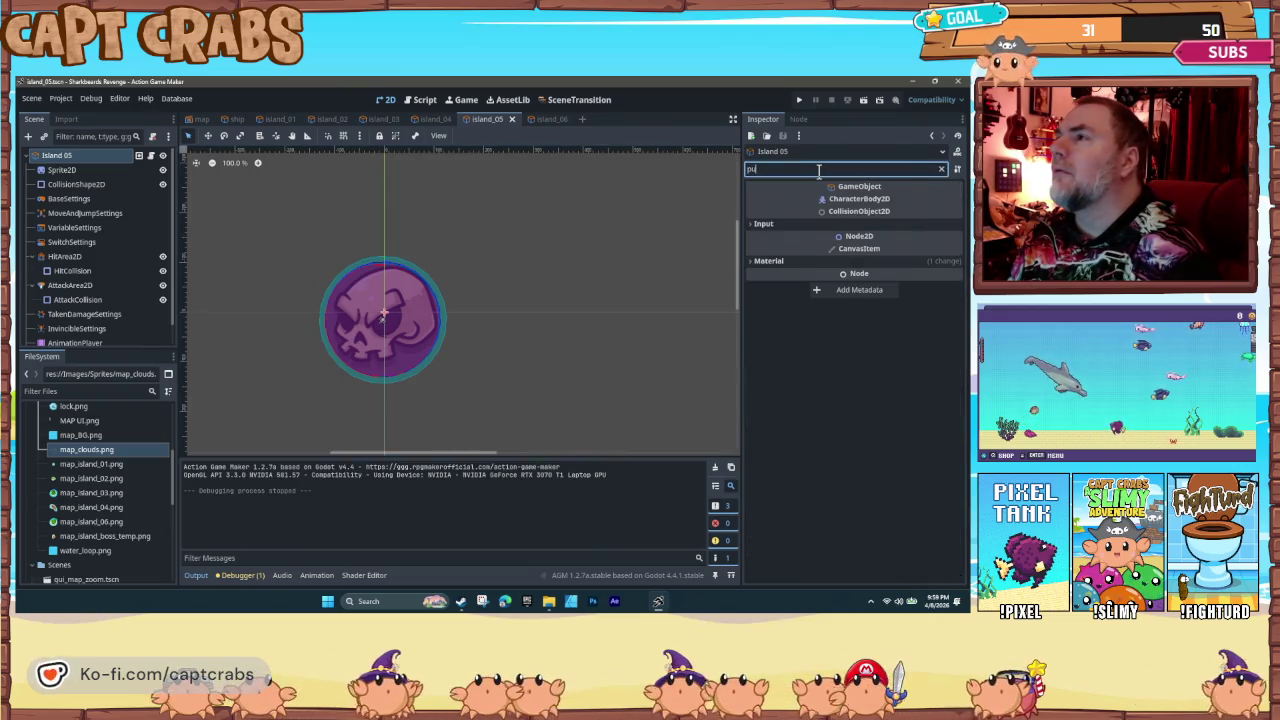
{"action": "key", "text": "BackSpace"}
{"action": "key", "text": "BackSpace"}
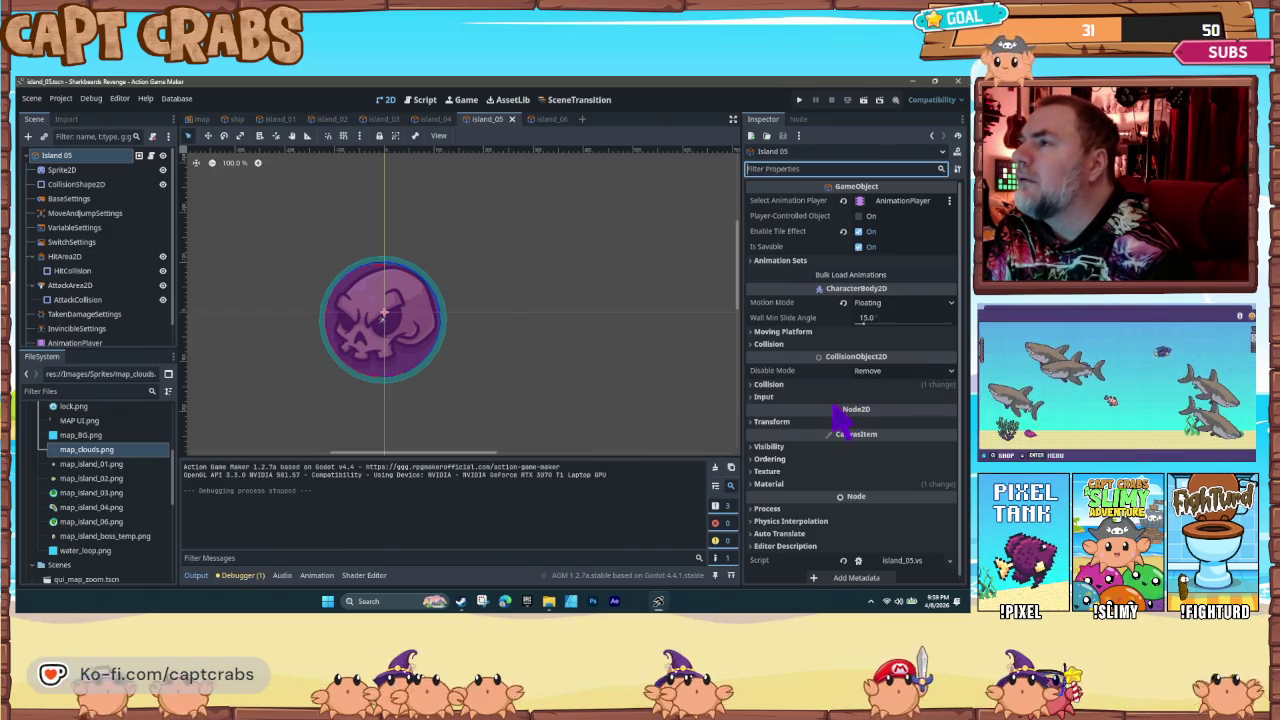
{"action": "left_click", "coordinate": [886, 371]}
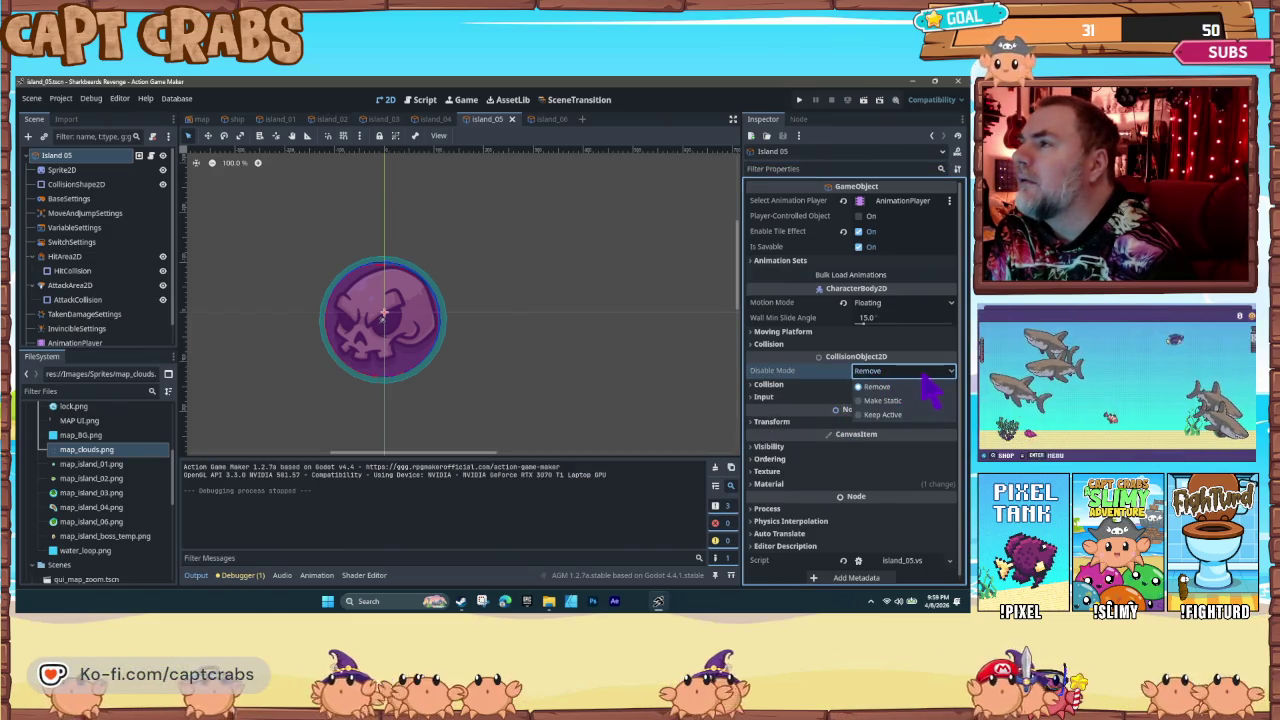
{"action": "left_click", "coordinate": [912, 386]}
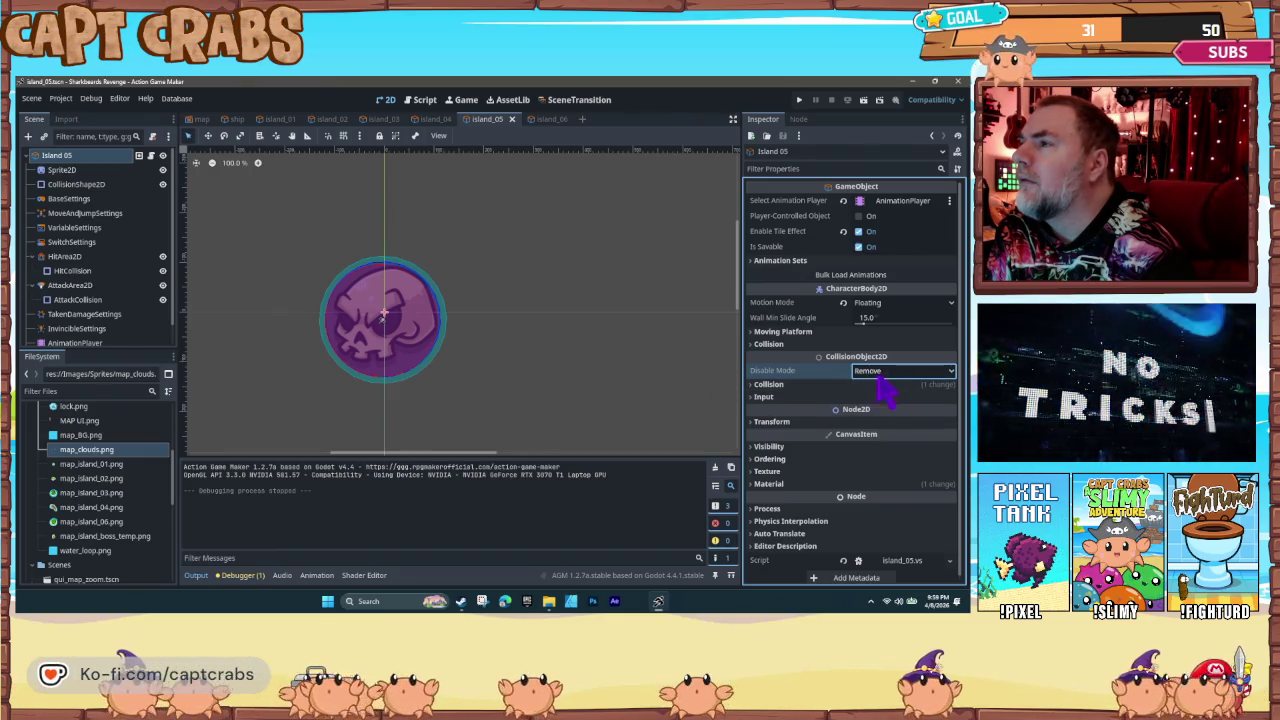
{"action": "scroll", "coordinate": [845, 420], "scroll_direction": "down", "scroll_amount": 1}
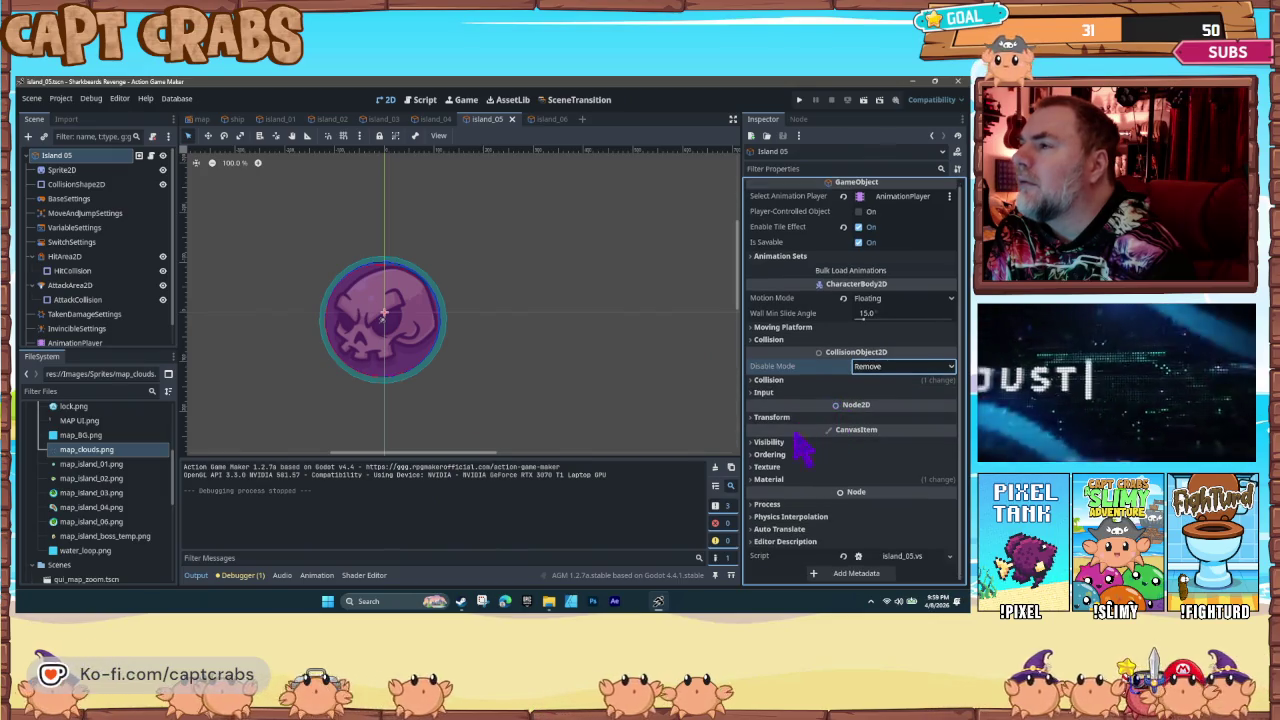
{"action": "left_click", "coordinate": [756, 418]}
{"action": "left_click", "coordinate": [752, 417]}
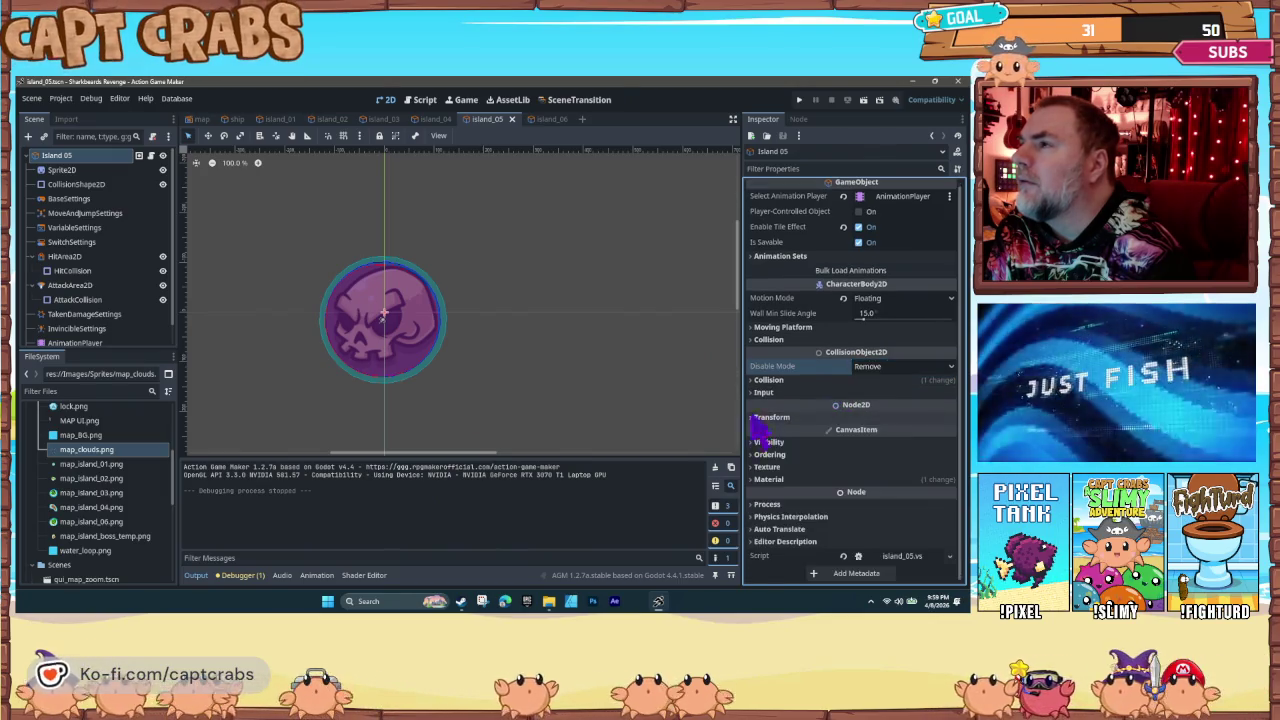
{"action": "left_click", "coordinate": [758, 393]}
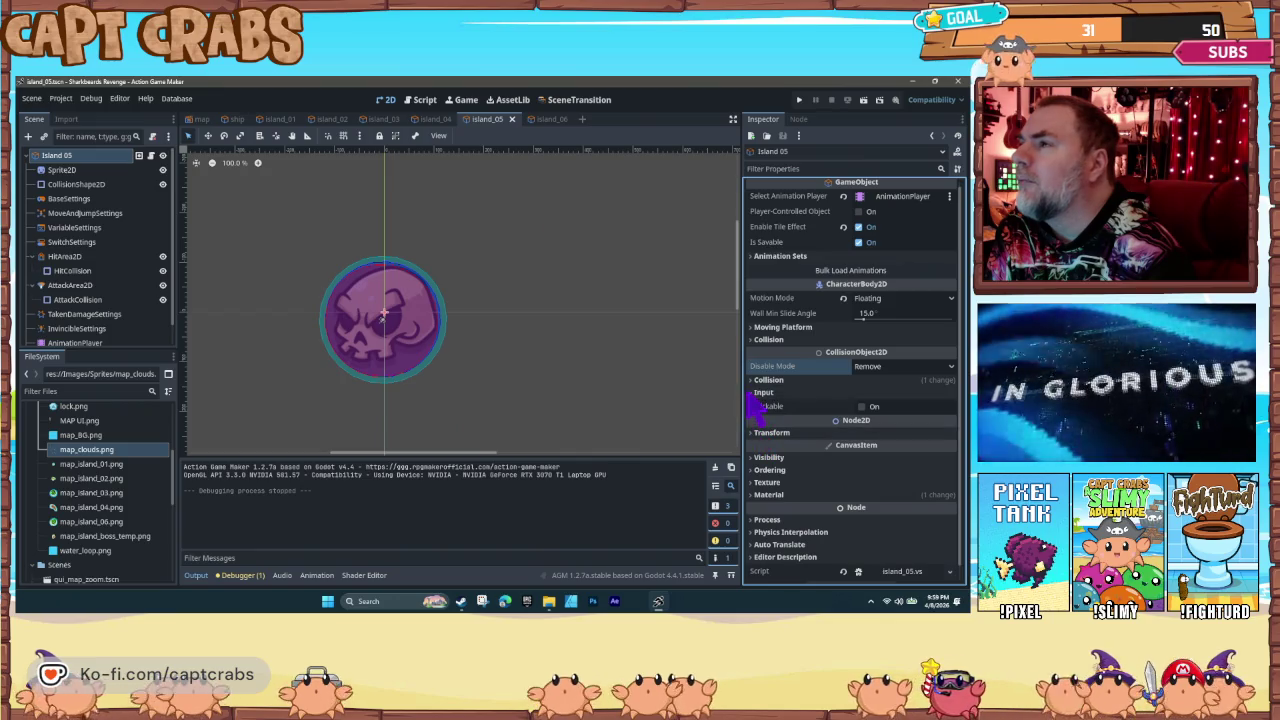
{"action": "left_click", "coordinate": [758, 392]}
{"action": "left_click", "coordinate": [758, 381]}
{"action": "left_click", "coordinate": [758, 381]}
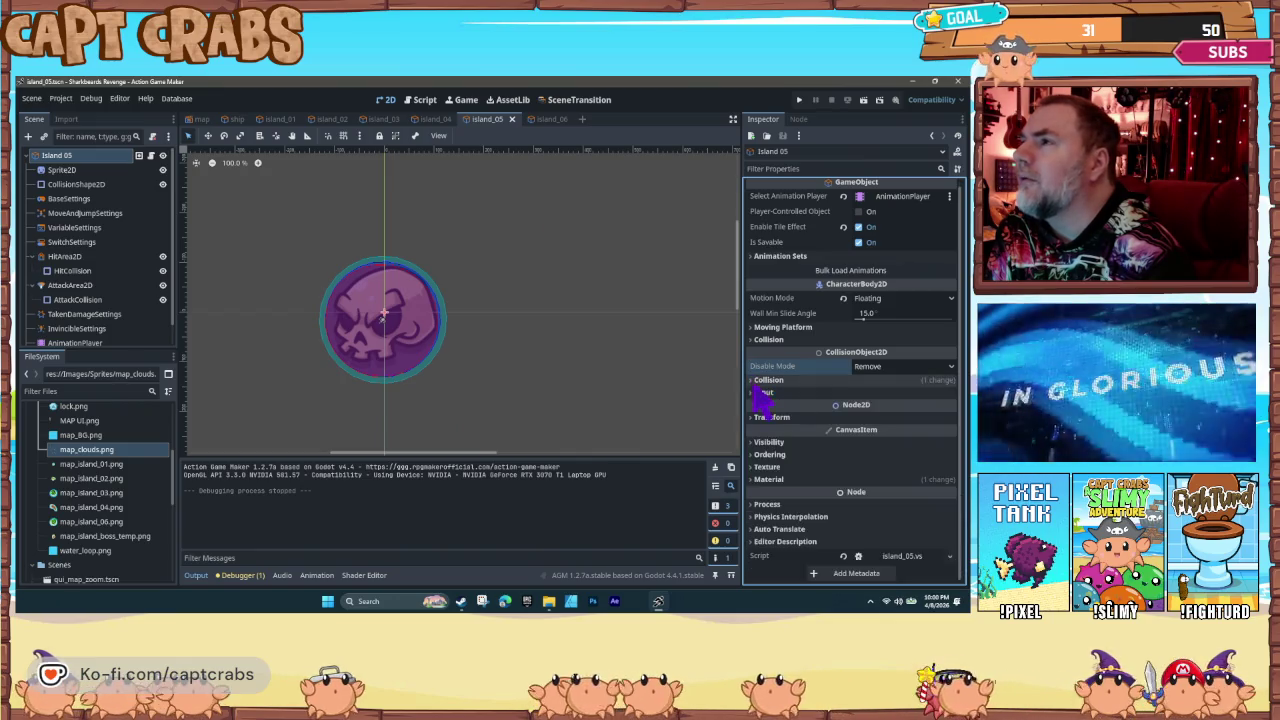
{"action": "left_click", "coordinate": [757, 328]}
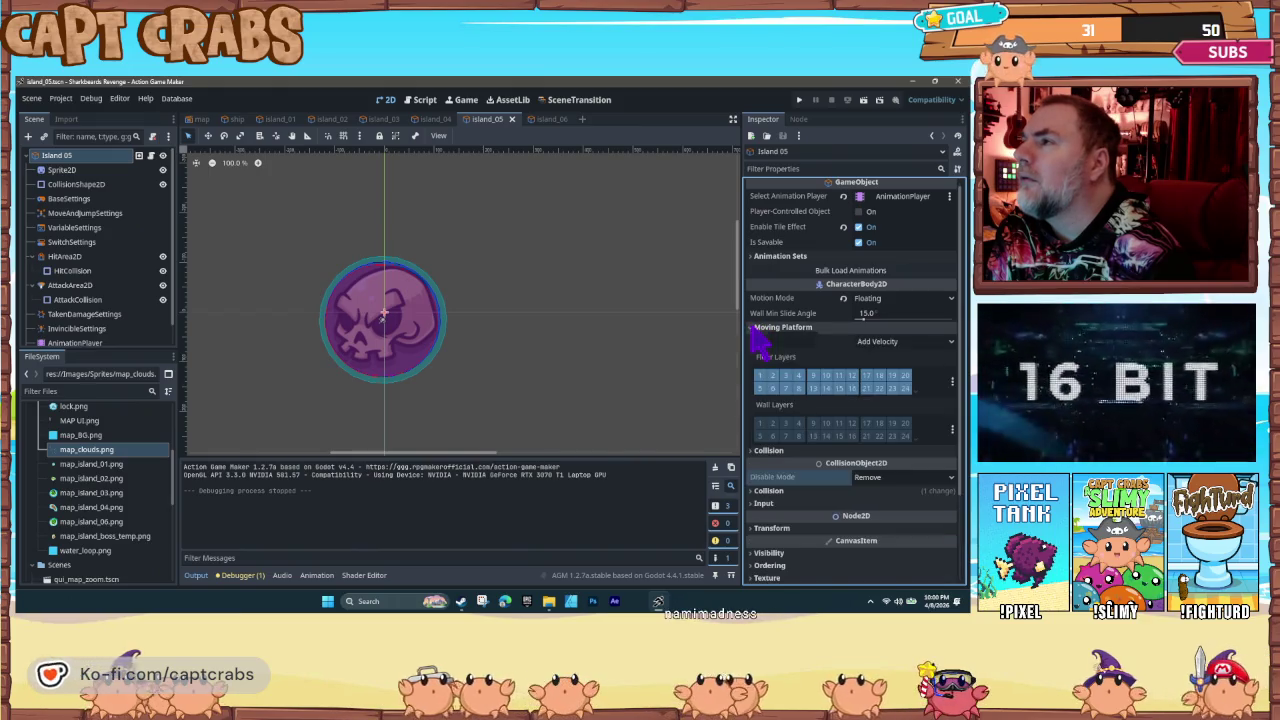
{"action": "left_click", "coordinate": [755, 330]}
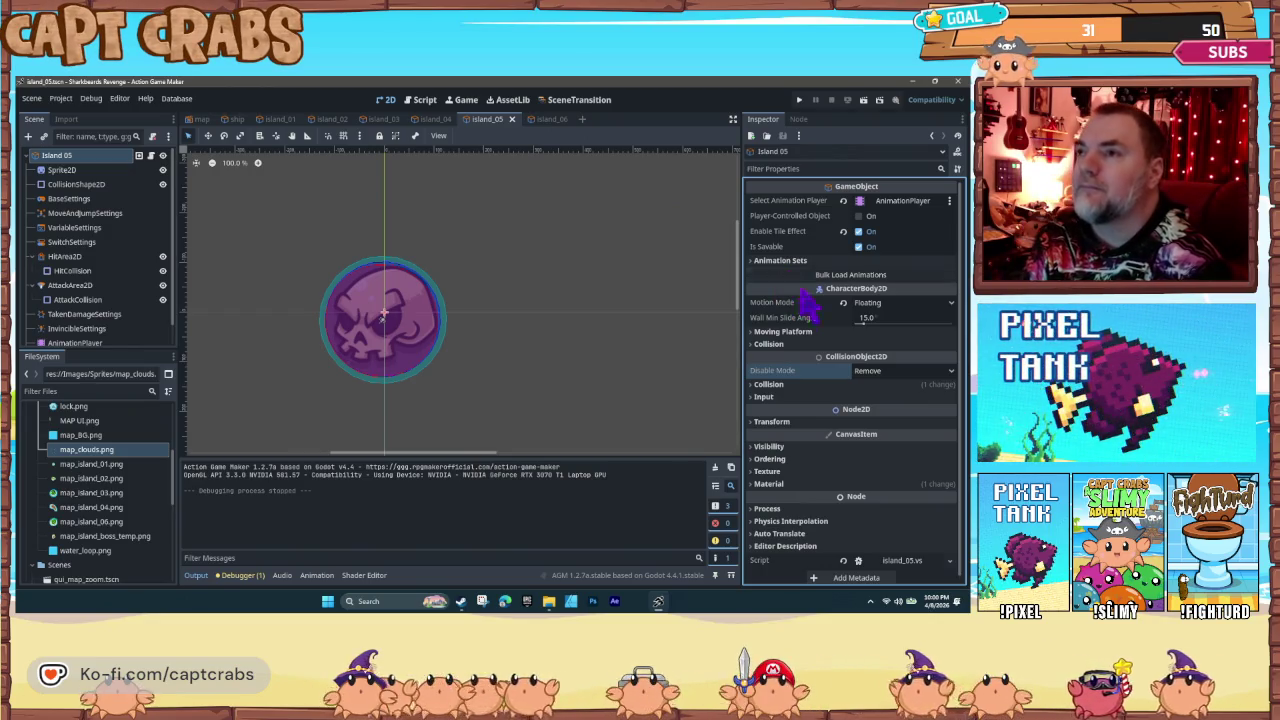
{"action": "left_click", "coordinate": [110, 318]}
{"action": "left_click", "coordinate": [113, 330]}
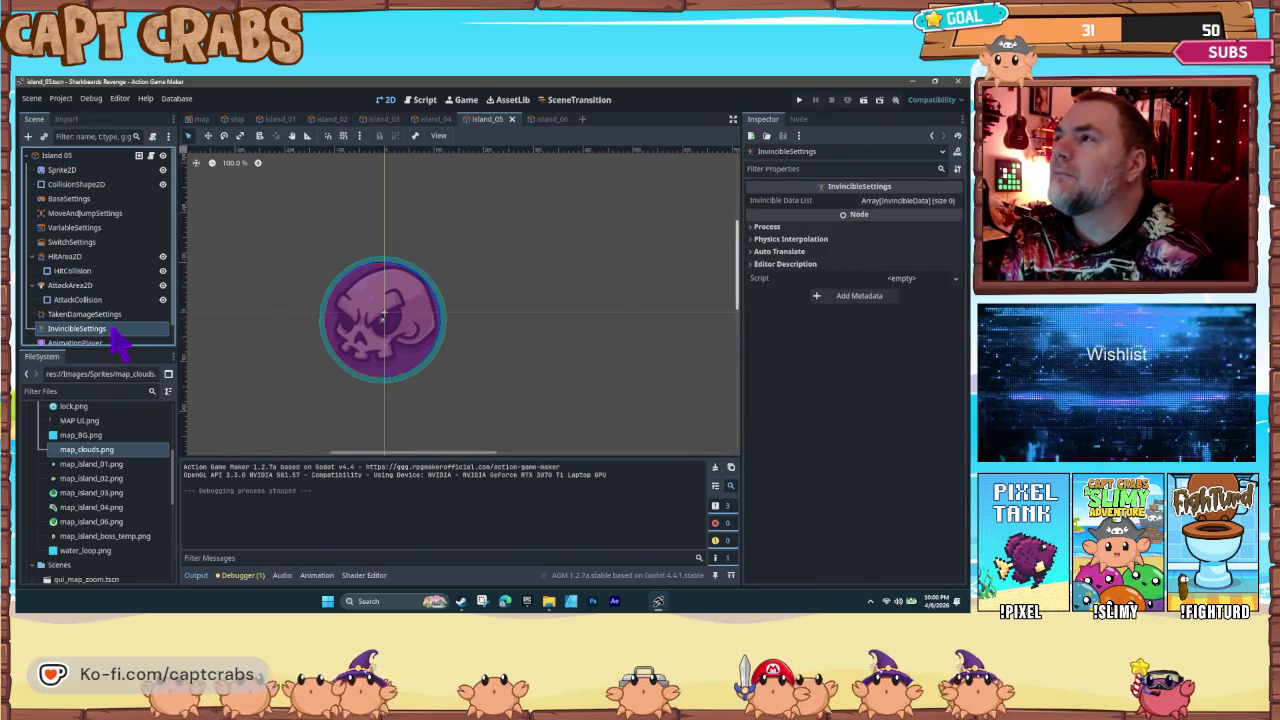
{"action": "scroll", "coordinate": [113, 333], "scroll_direction": "down", "scroll_amount": 1}
{"action": "left_click", "coordinate": [126, 337]}
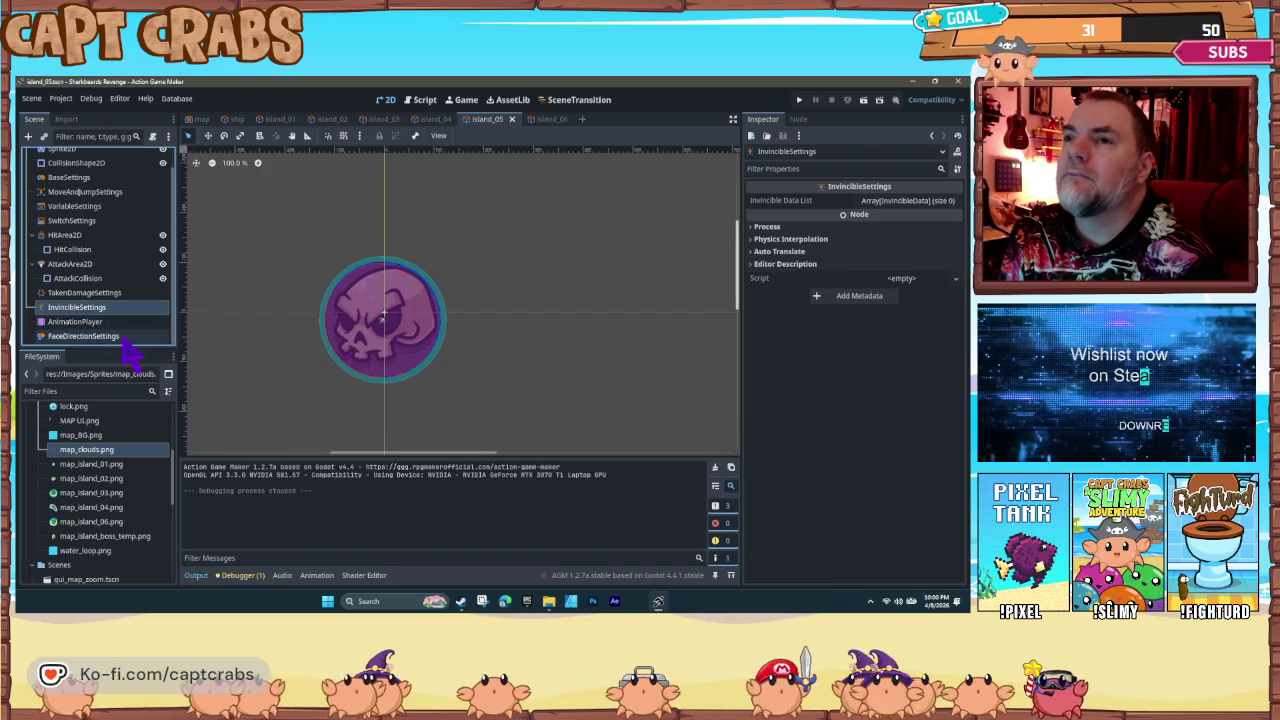
{"action": "scroll", "coordinate": [118, 312], "scroll_direction": "up", "scroll_amount": 2}
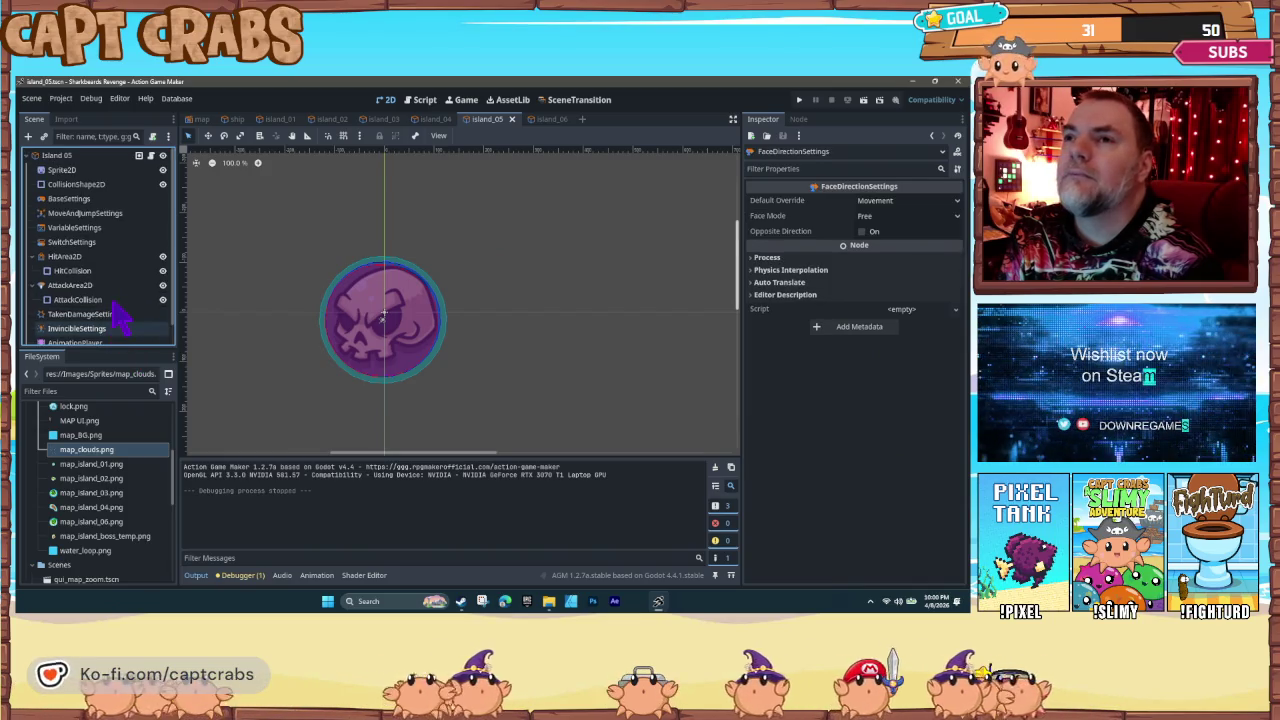
{"action": "left_click", "coordinate": [90, 258]}
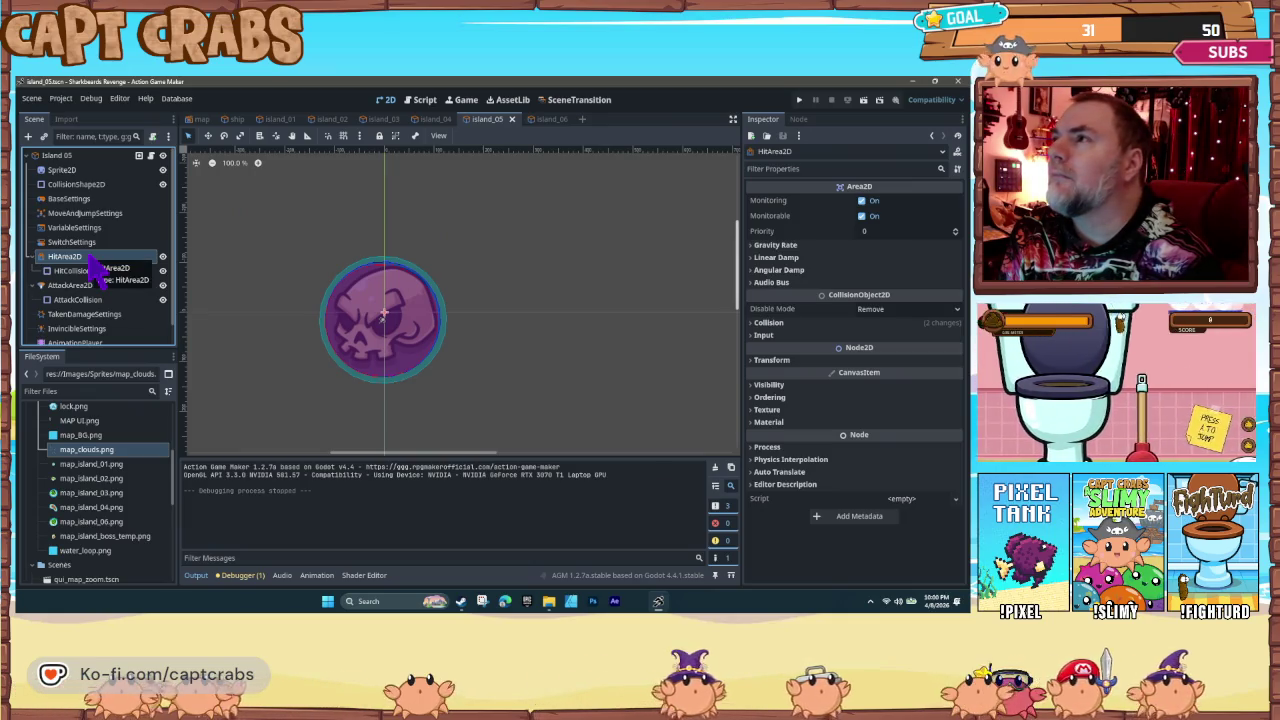
{"action": "left_click", "coordinate": [86, 244]}
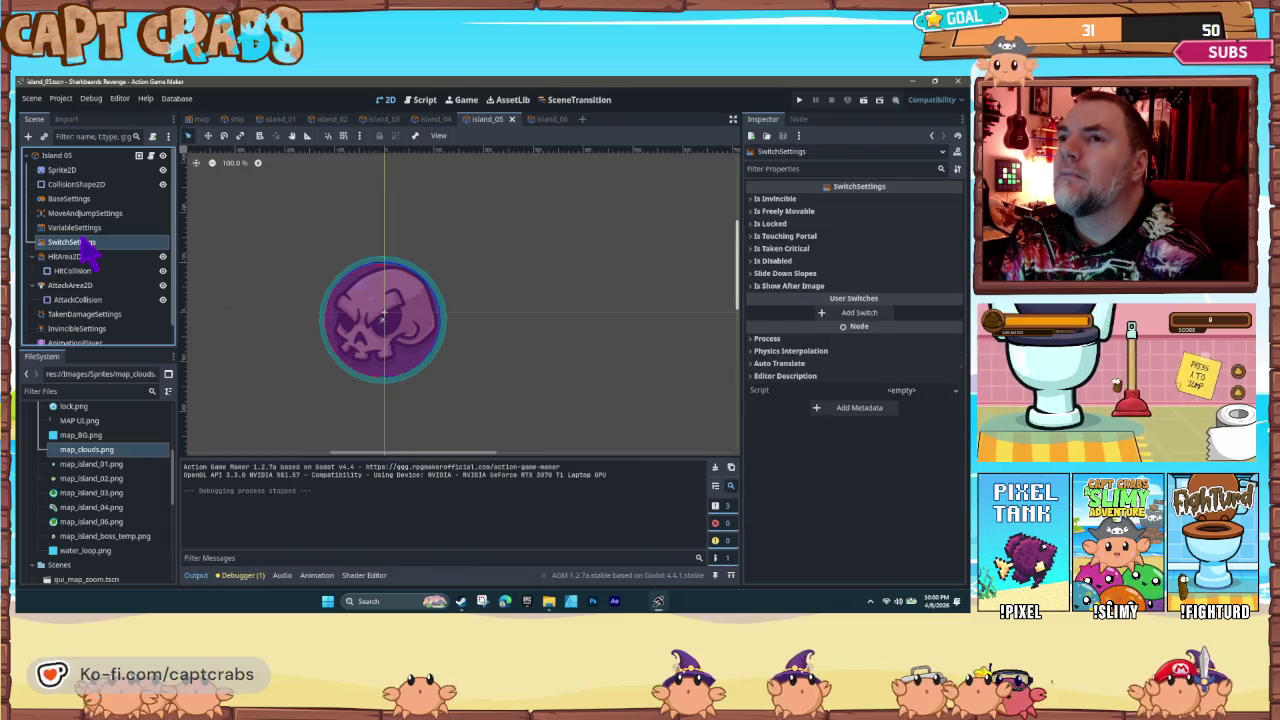
{"action": "left_click", "coordinate": [80, 184]}
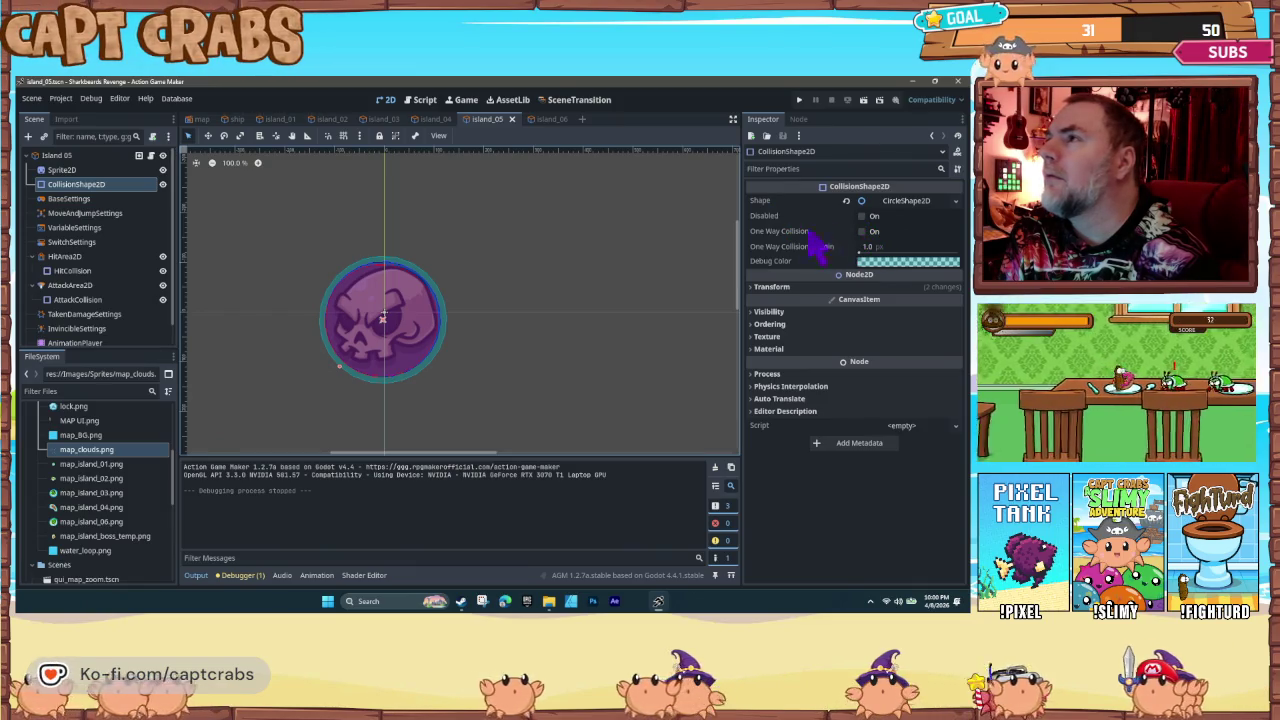
{"action": "left_click", "coordinate": [80, 171]}
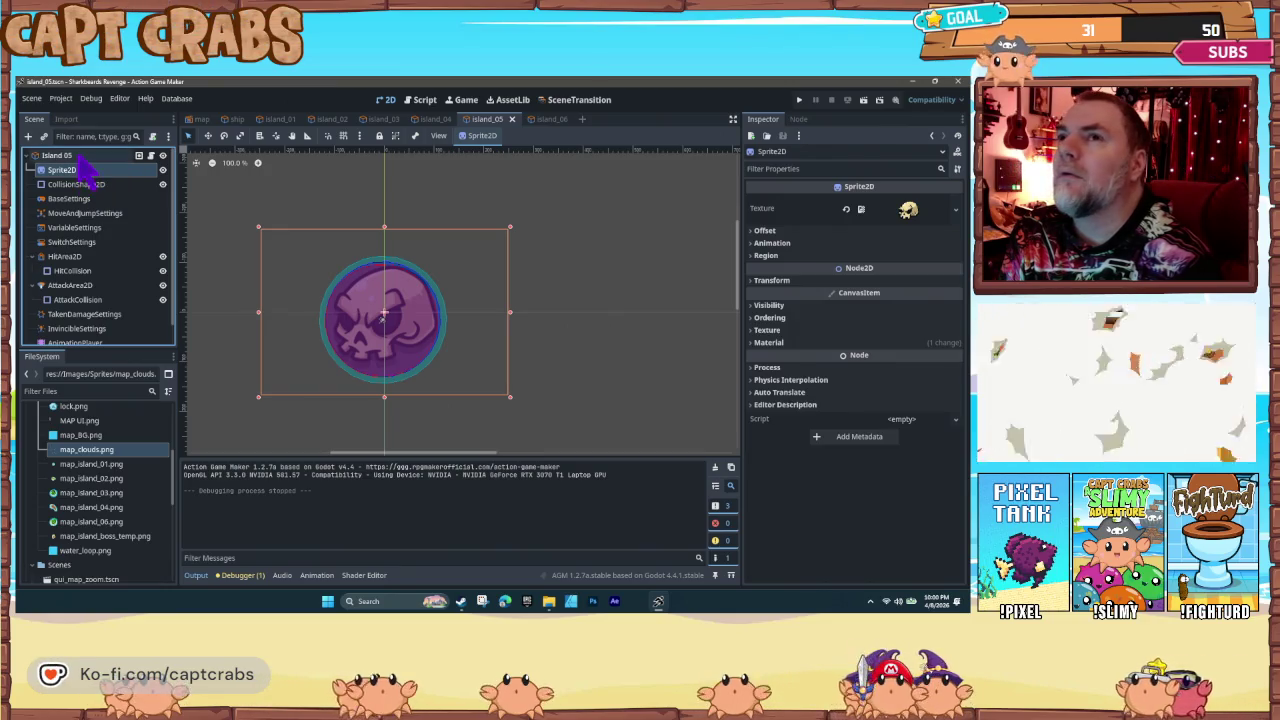
{"action": "left_click", "coordinate": [82, 157]}
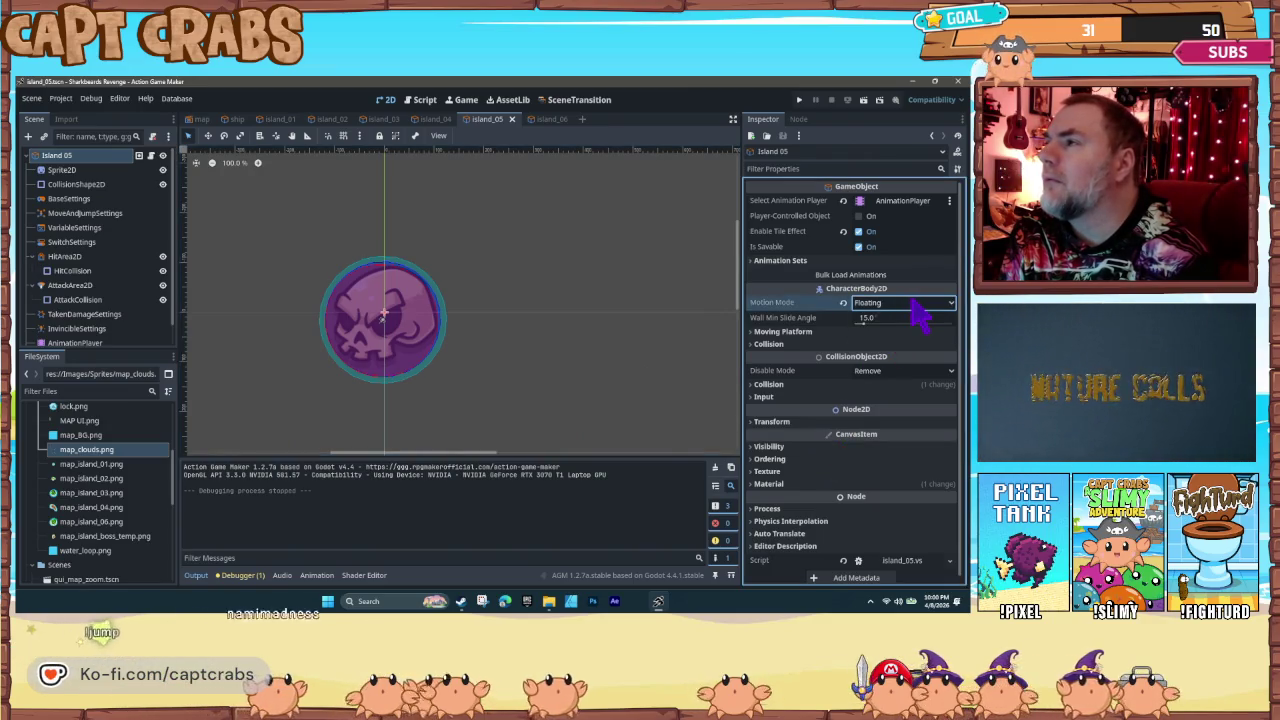
Step: Review Island 05's Disable Mode, collision and interpolation settings and HitCollision shape, then open MoveAndJumpSettings
{"action": "mouse_move", "coordinate": [785, 305]}
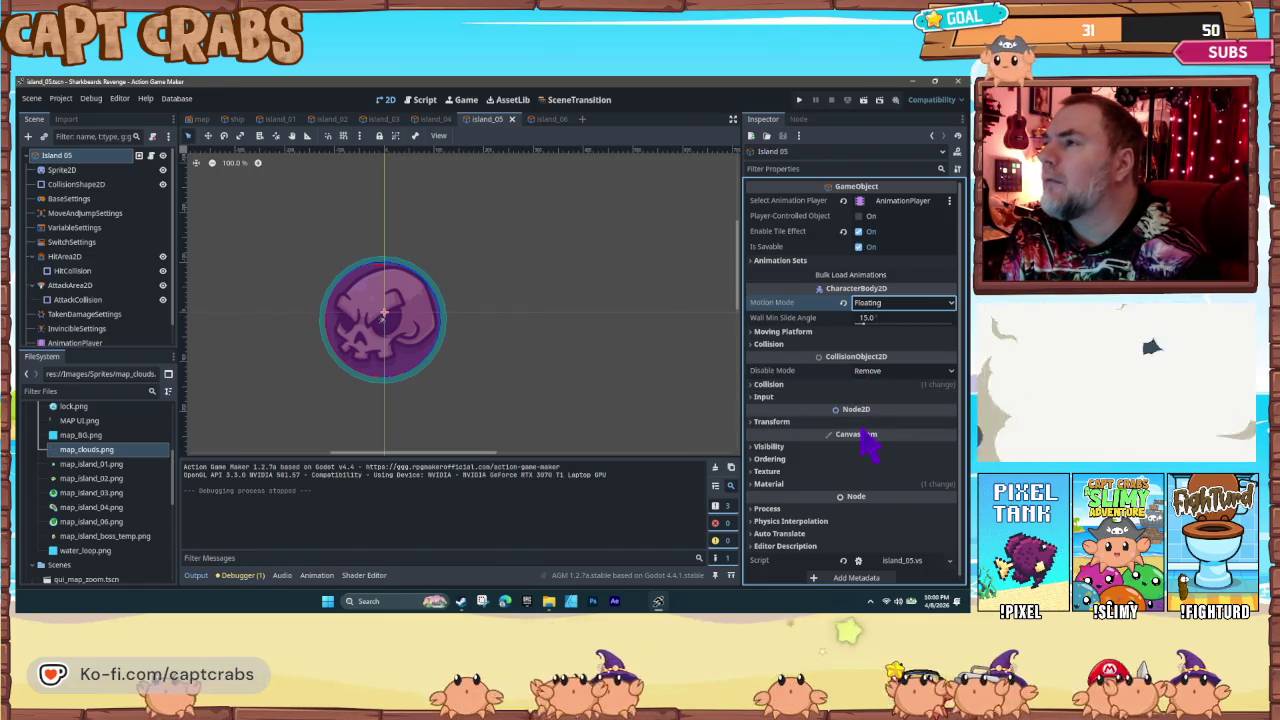
{"action": "left_click", "coordinate": [890, 372]}
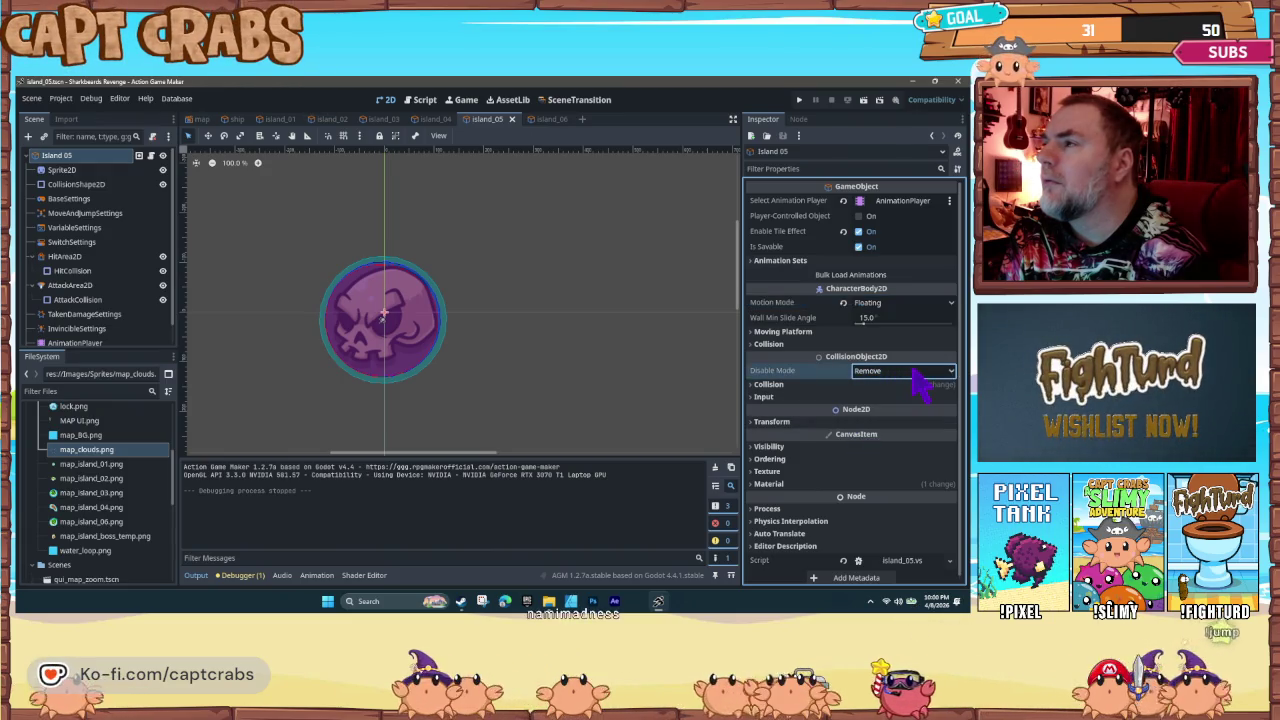
{"action": "left_click", "coordinate": [762, 397]}
{"action": "left_click", "coordinate": [762, 397]}
{"action": "left_click", "coordinate": [765, 384]}
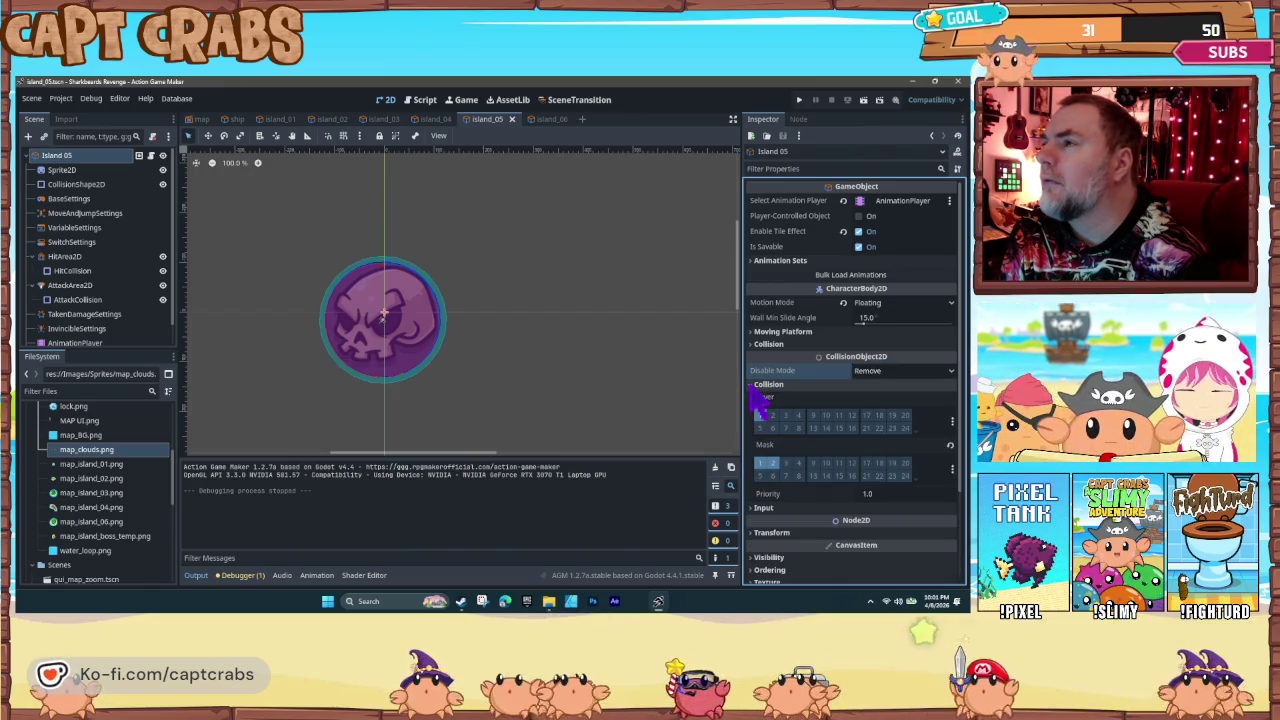
{"action": "left_click", "coordinate": [765, 384]}
{"action": "scroll", "coordinate": [805, 428], "scroll_direction": "down", "scroll_amount": 1}
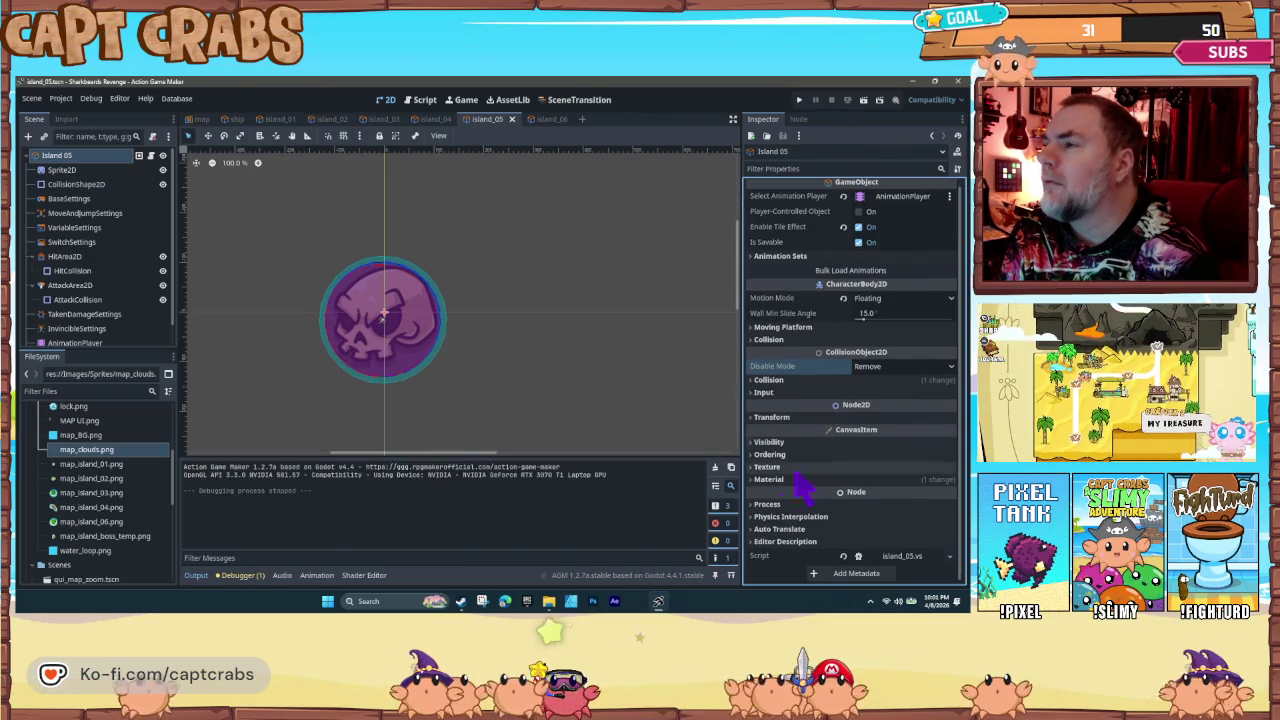
{"action": "left_click", "coordinate": [765, 516]}
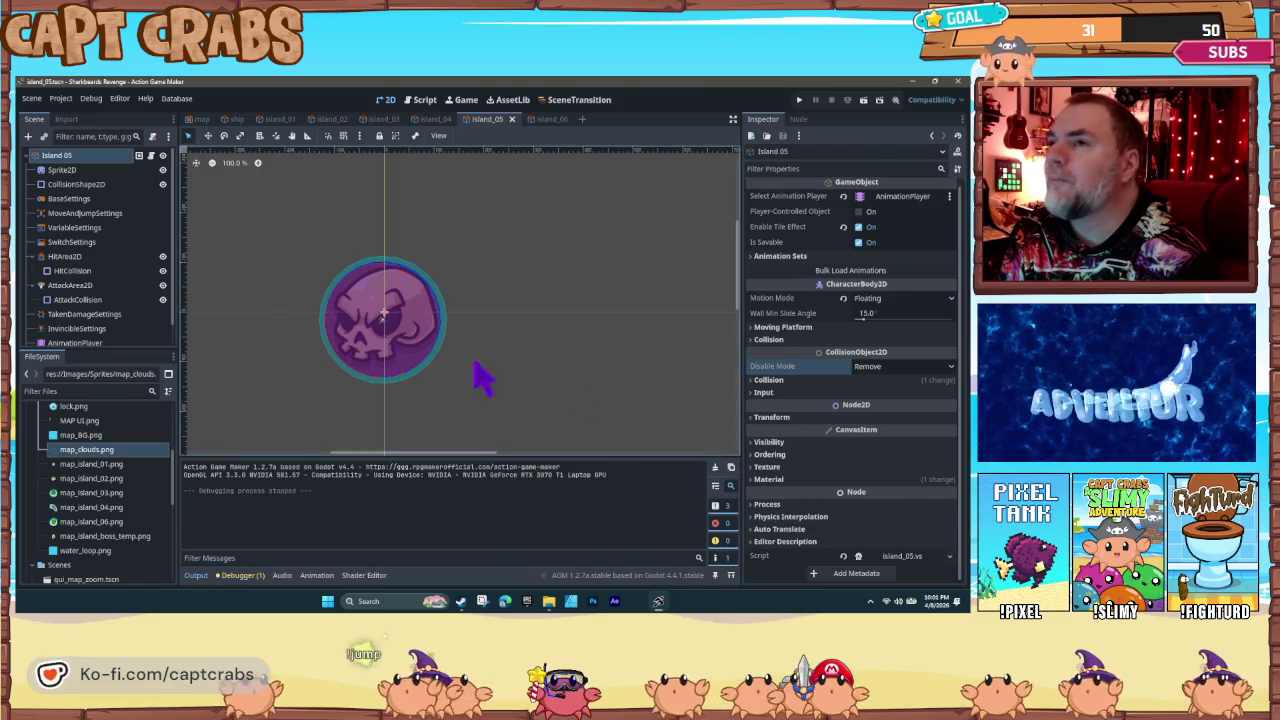
{"action": "left_click", "coordinate": [99, 274]}
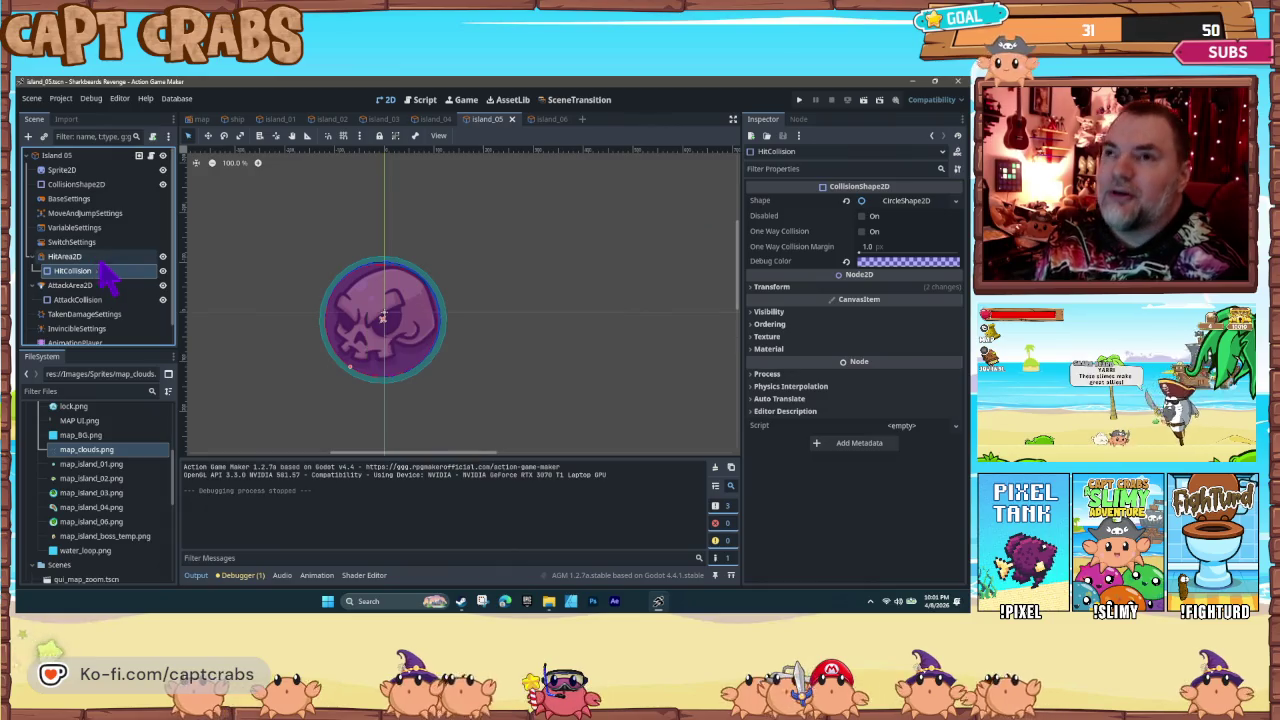
{"action": "left_click", "coordinate": [100, 213]}
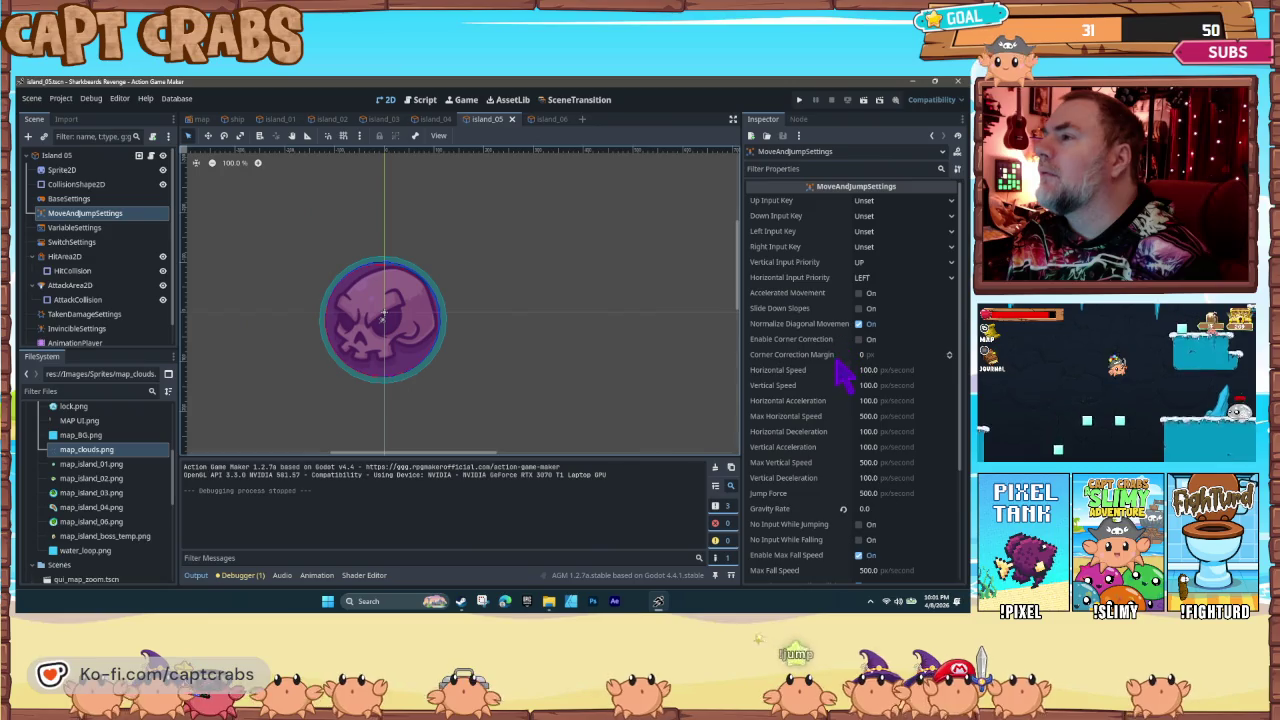
Step: In MoveAndJumpSettings, set Island 05's Horizontal Speed and Vertical Speed both to 0.0 px/s
{"action": "scroll", "coordinate": [840, 397], "scroll_direction": "down", "scroll_amount": 1}
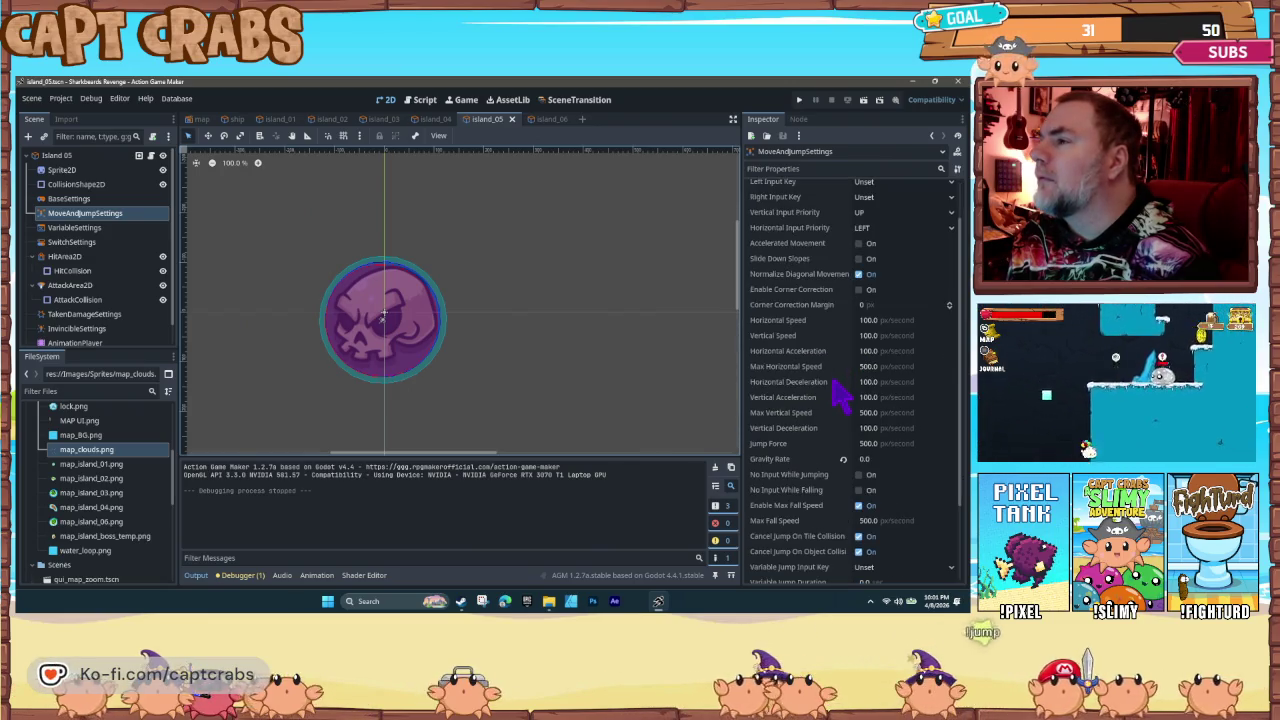
{"action": "scroll", "coordinate": [840, 397], "scroll_direction": "down", "scroll_amount": 1}
{"action": "scroll", "coordinate": [842, 392], "scroll_direction": "down", "scroll_amount": 1}
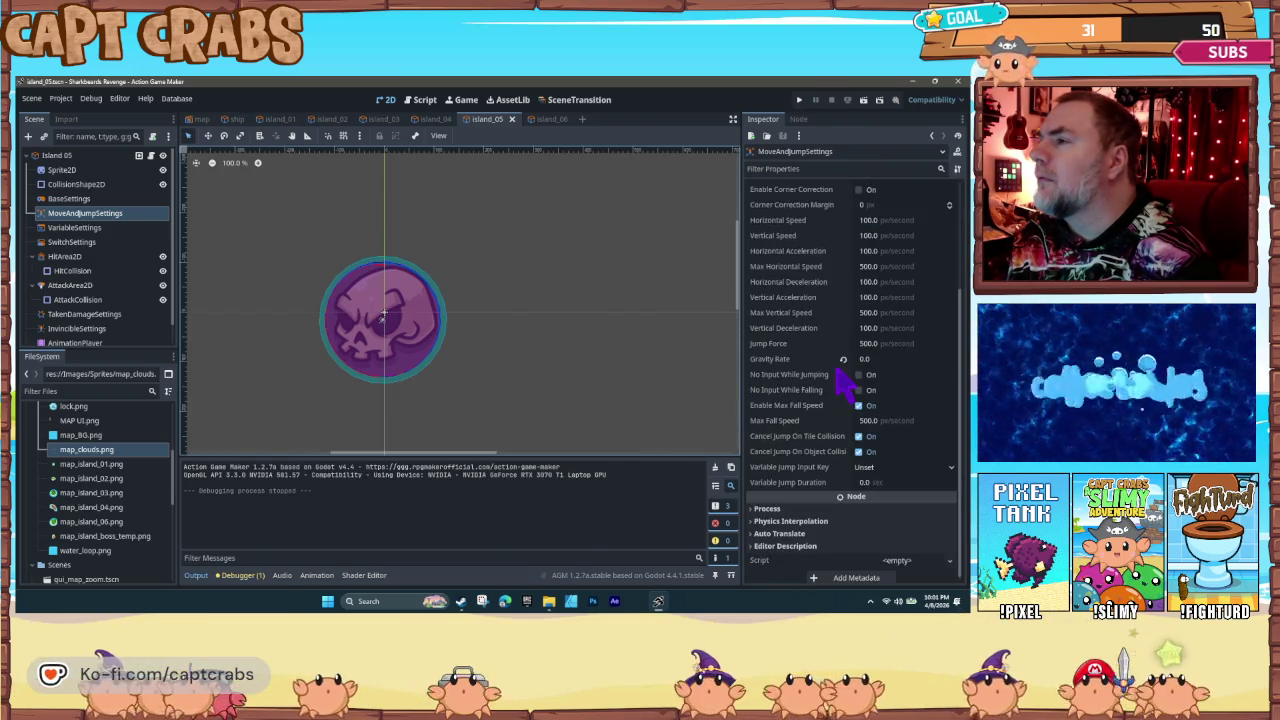
{"action": "scroll", "coordinate": [842, 385], "scroll_direction": "up", "scroll_amount": 3}
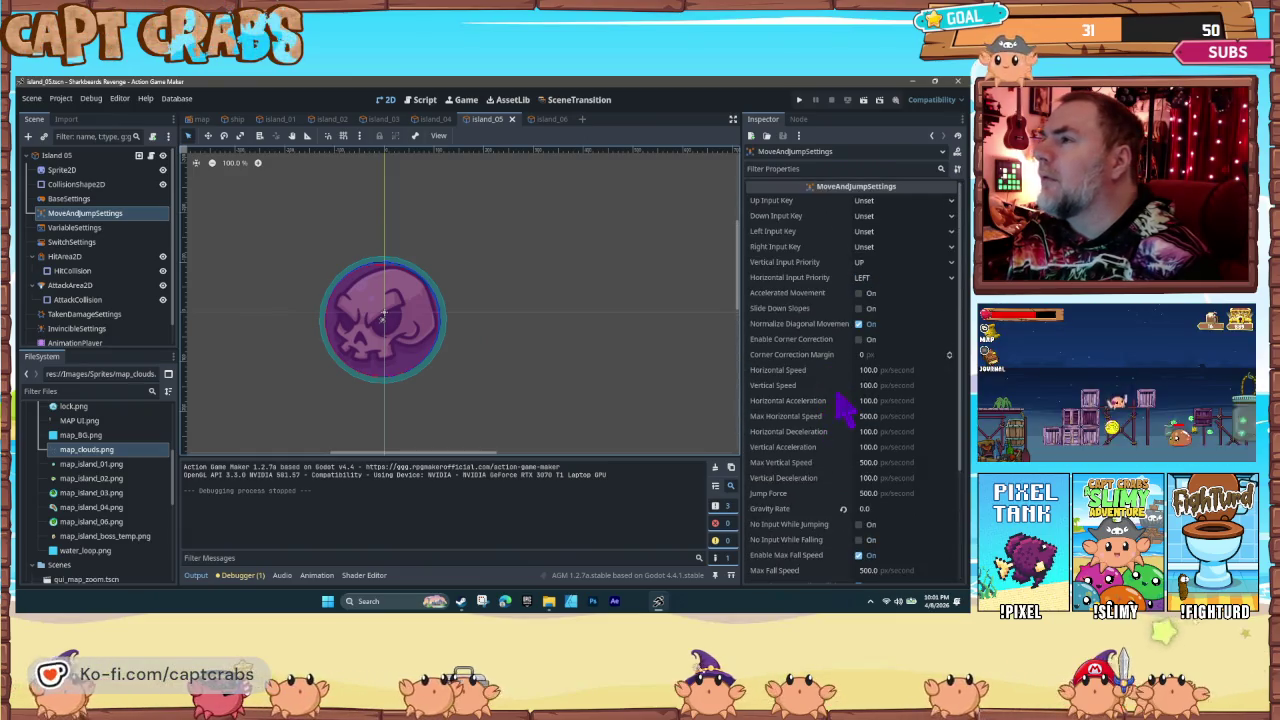
{"action": "left_click", "coordinate": [873, 370]}
{"action": "type", "text": "0"}
{"action": "left_click", "coordinate": [870, 388]}
{"action": "type", "text": "0"}
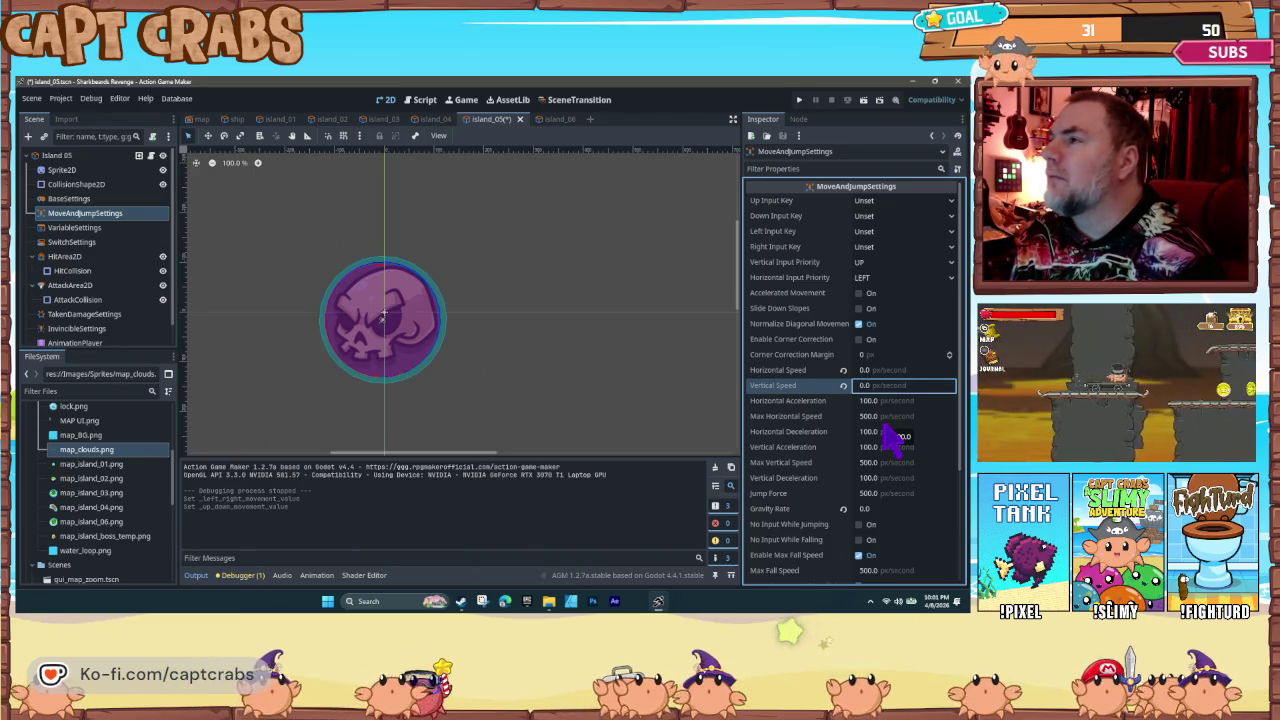
{"action": "left_click", "coordinate": [470, 395]}
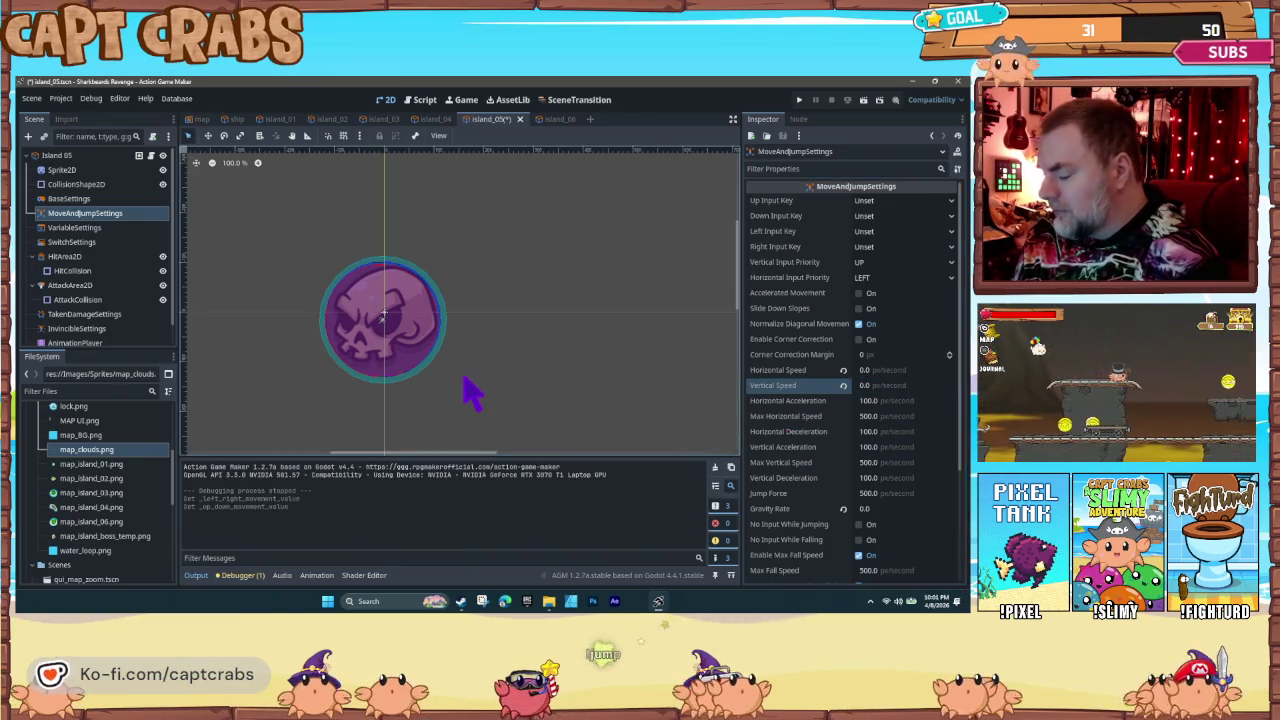
{"action": "key", "text": "F5"}
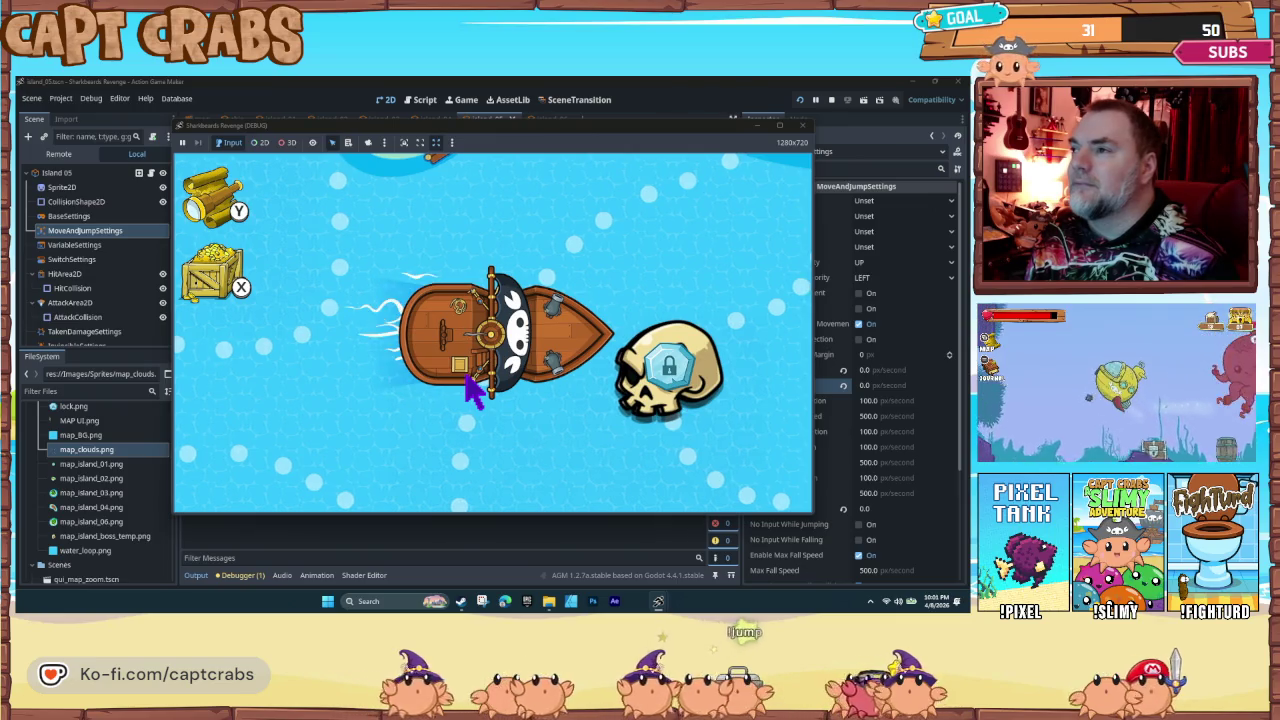
{"action": "key", "text": "Left"}
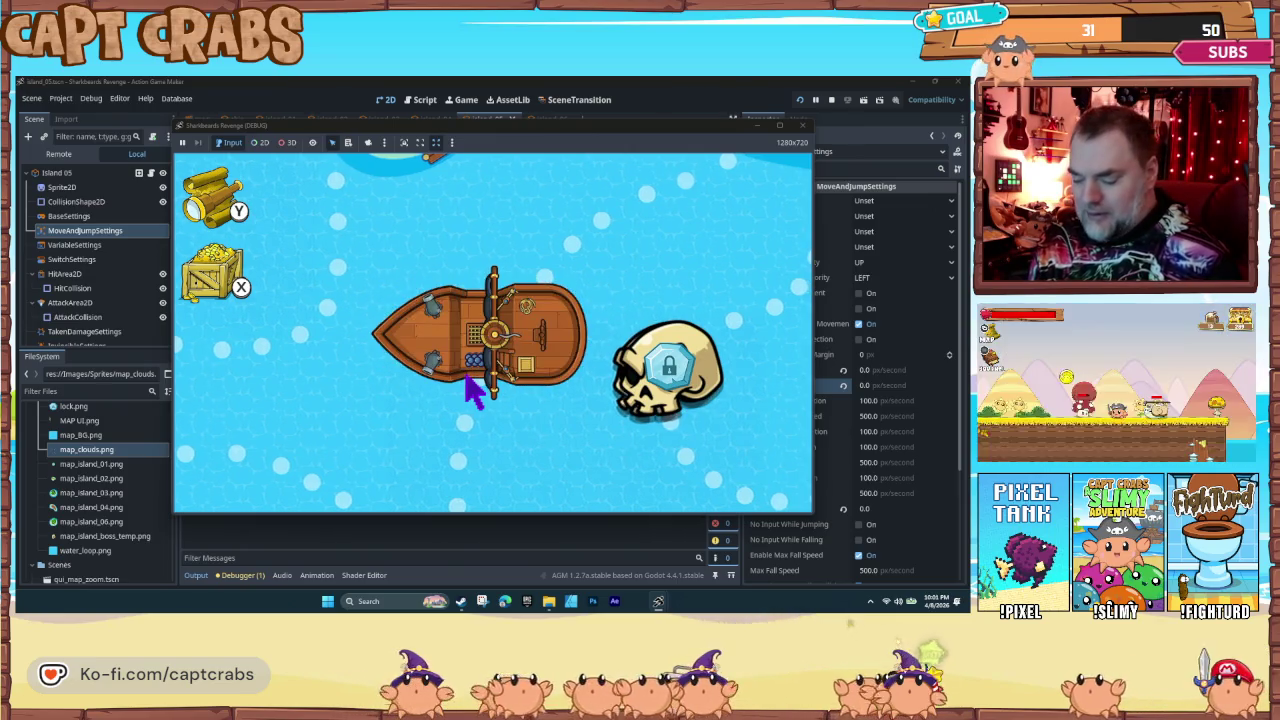
{"action": "left_click", "coordinate": [803, 126]}
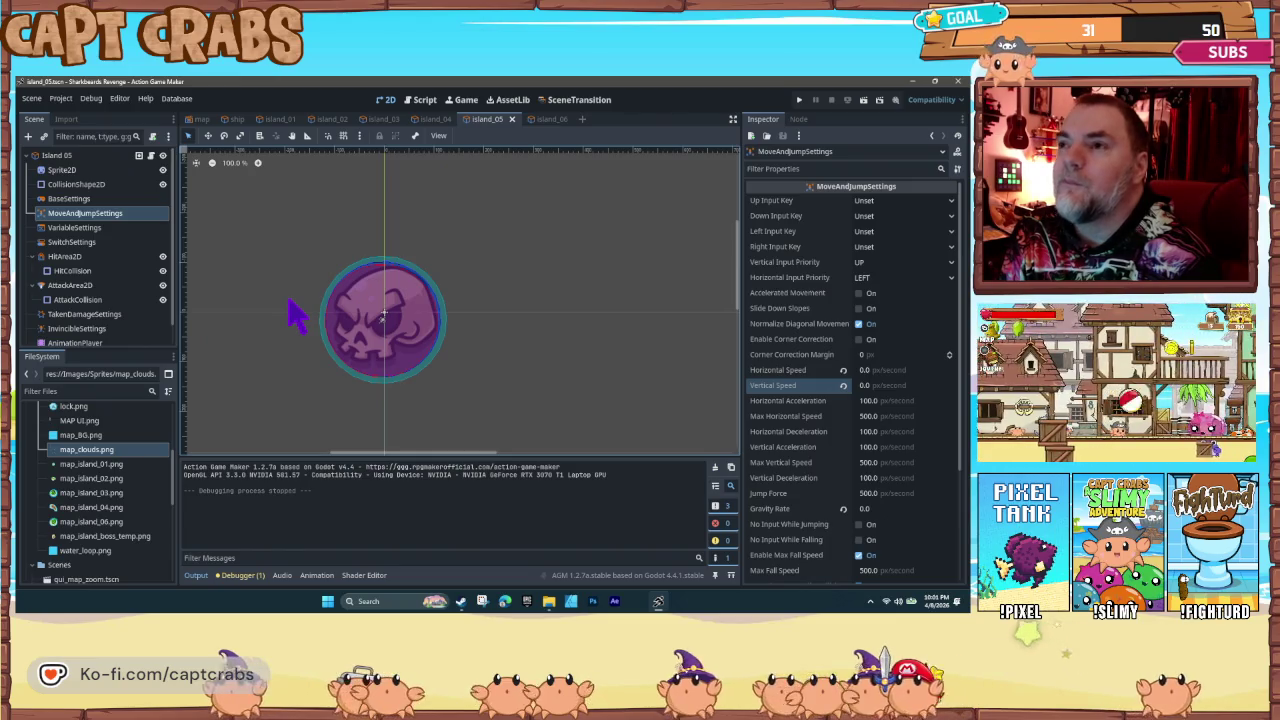
{"action": "left_click", "coordinate": [64, 98]}
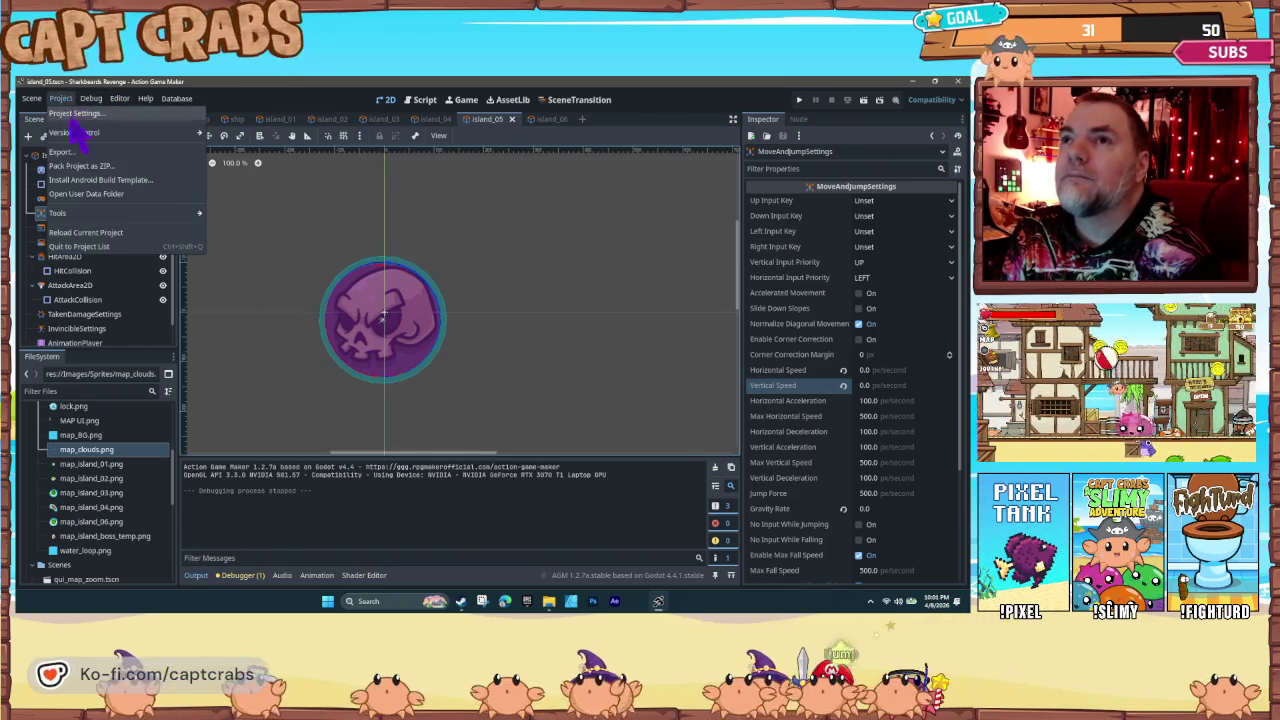
Step: In Project Settings' Display > Window, set Stretch Mode to viewport
{"action": "left_click", "coordinate": [76, 113]}
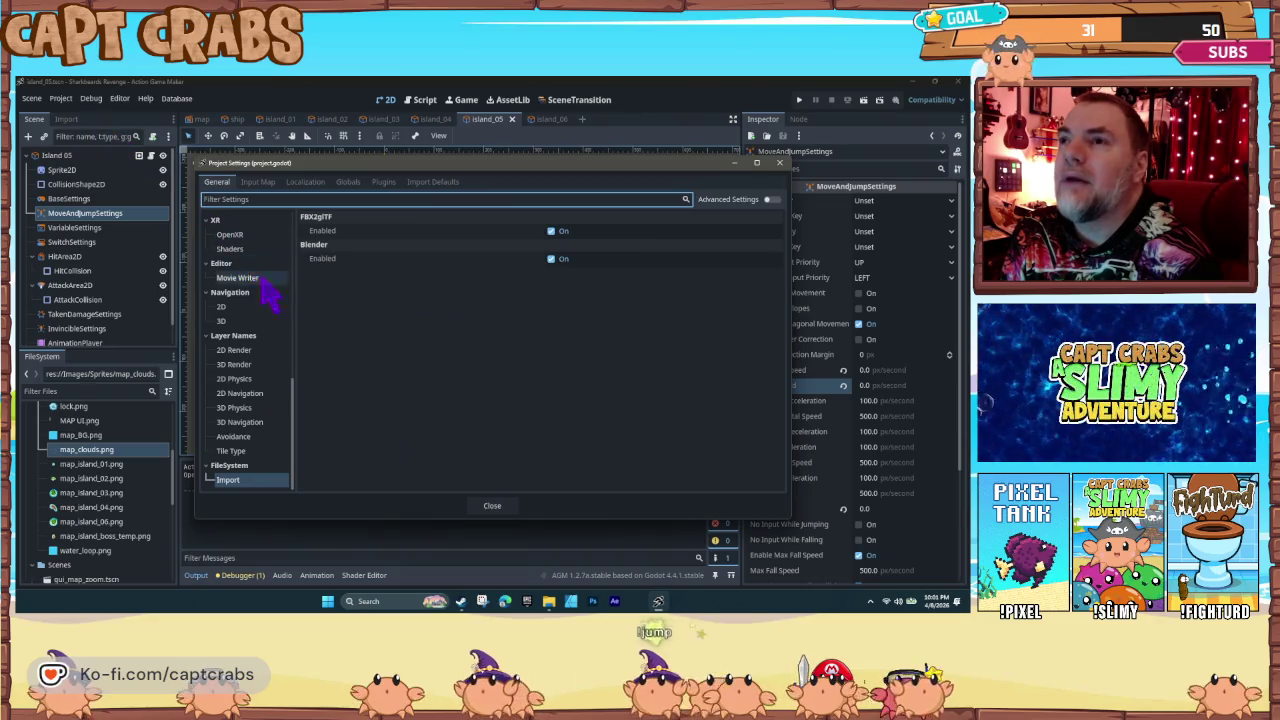
{"action": "scroll", "coordinate": [268, 290], "scroll_direction": "up", "scroll_amount": 10}
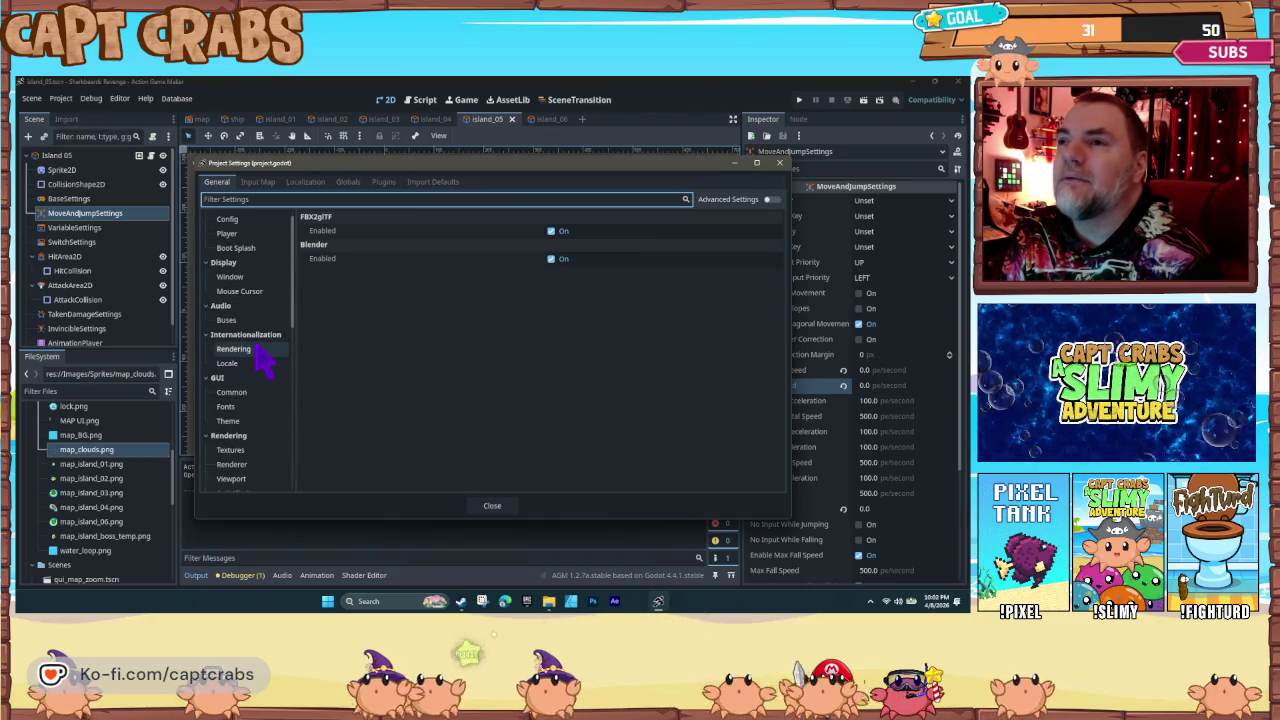
{"action": "left_click", "coordinate": [250, 360]}
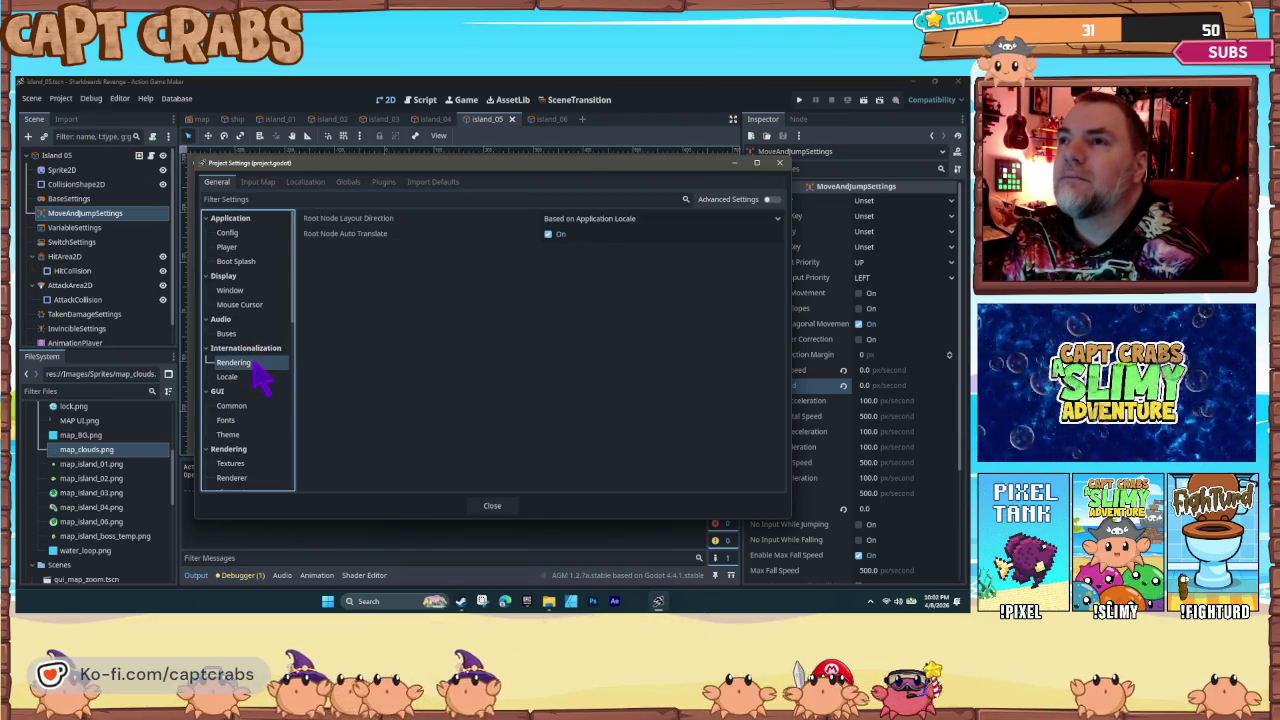
{"action": "left_click", "coordinate": [235, 290]}
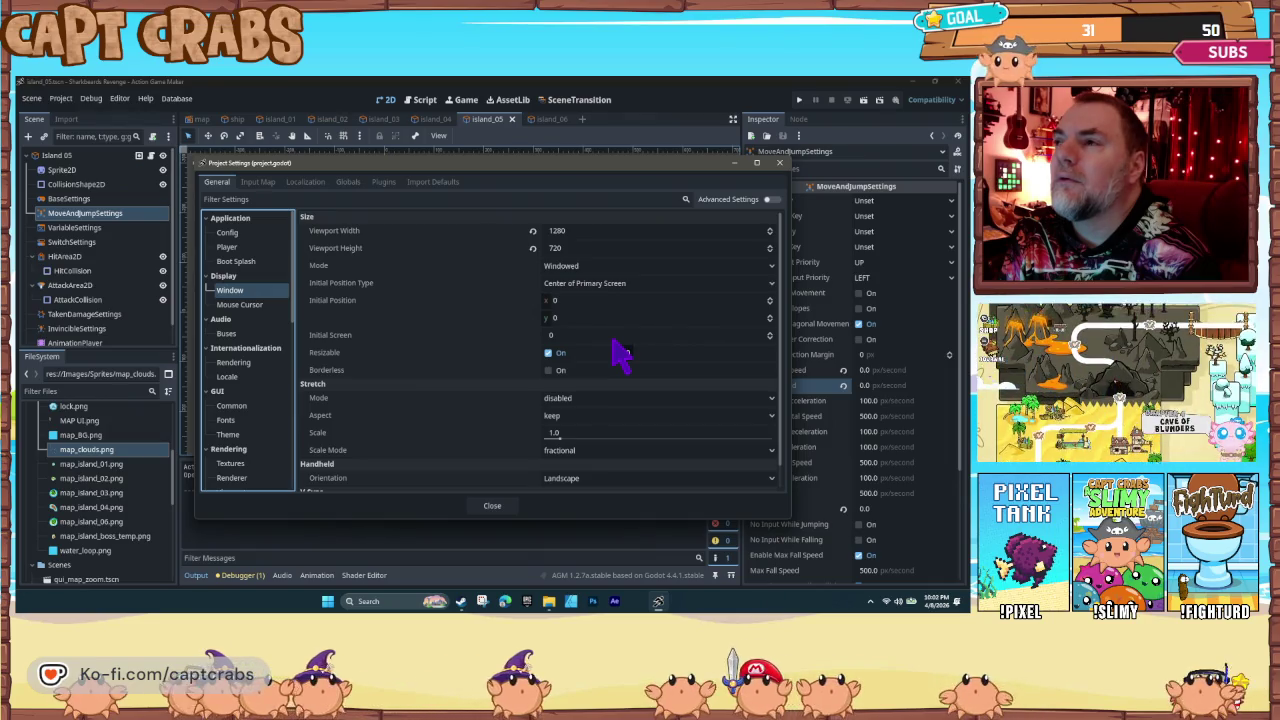
{"action": "left_click", "coordinate": [638, 398]}
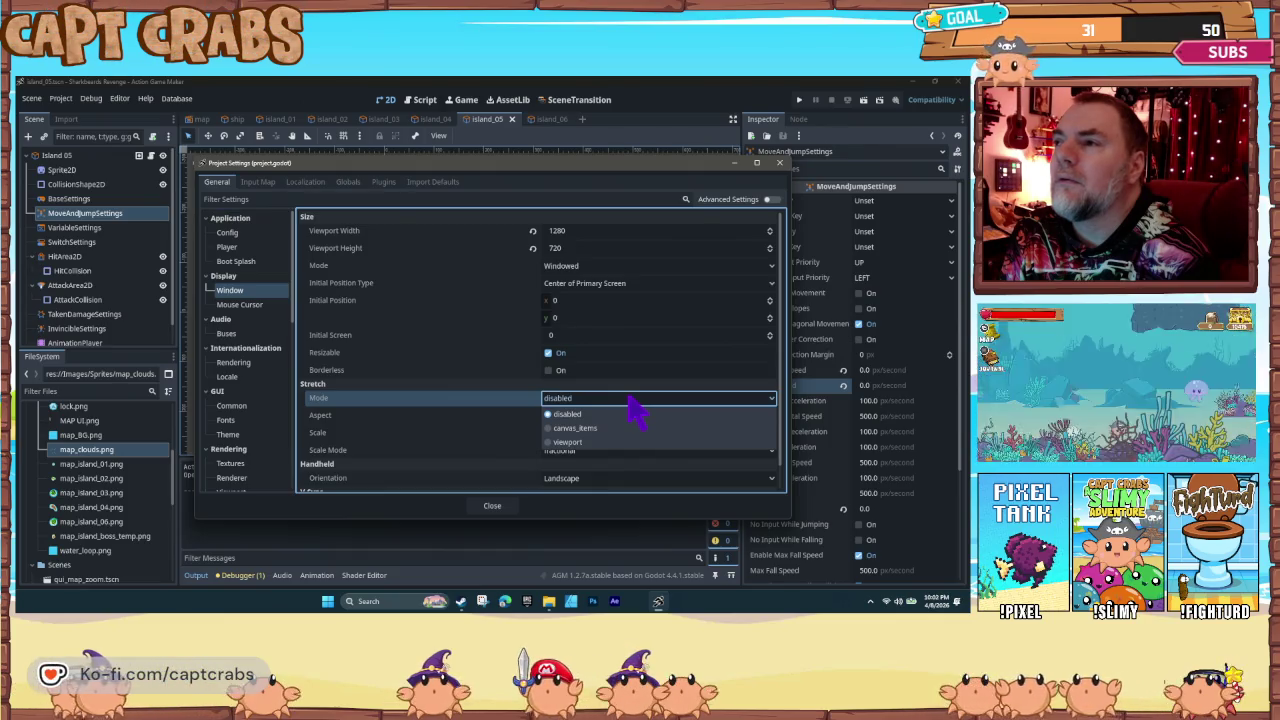
{"action": "left_click", "coordinate": [596, 443]}
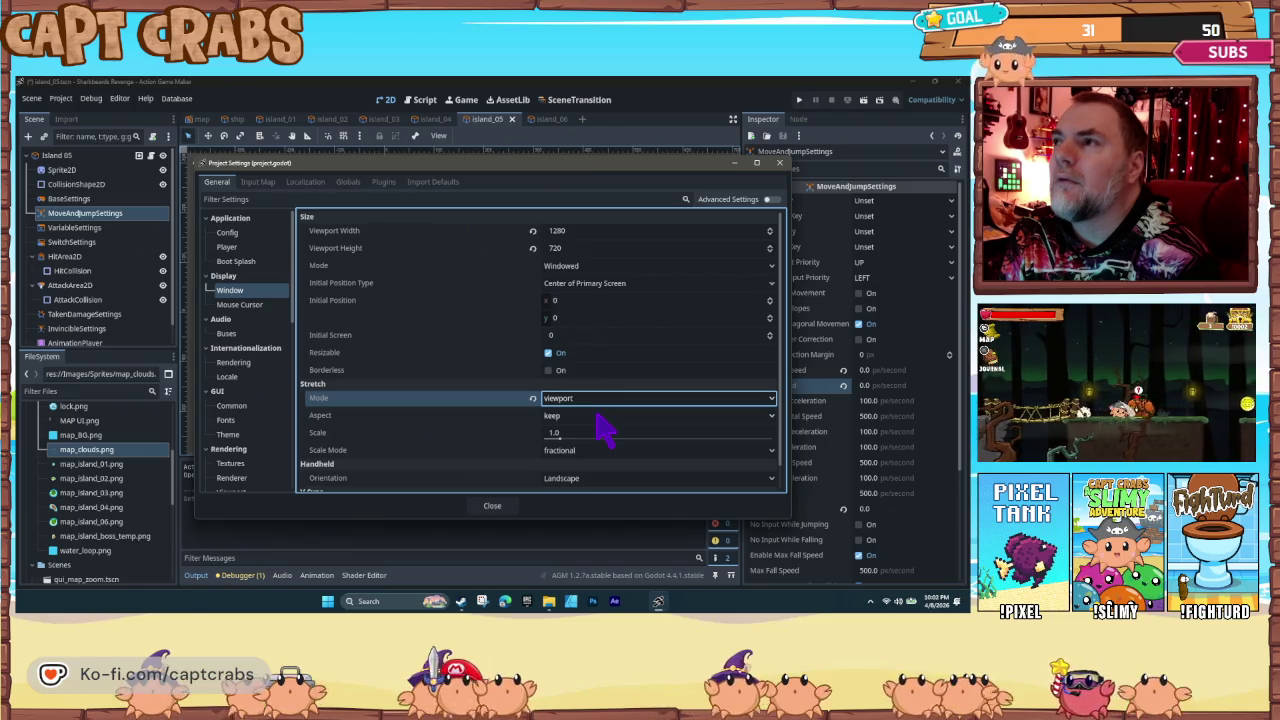
Step: Keep Stretch Aspect at keep and Scale Mode fractional, close settings and launch the game with F5
{"action": "left_click", "coordinate": [598, 418]}
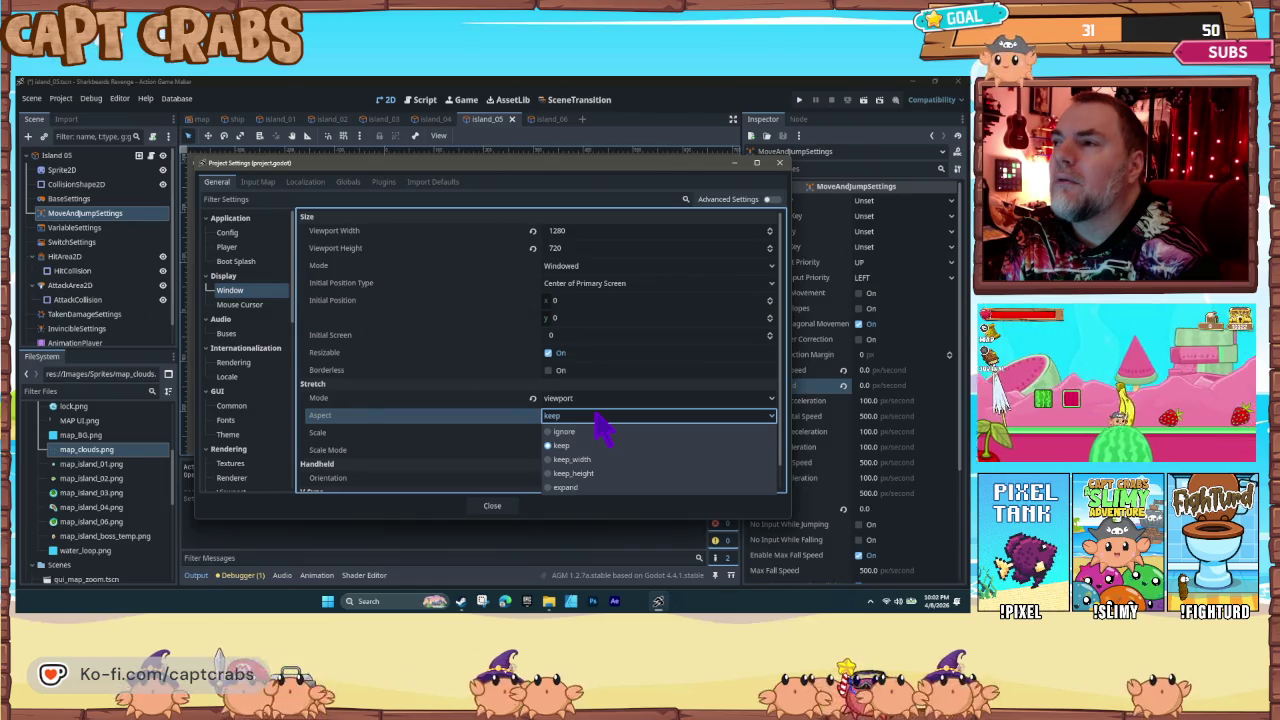
{"action": "left_click", "coordinate": [597, 418]}
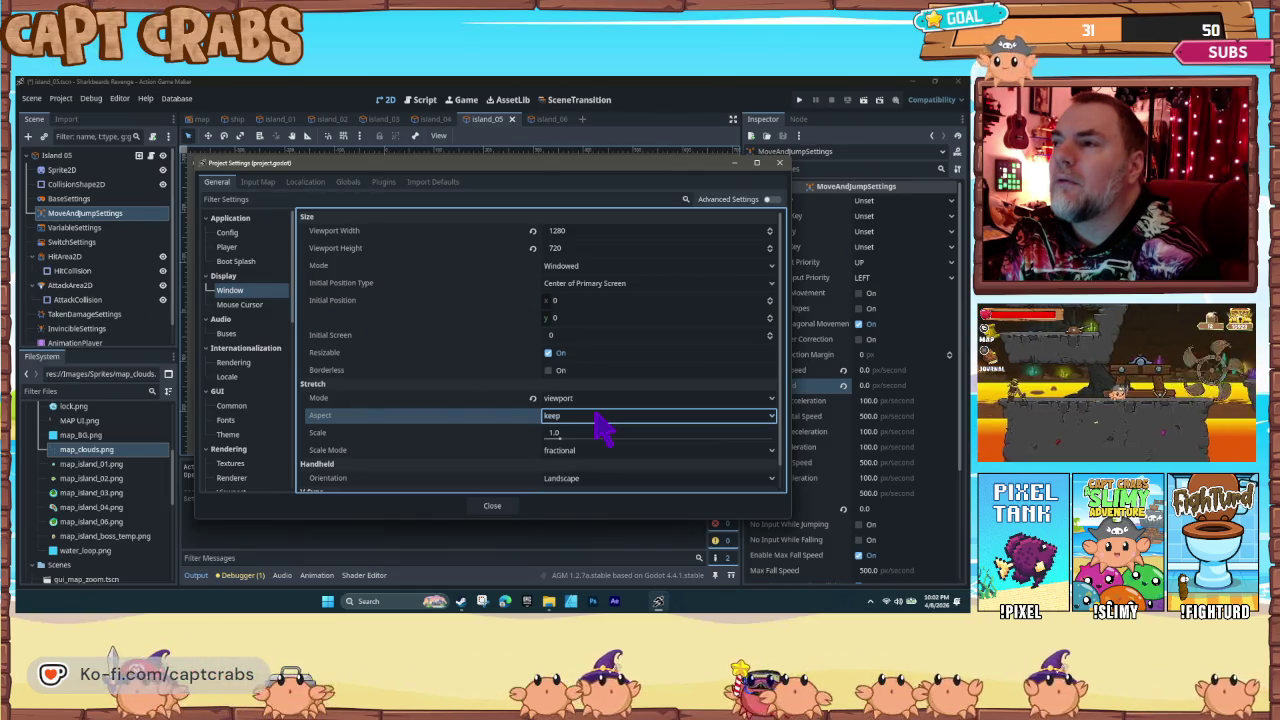
{"action": "scroll", "coordinate": [600, 435], "scroll_direction": "down", "scroll_amount": 1}
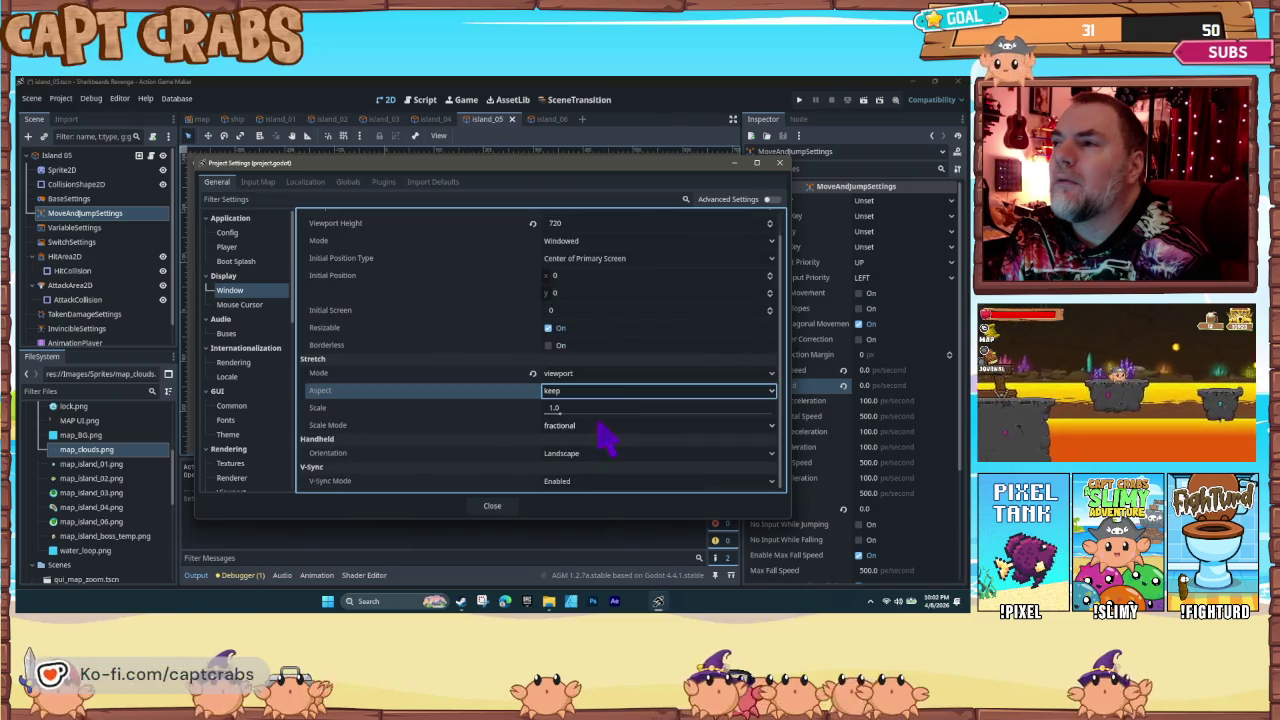
{"action": "left_click", "coordinate": [600, 428]}
{"action": "left_click", "coordinate": [600, 440]}
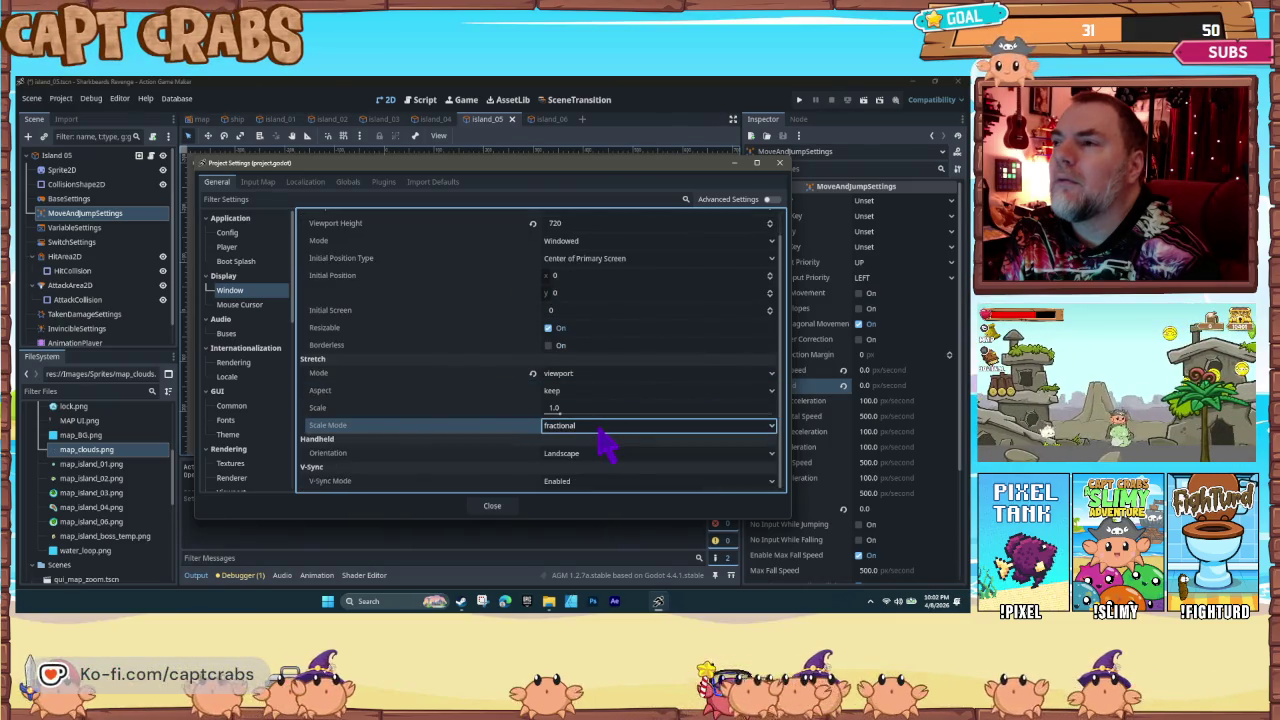
{"action": "left_click", "coordinate": [490, 506]}
{"action": "key", "text": "F5"}
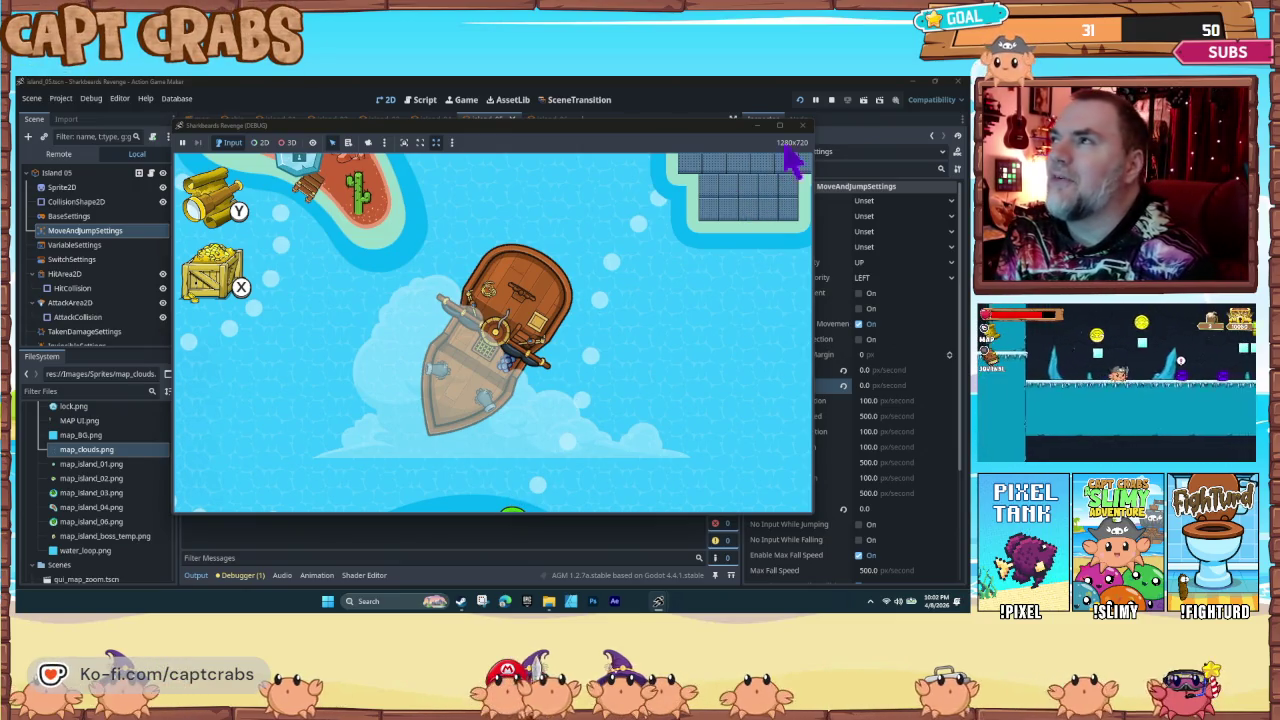
Step: Stop the test run and return to the map scene
{"action": "left_click", "coordinate": [802, 125]}
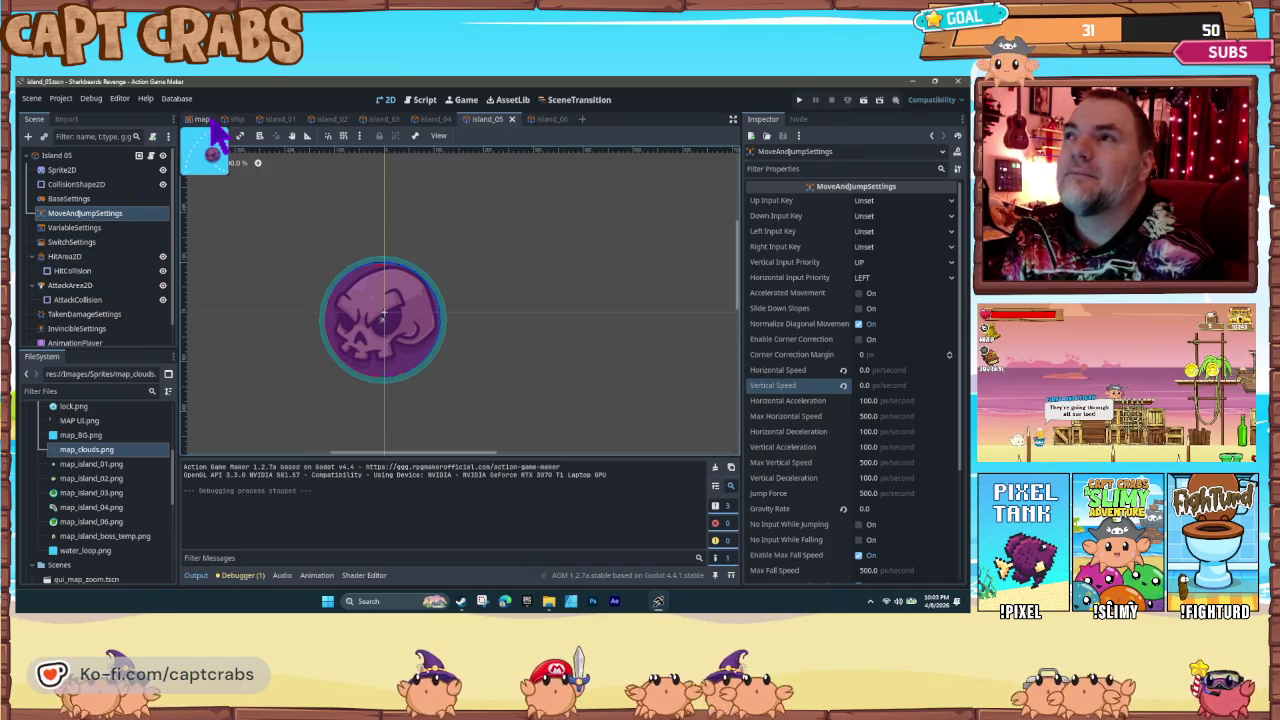
{"action": "left_click", "coordinate": [203, 119]}
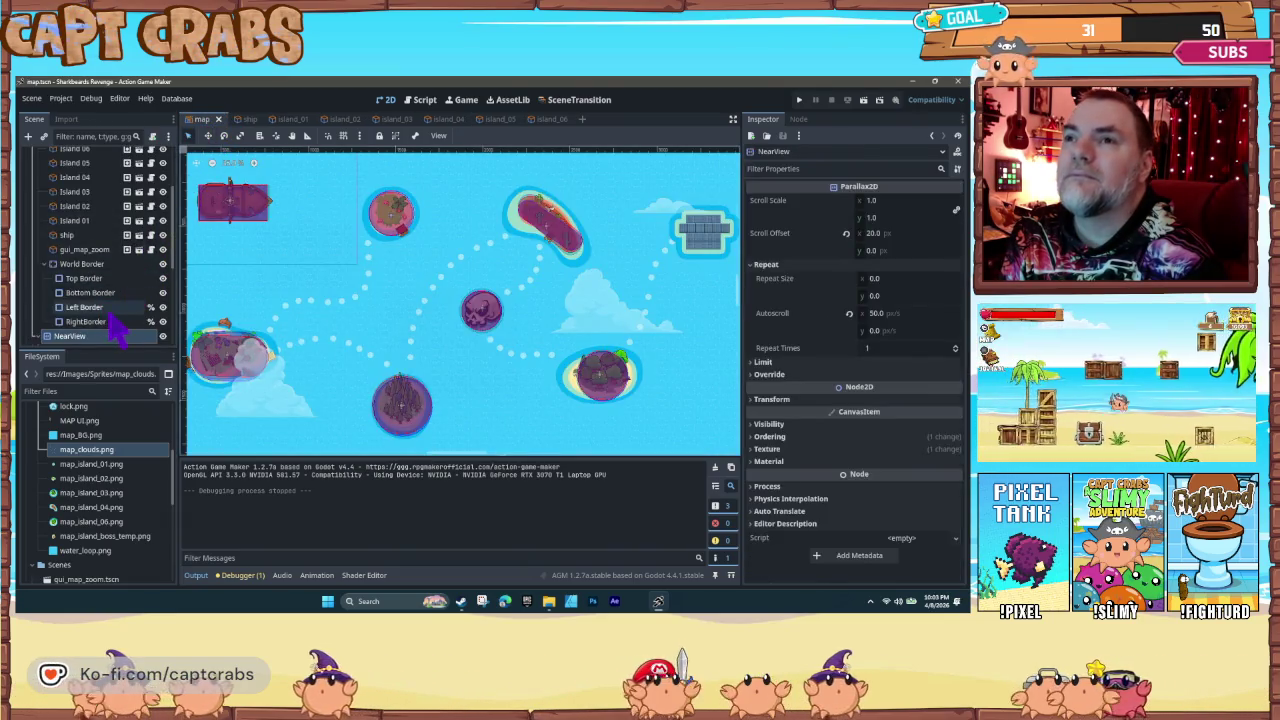
Step: Zoom out over the whole sea map and clouds, then select the Sprite2D cloud layer under NearView
{"action": "scroll", "coordinate": [115, 330], "scroll_direction": "down", "scroll_amount": 2}
{"action": "scroll", "coordinate": [110, 315], "scroll_direction": "down", "scroll_amount": 1}
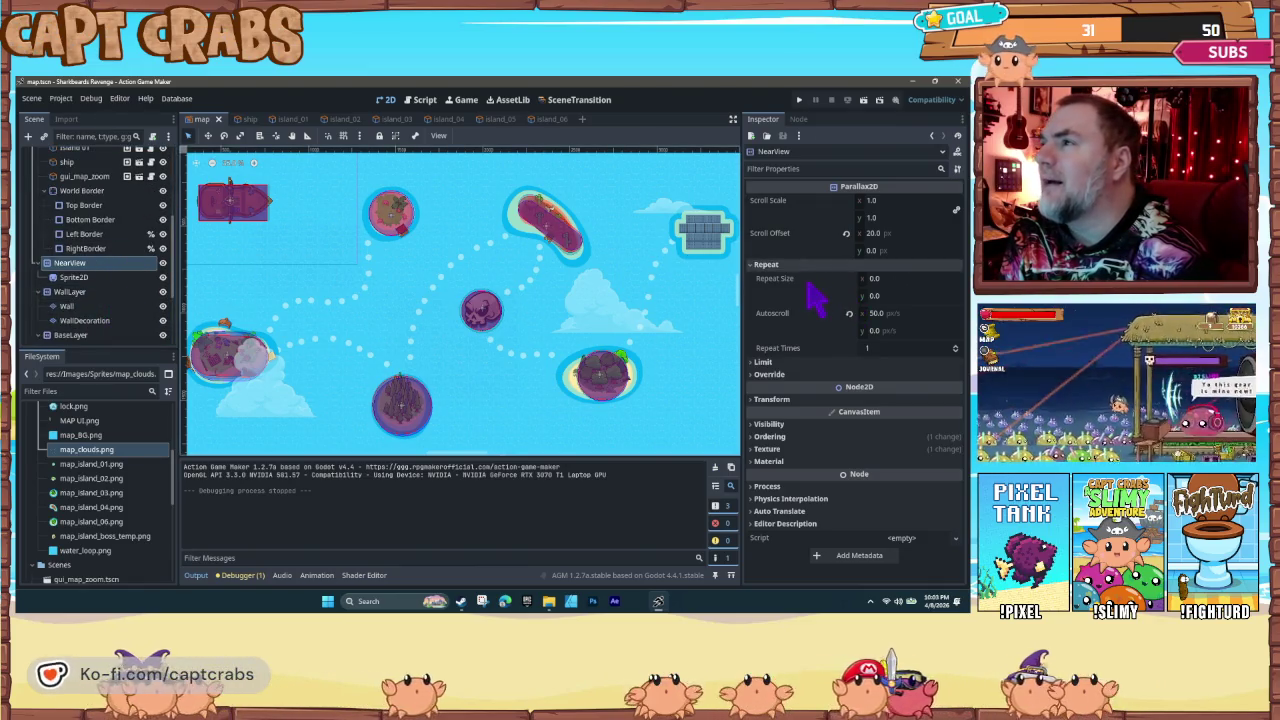
{"action": "scroll", "coordinate": [480, 315], "scroll_direction": "down", "scroll_amount": 3}
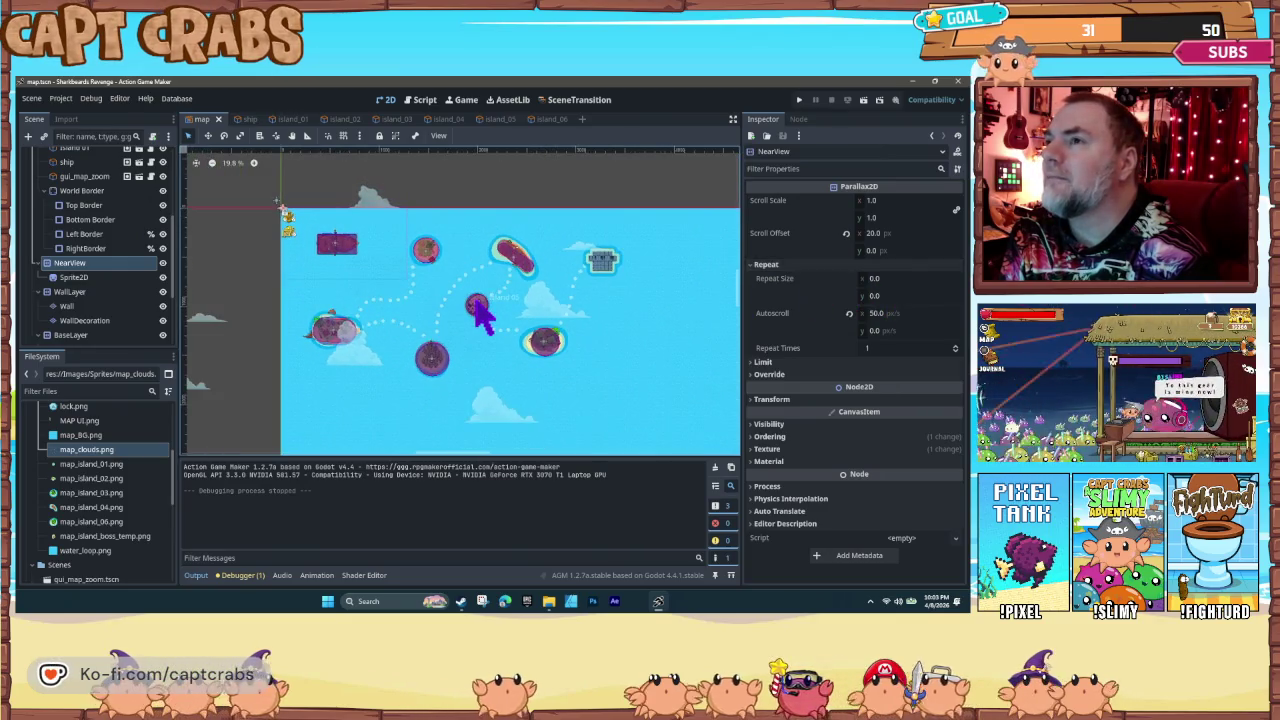
{"action": "scroll", "coordinate": [500, 320], "scroll_direction": "down", "scroll_amount": 5}
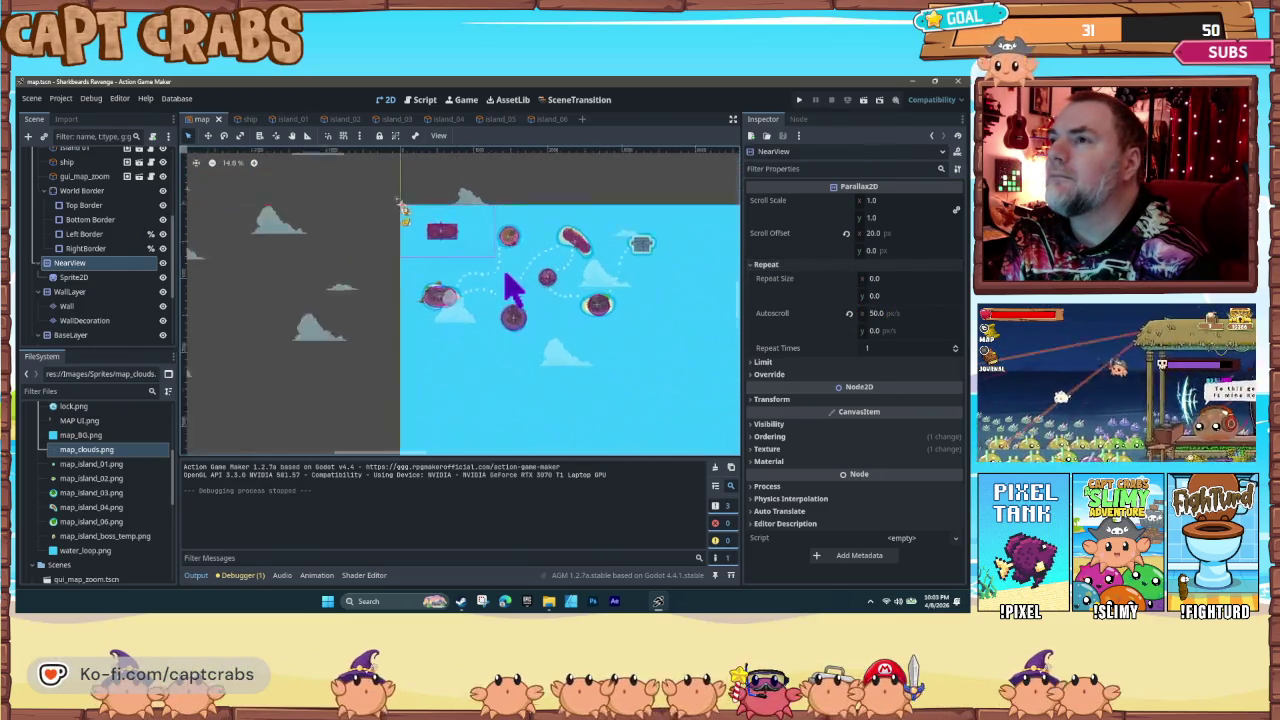
{"action": "scroll", "coordinate": [518, 345], "scroll_direction": "down", "scroll_amount": 1}
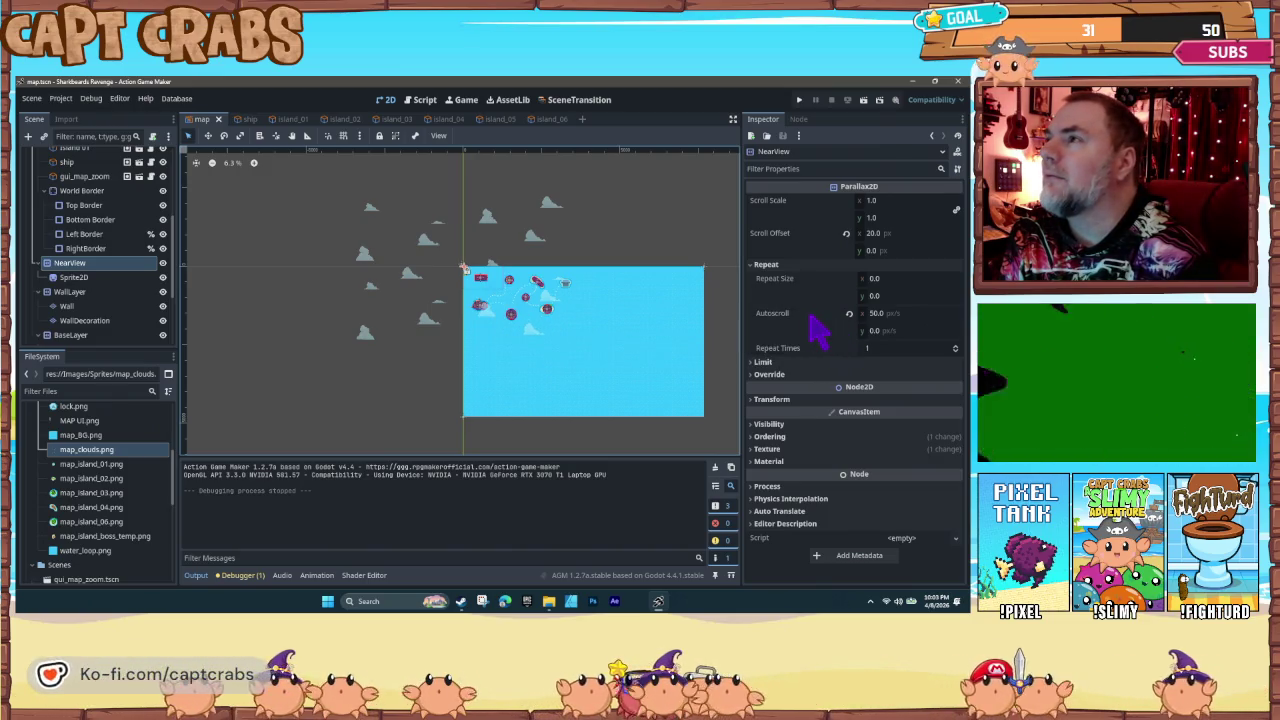
{"action": "scroll", "coordinate": [88, 250], "scroll_direction": "up", "scroll_amount": 5}
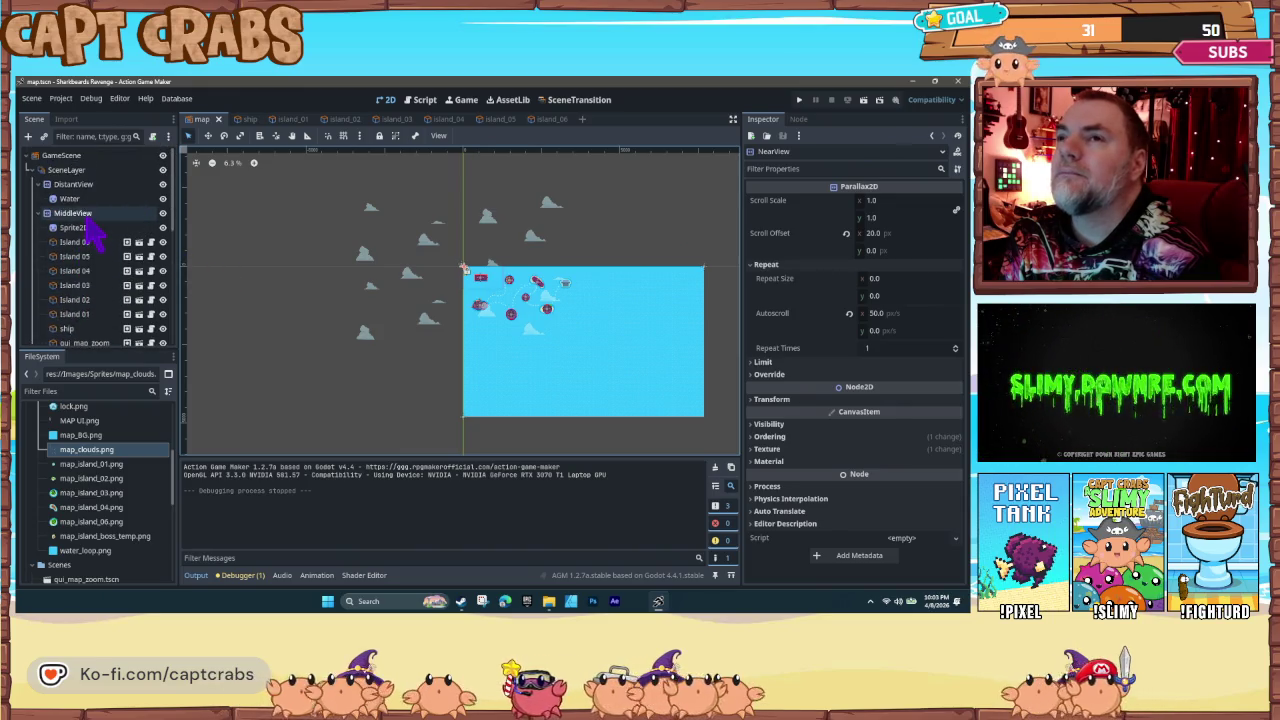
{"action": "scroll", "coordinate": [95, 235], "scroll_direction": "down", "scroll_amount": 1}
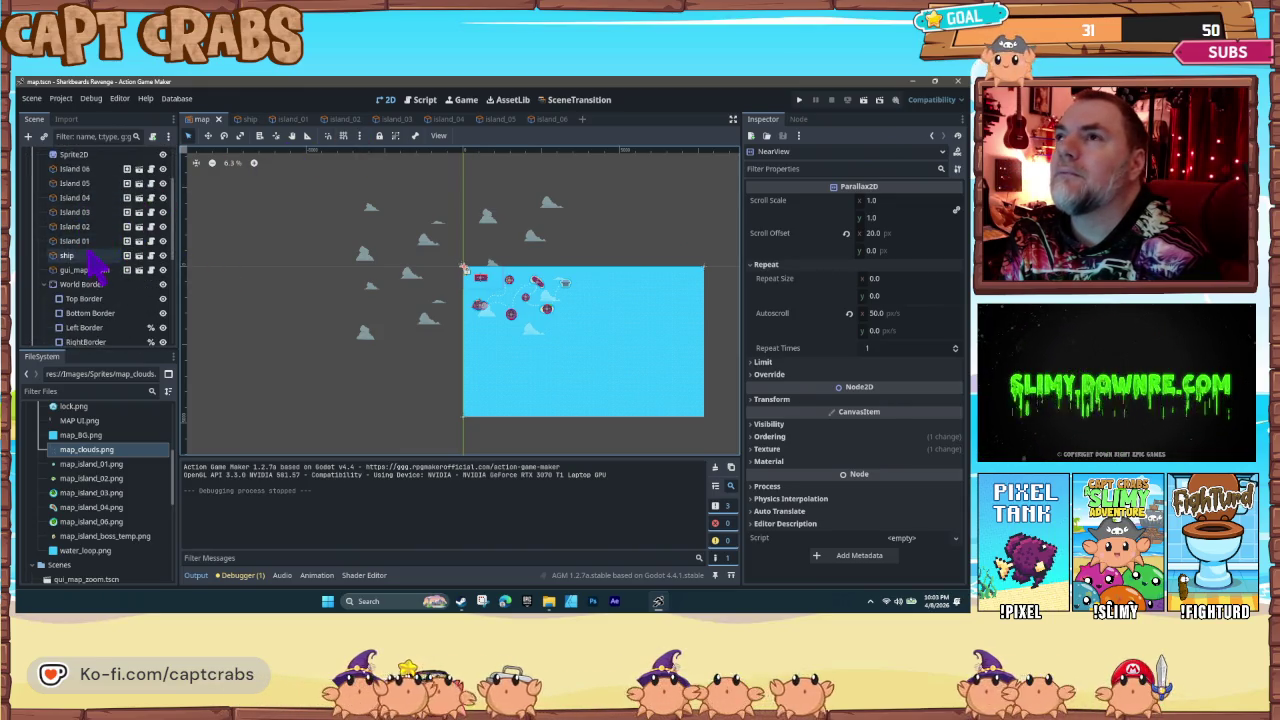
{"action": "scroll", "coordinate": [100, 270], "scroll_direction": "down", "scroll_amount": 3}
{"action": "left_click", "coordinate": [102, 274]}
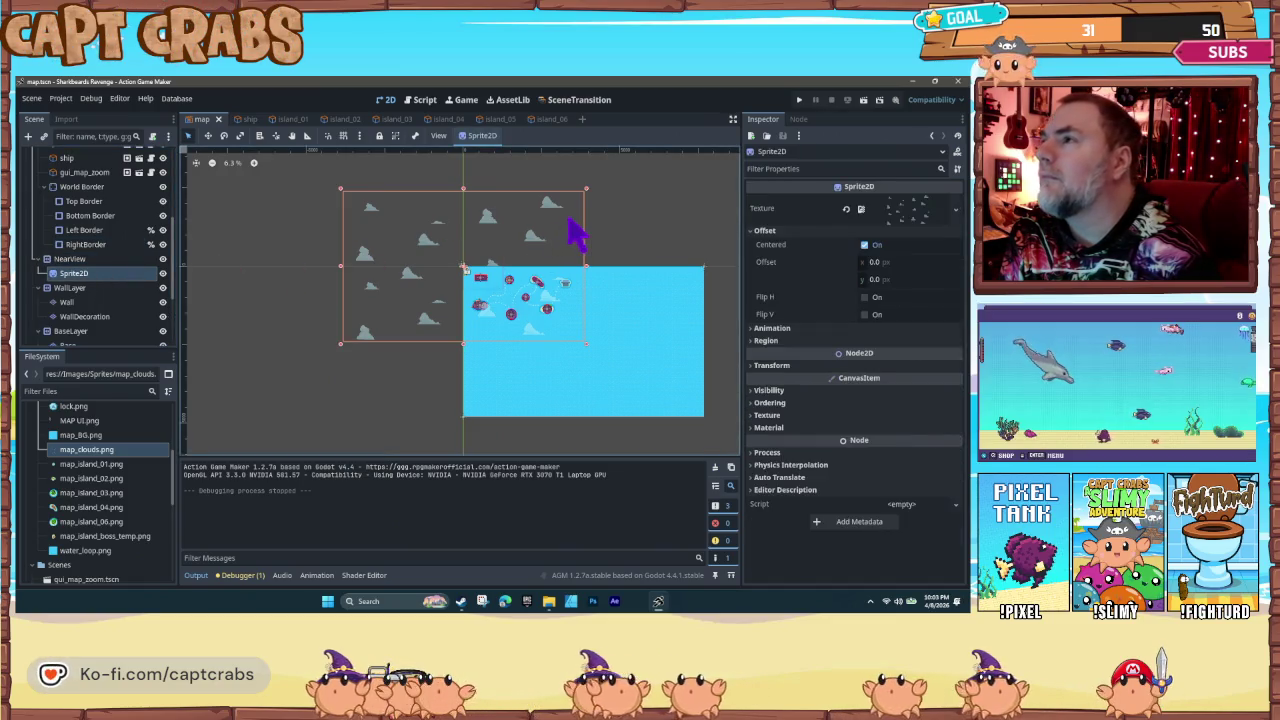
Step: Turn off the clouds sprite's Offset > Centered option and frame the whole sea map
{"action": "left_click", "coordinate": [865, 245]}
{"action": "scroll", "coordinate": [528, 368], "scroll_direction": "up", "scroll_amount": 2}
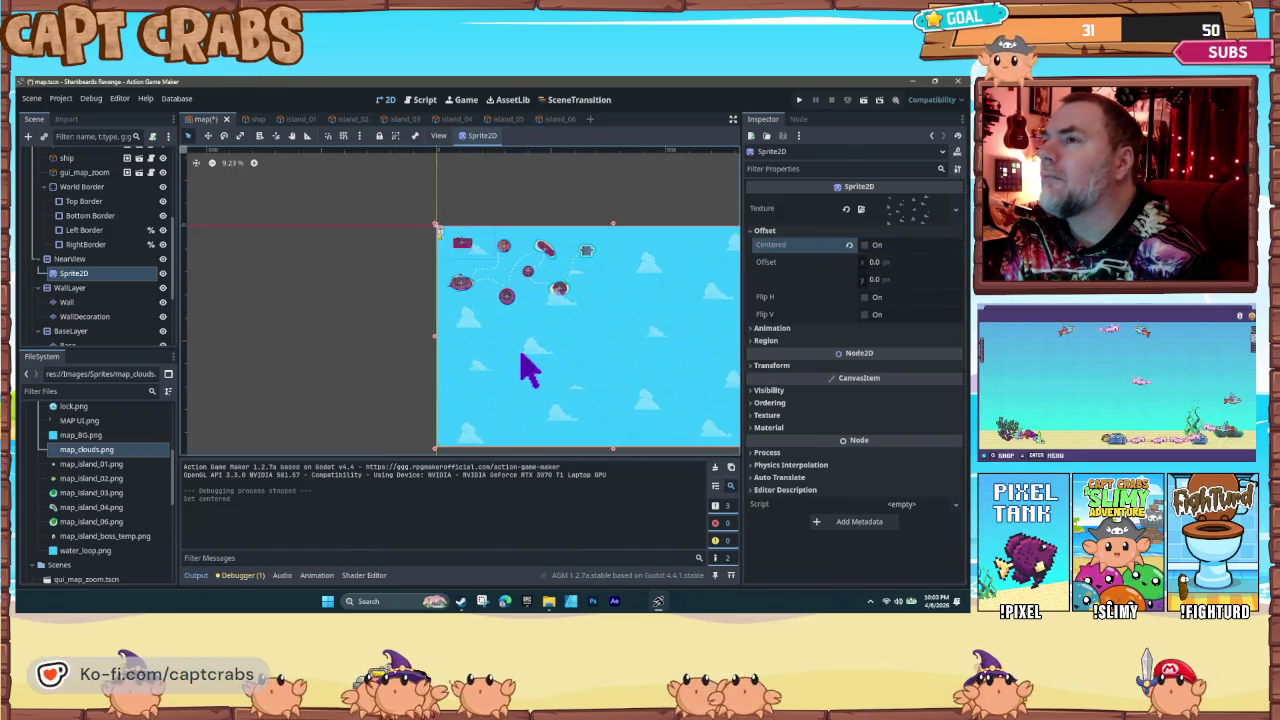
{"action": "scroll", "coordinate": [580, 357], "scroll_direction": "up", "scroll_amount": 1}
{"action": "left_click_drag", "start_coordinate": [580, 357], "coordinate": [494, 371]}
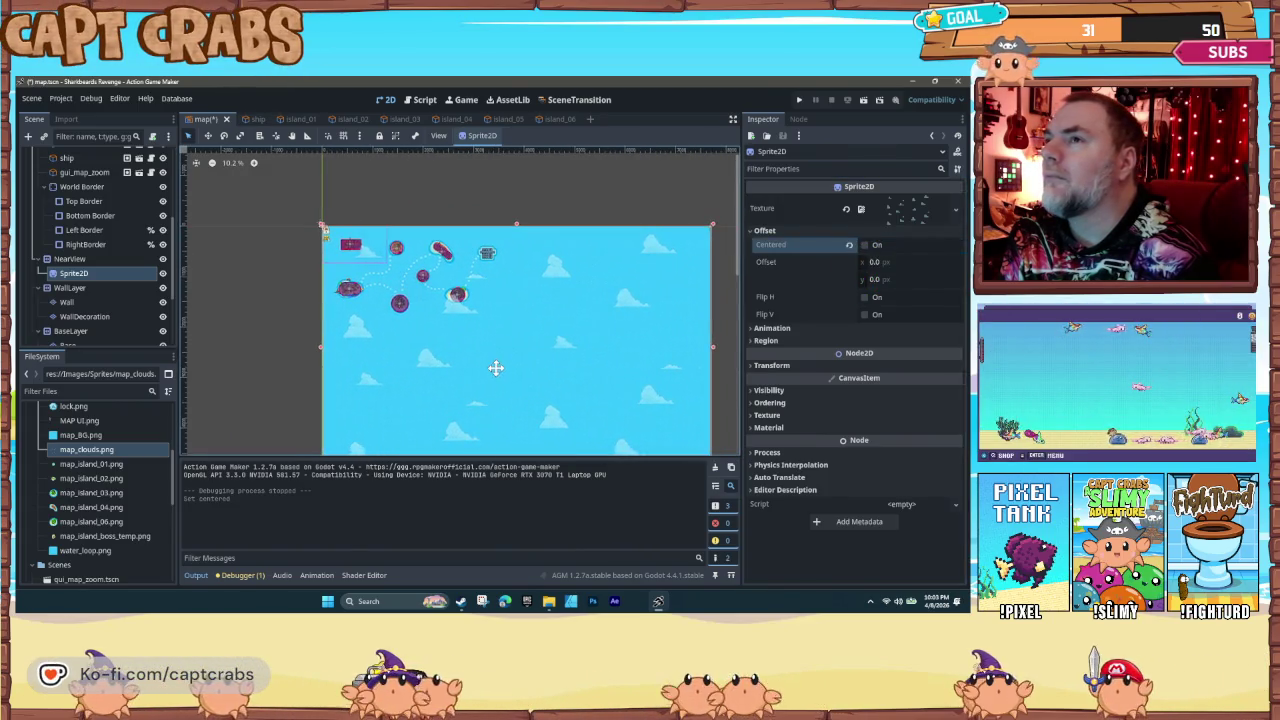
Step: Inspect the sprite's Animation and Transform properties, then select the NearView parallax layer
{"action": "left_click", "coordinate": [760, 330]}
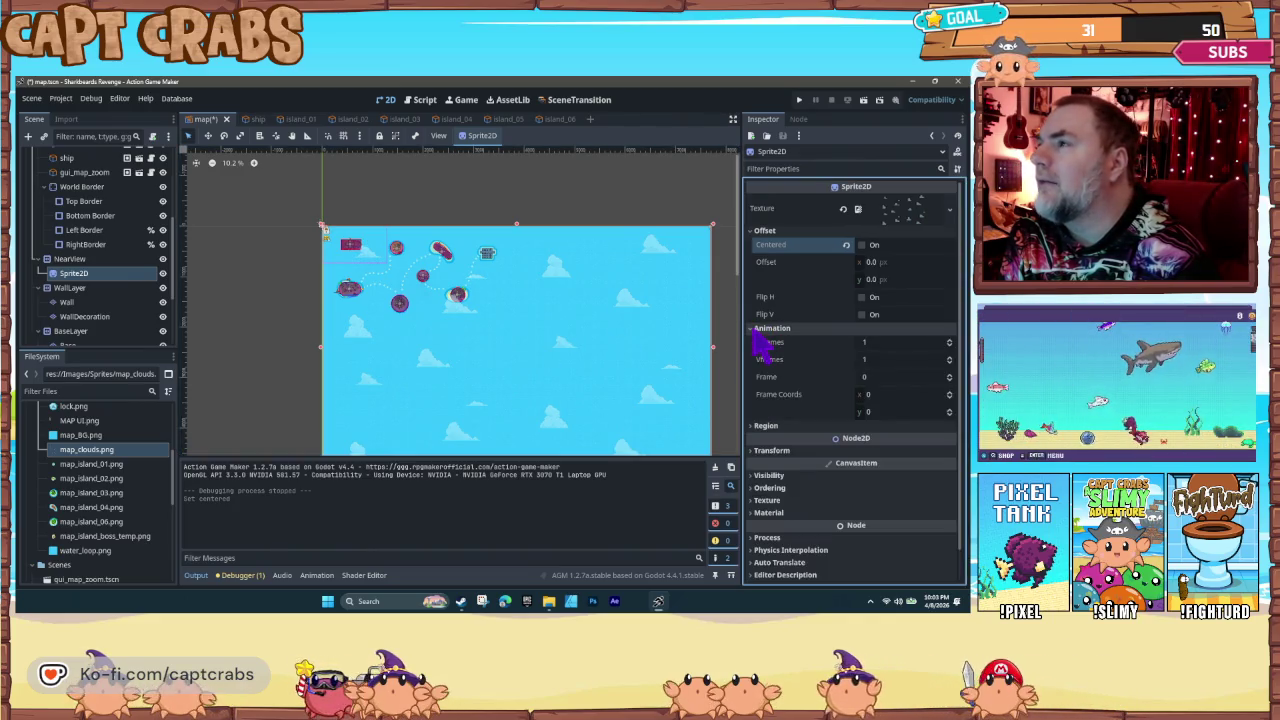
{"action": "left_click", "coordinate": [755, 329]}
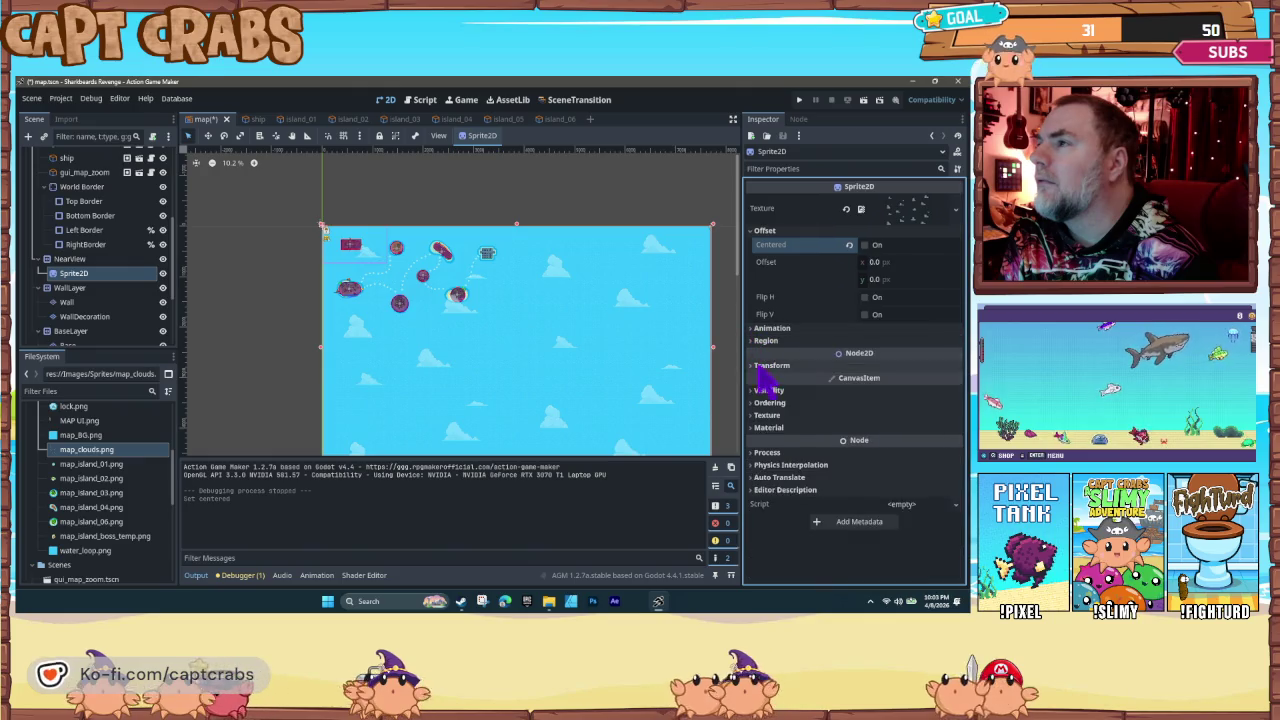
{"action": "left_click", "coordinate": [755, 366]}
{"action": "left_click", "coordinate": [755, 366]}
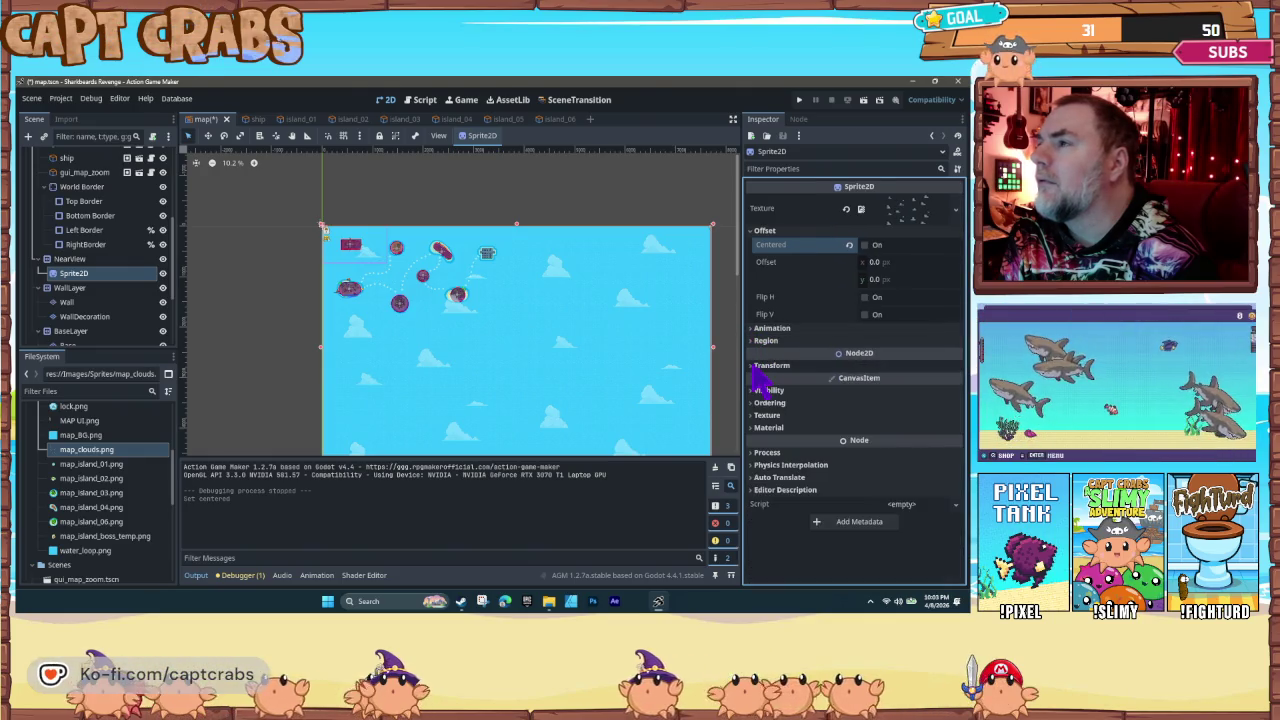
{"action": "left_click", "coordinate": [757, 366]}
{"action": "left_click", "coordinate": [757, 366]}
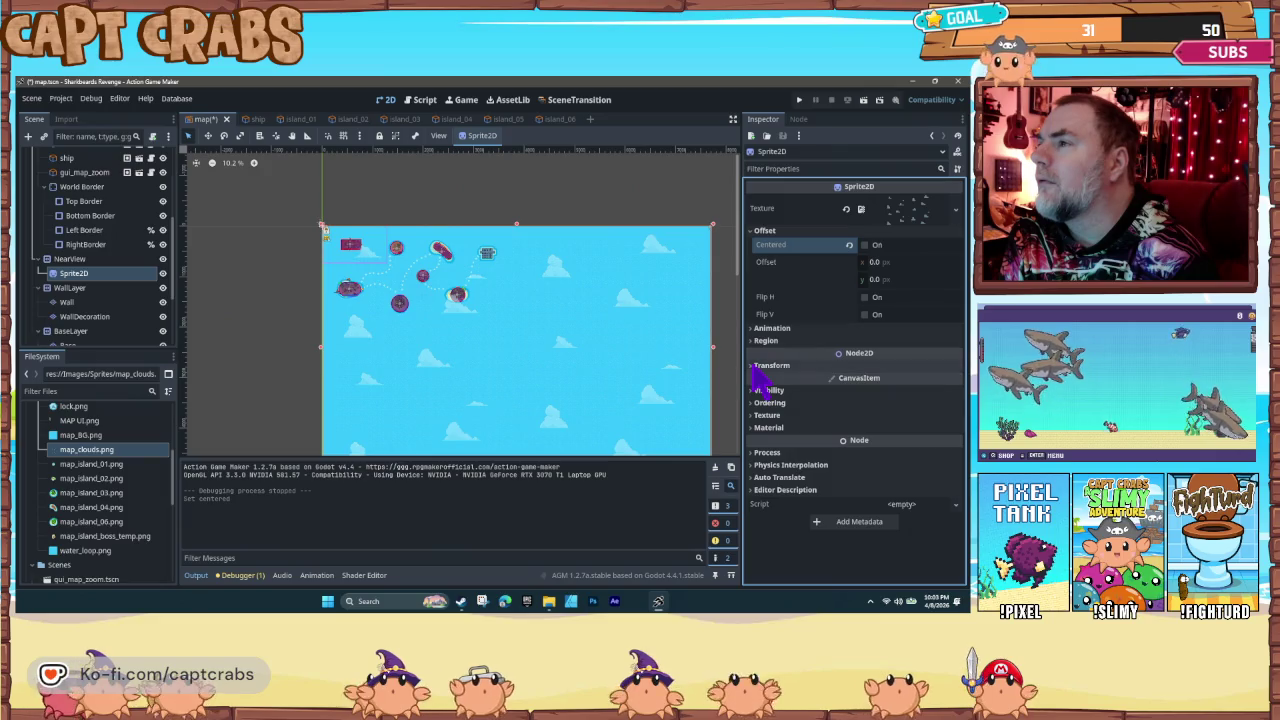
{"action": "left_click", "coordinate": [72, 259]}
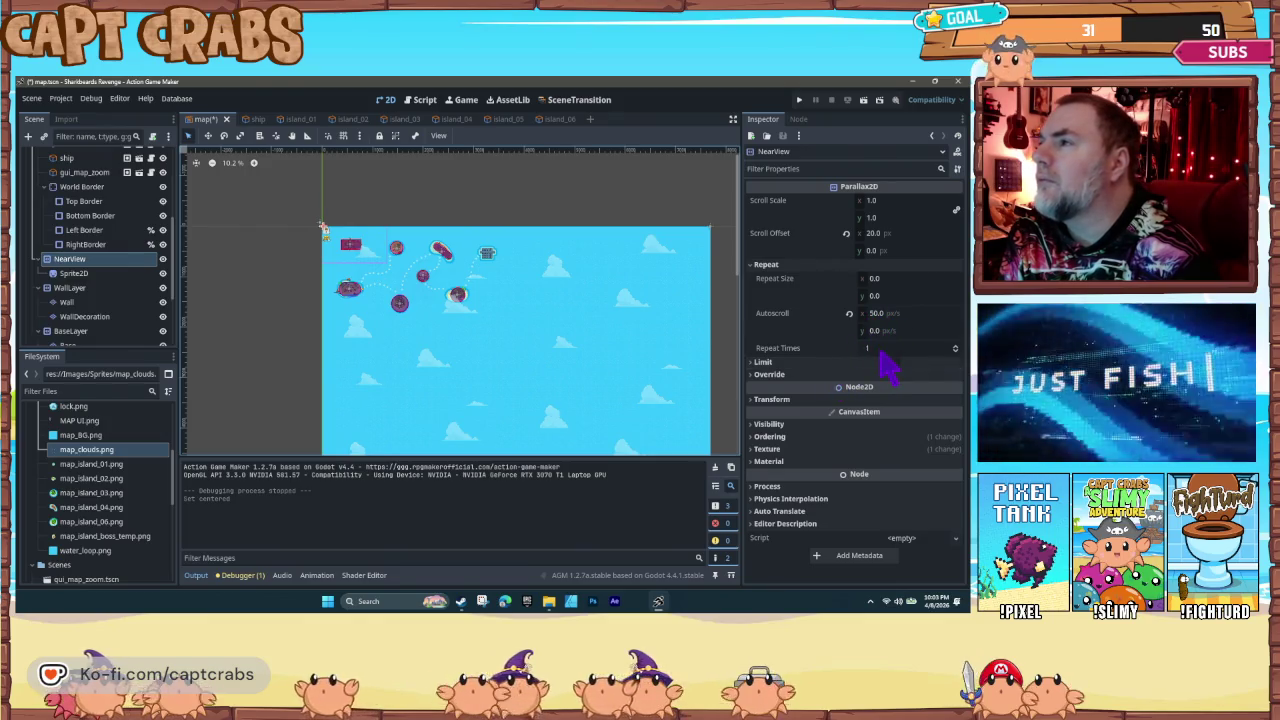
{"action": "left_click", "coordinate": [880, 348]}
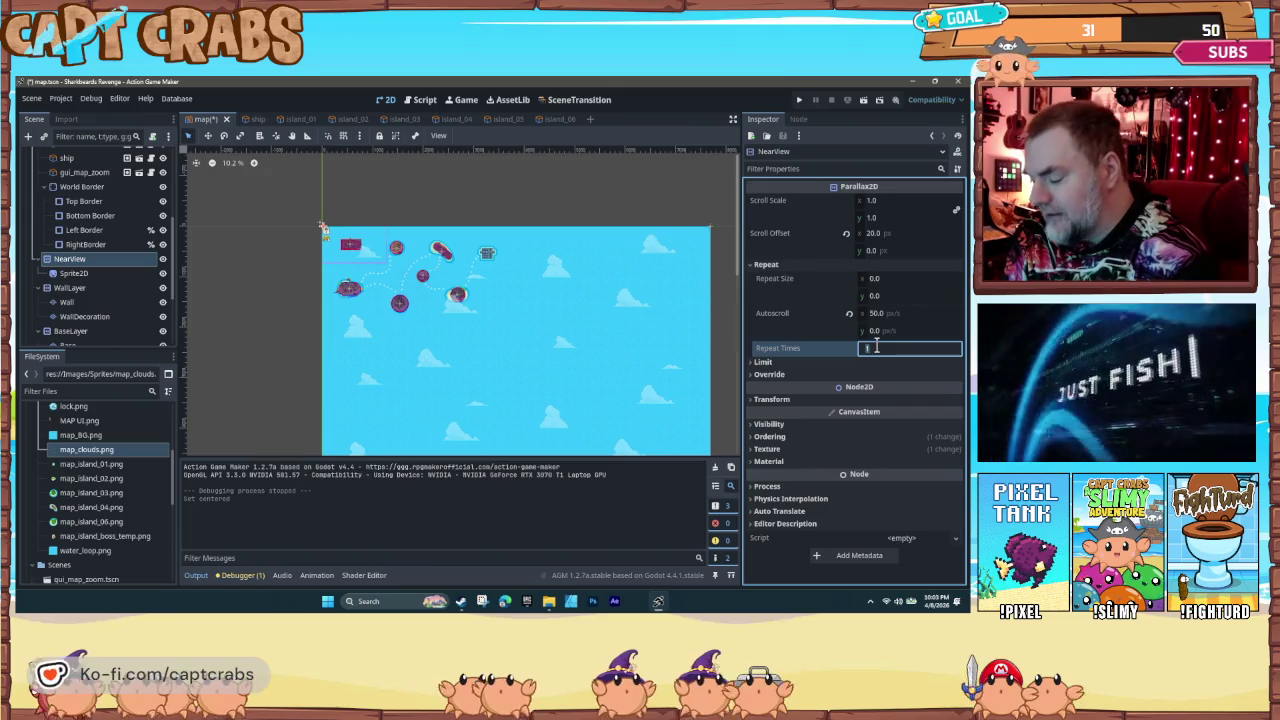
{"action": "type", "text": "4"}
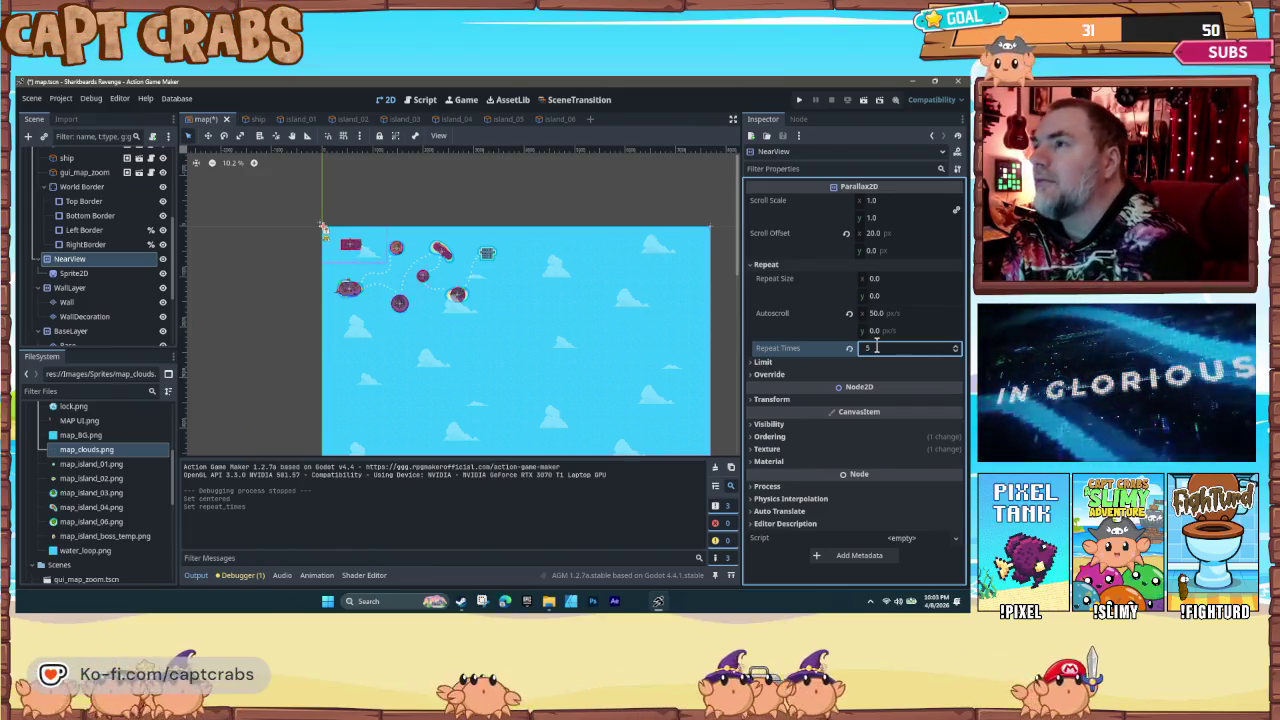
{"action": "mouse_move", "coordinate": [571, 357]}
{"action": "left_mouse_down"}
{"action": "mouse_move", "coordinate": [408, 346]}
{"action": "mouse_move", "coordinate": [448, 311]}
{"action": "left_mouse_up"}
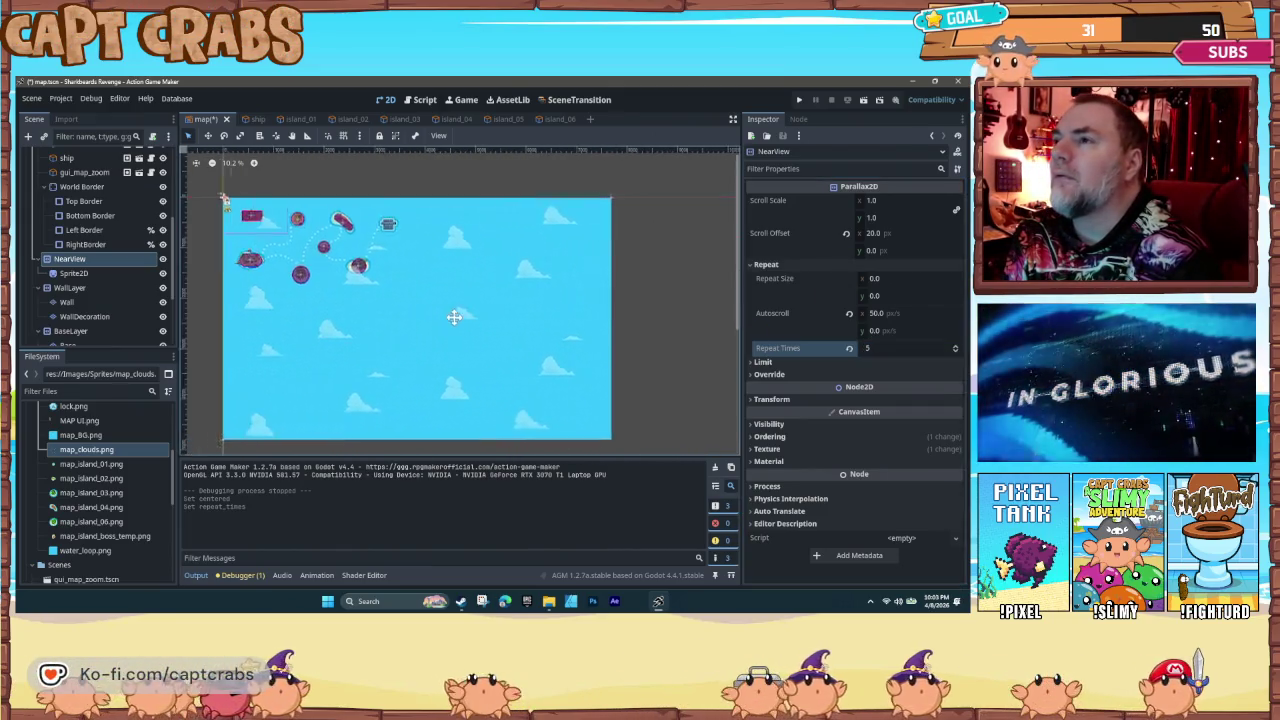
{"action": "scroll", "coordinate": [483, 335], "scroll_direction": "down", "scroll_amount": 1}
{"action": "scroll", "coordinate": [560, 349], "scroll_direction": "up", "scroll_amount": 2}
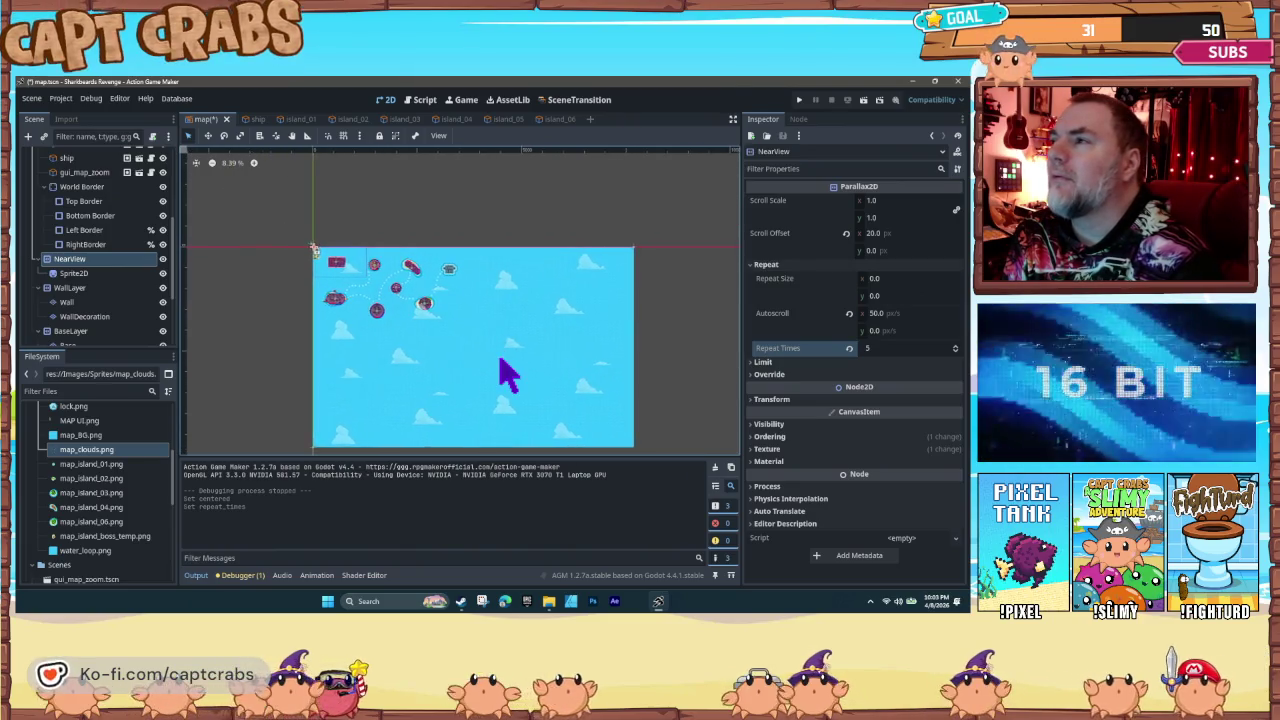
{"action": "left_click", "coordinate": [882, 350]}
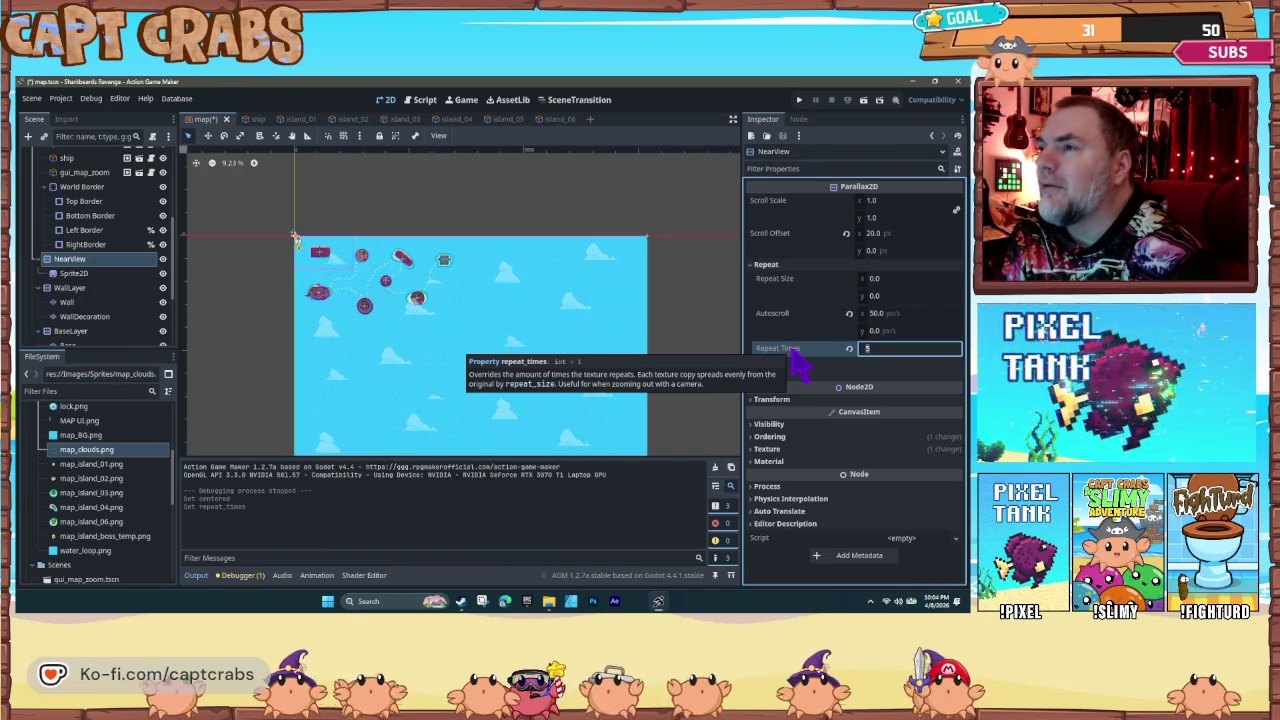
{"action": "key", "text": "Return"}
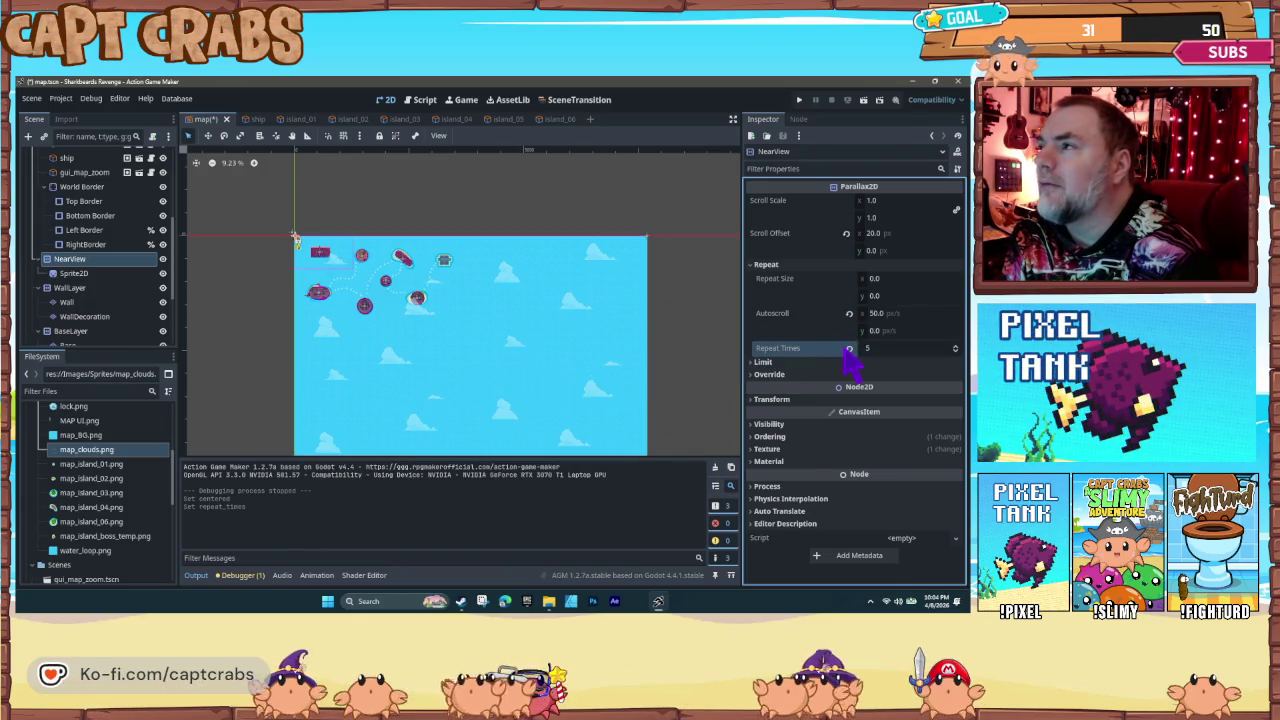
{"action": "left_click", "coordinate": [760, 362]}
{"action": "left_click", "coordinate": [757, 364]}
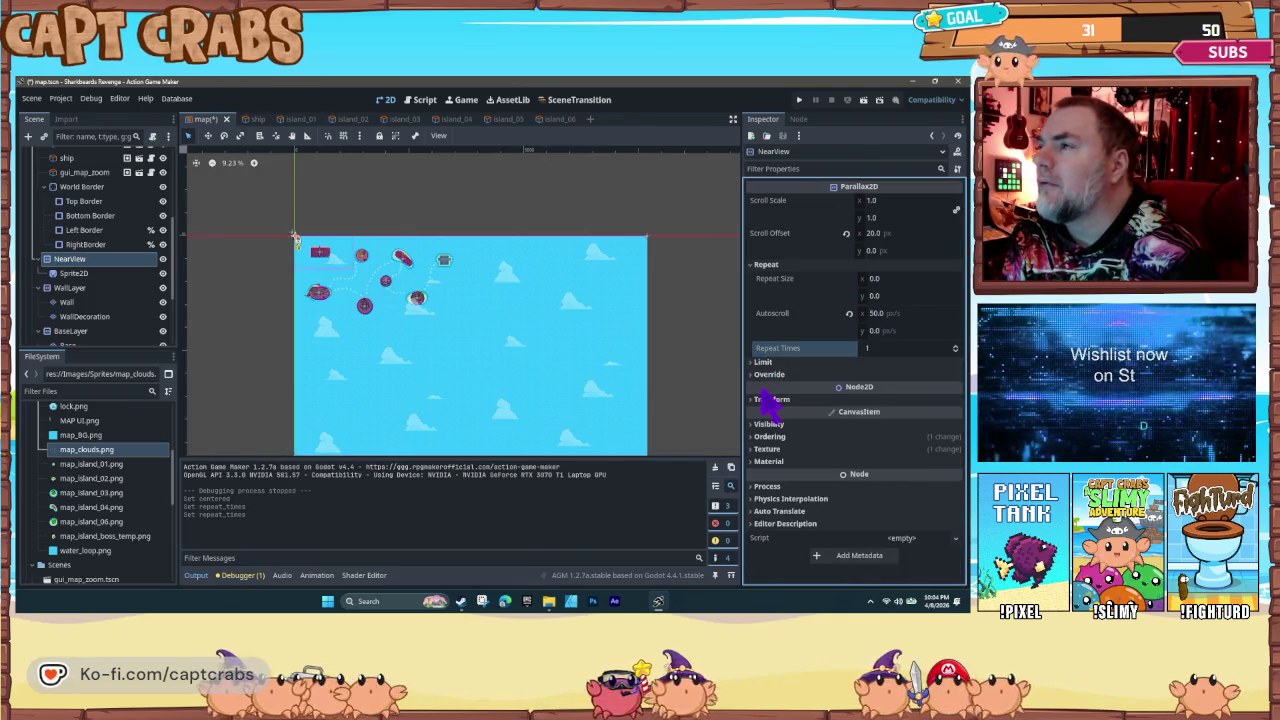
{"action": "left_click", "coordinate": [753, 376]}
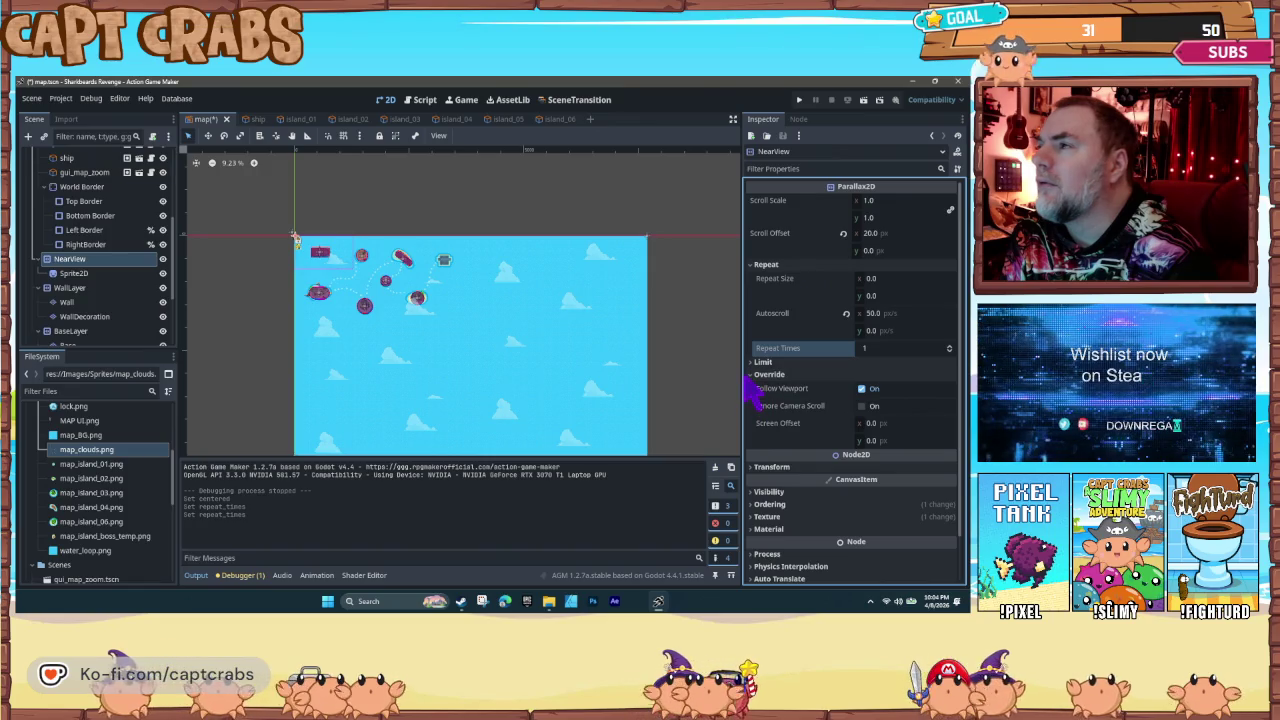
{"action": "left_click", "coordinate": [757, 378]}
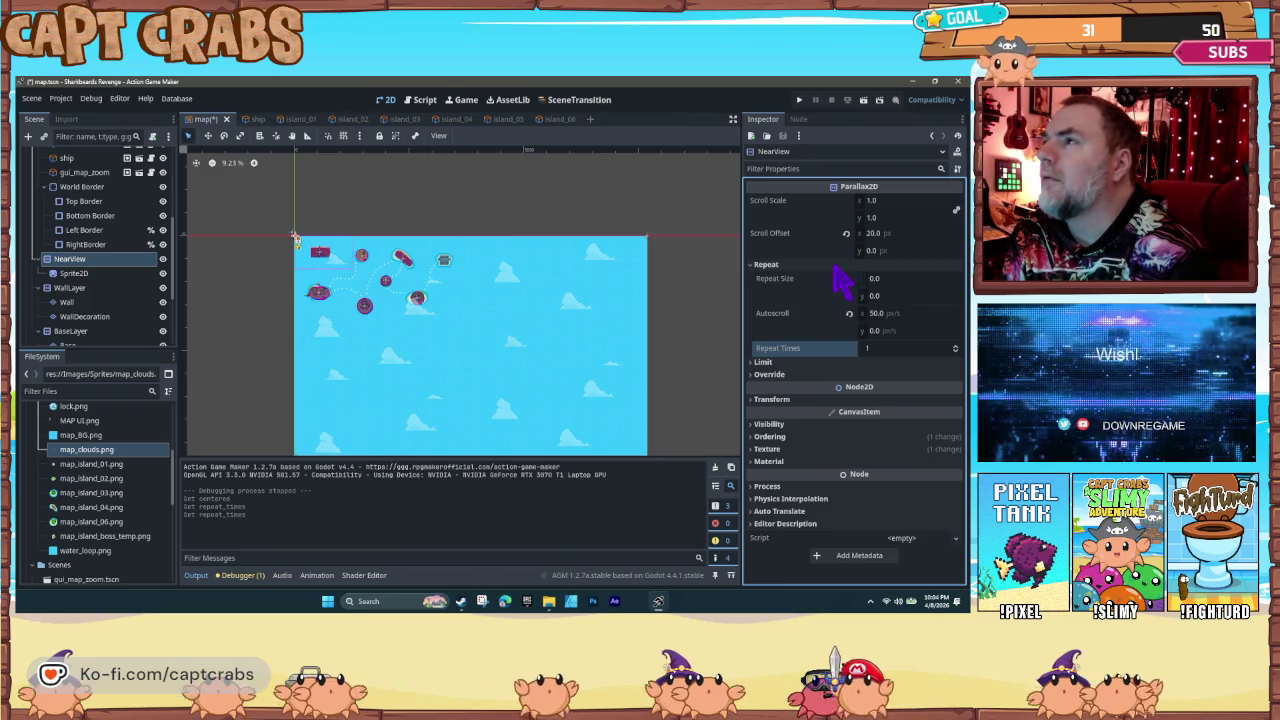
{"action": "left_click_drag", "start_coordinate": [871, 234], "coordinate": [875, 234]}
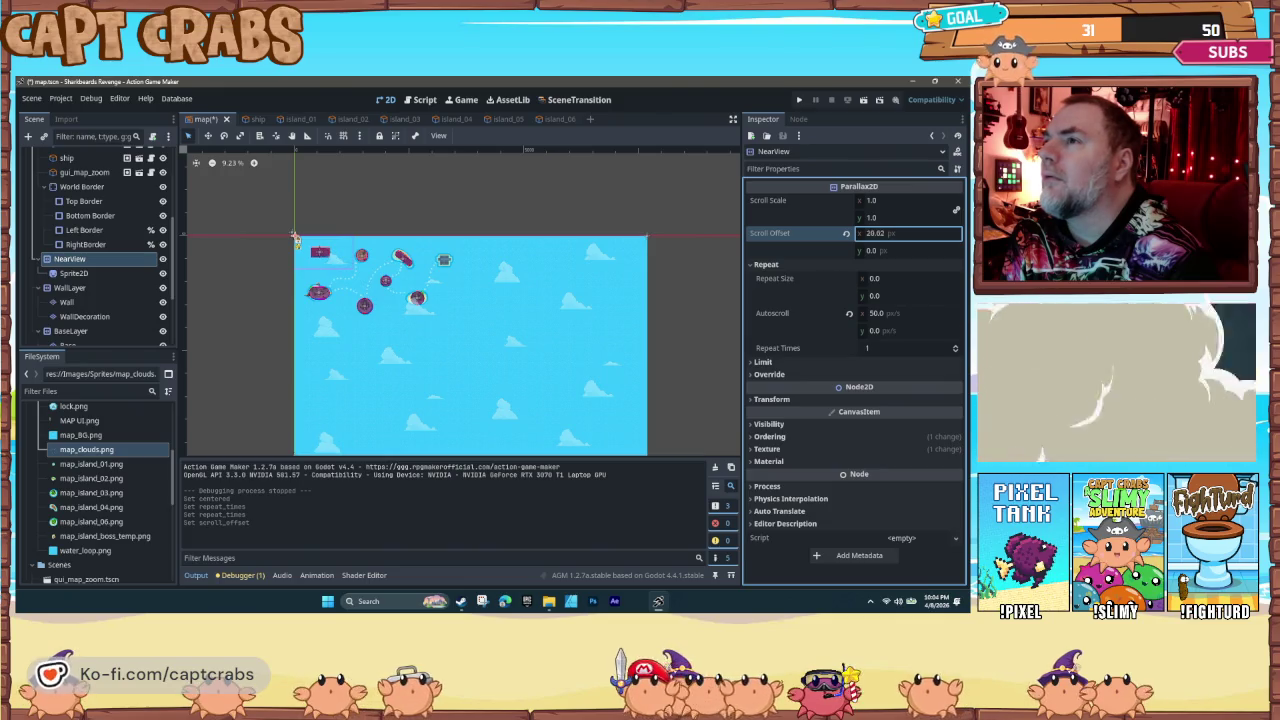
Step: Set the NearView layer's horizontal scroll offset to 0
{"action": "left_click", "coordinate": [600, 260]}
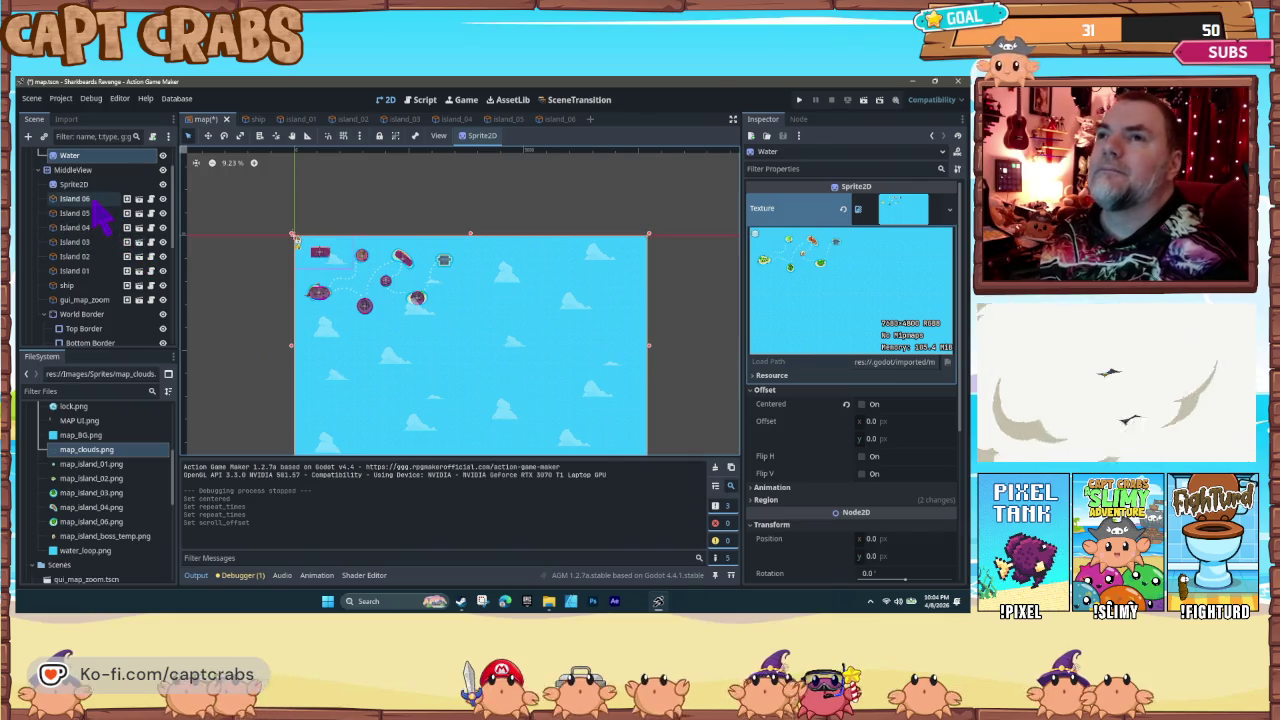
{"action": "scroll", "coordinate": [110, 260], "scroll_direction": "down", "scroll_amount": 4}
{"action": "scroll", "coordinate": [100, 295], "scroll_direction": "down", "scroll_amount": 2}
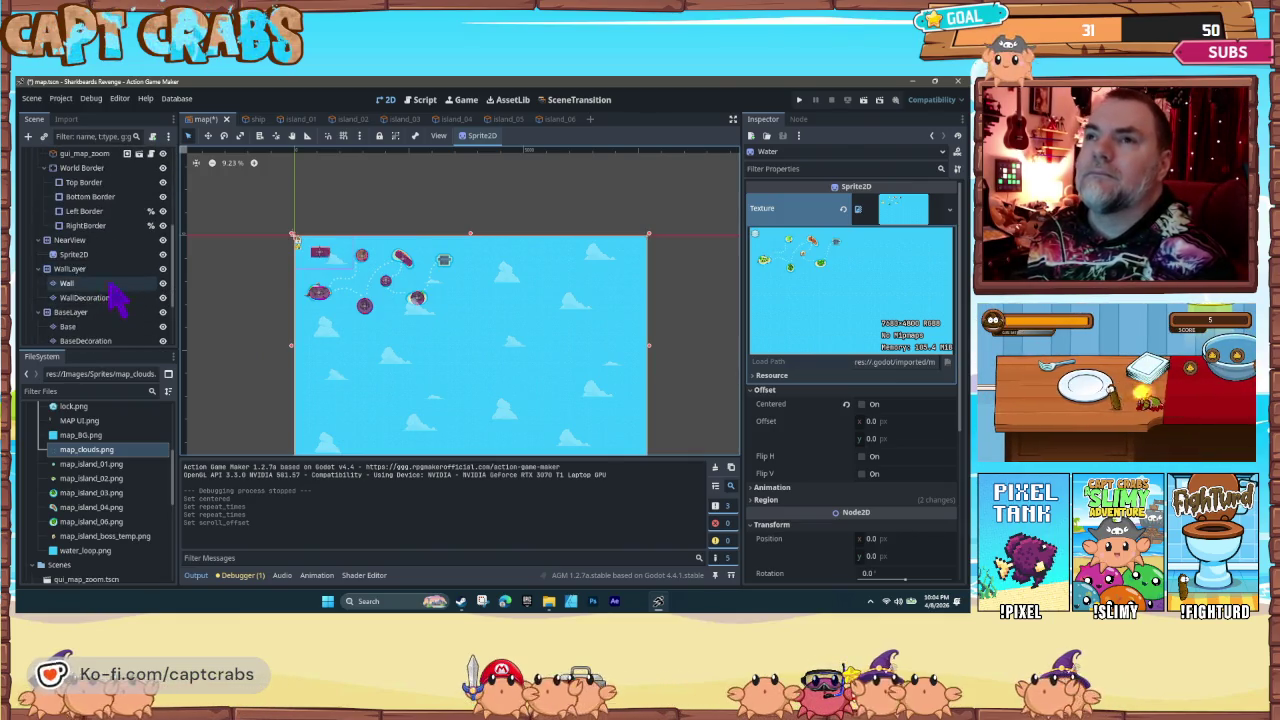
{"action": "left_click", "coordinate": [72, 241]}
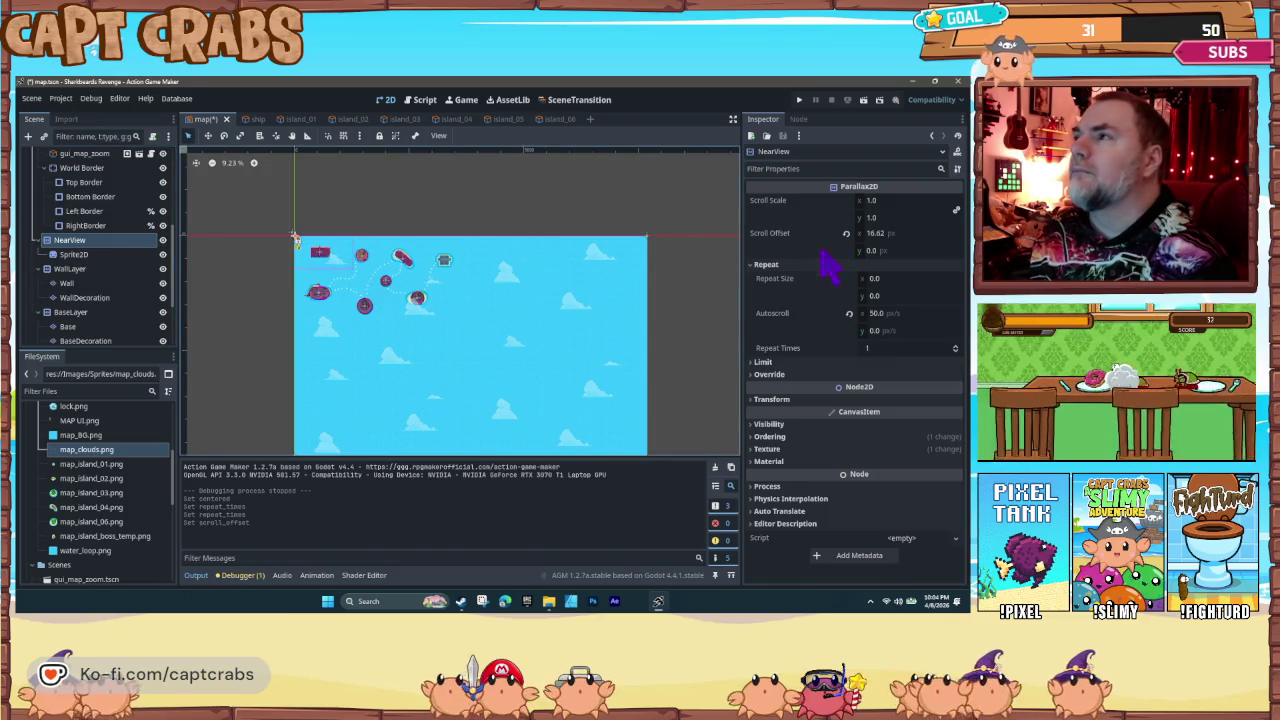
{"action": "left_click", "coordinate": [884, 236]}
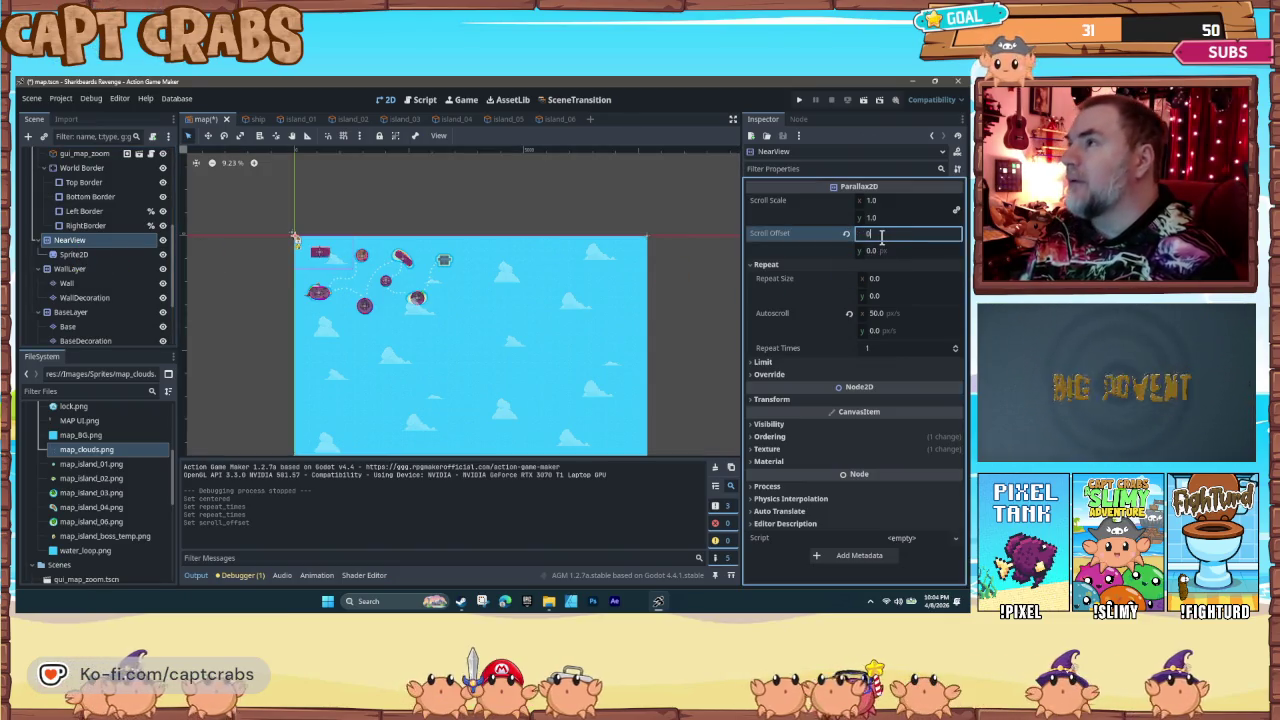
{"action": "key", "text": "Return"}
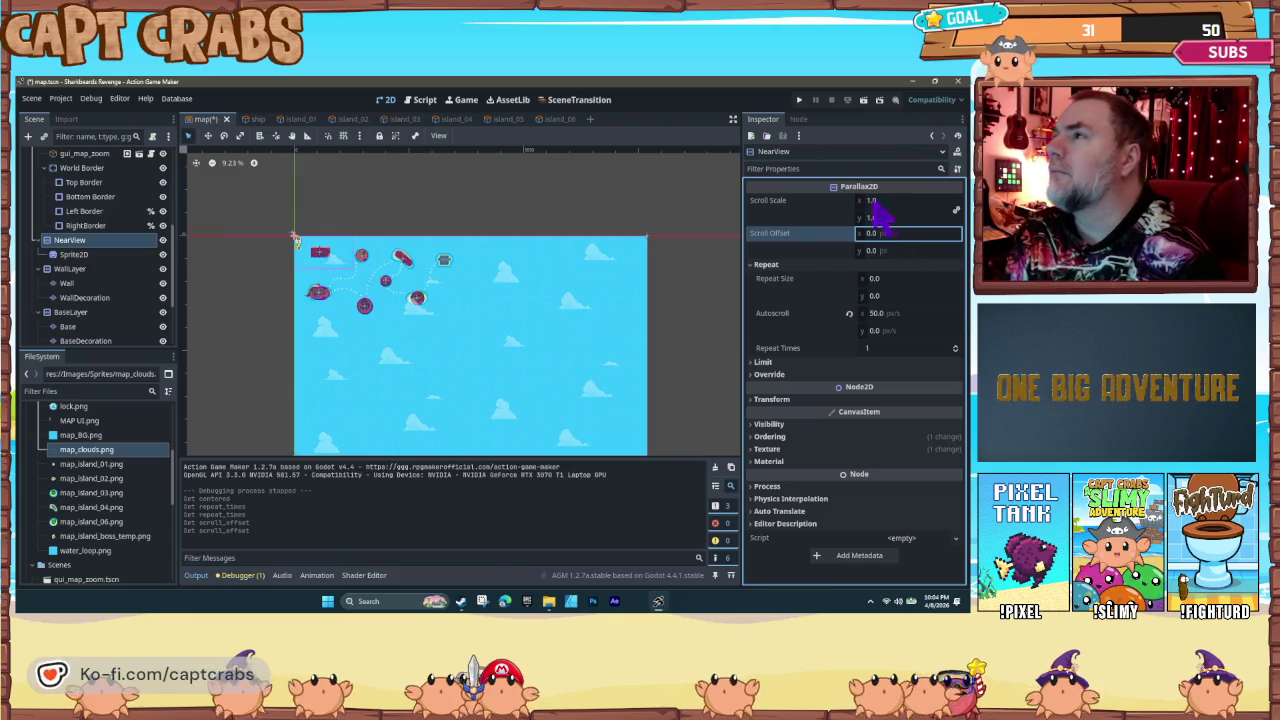
Step: Set NearView's scroll scale to 20
{"action": "left_click", "coordinate": [872, 202]}
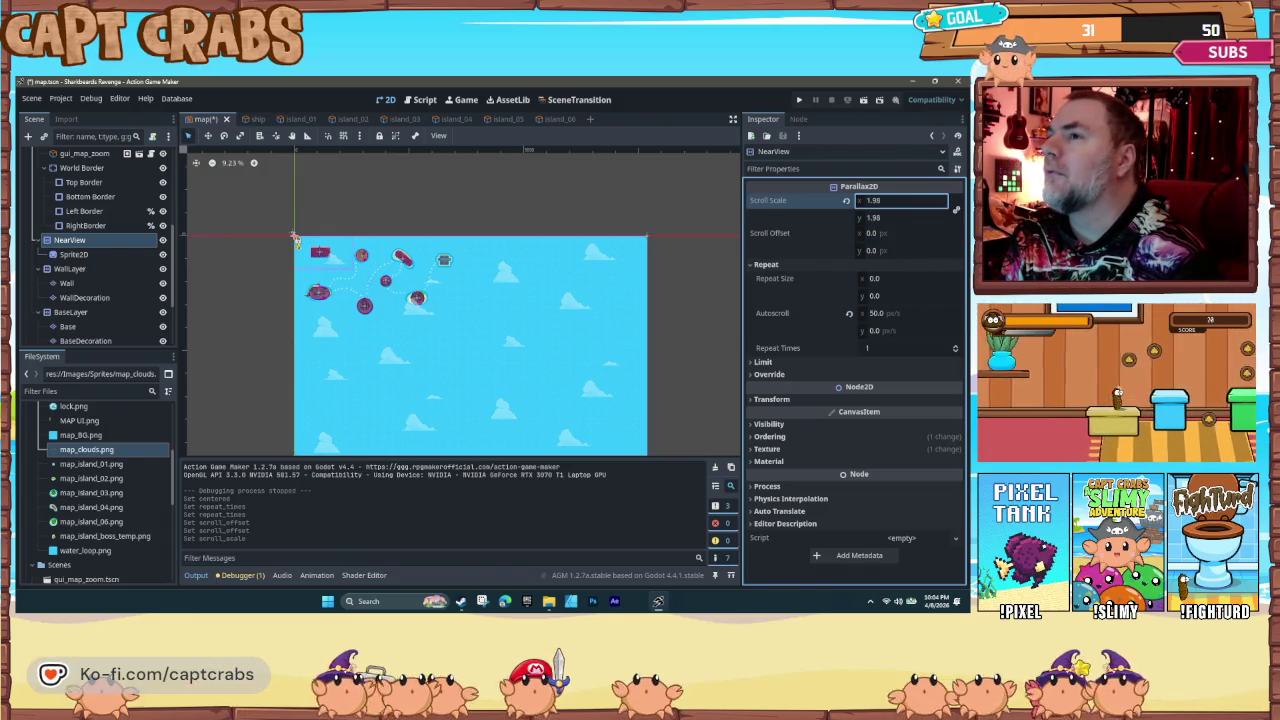
{"action": "type", "text": "-0.355"}
{"action": "key", "text": "Return"}
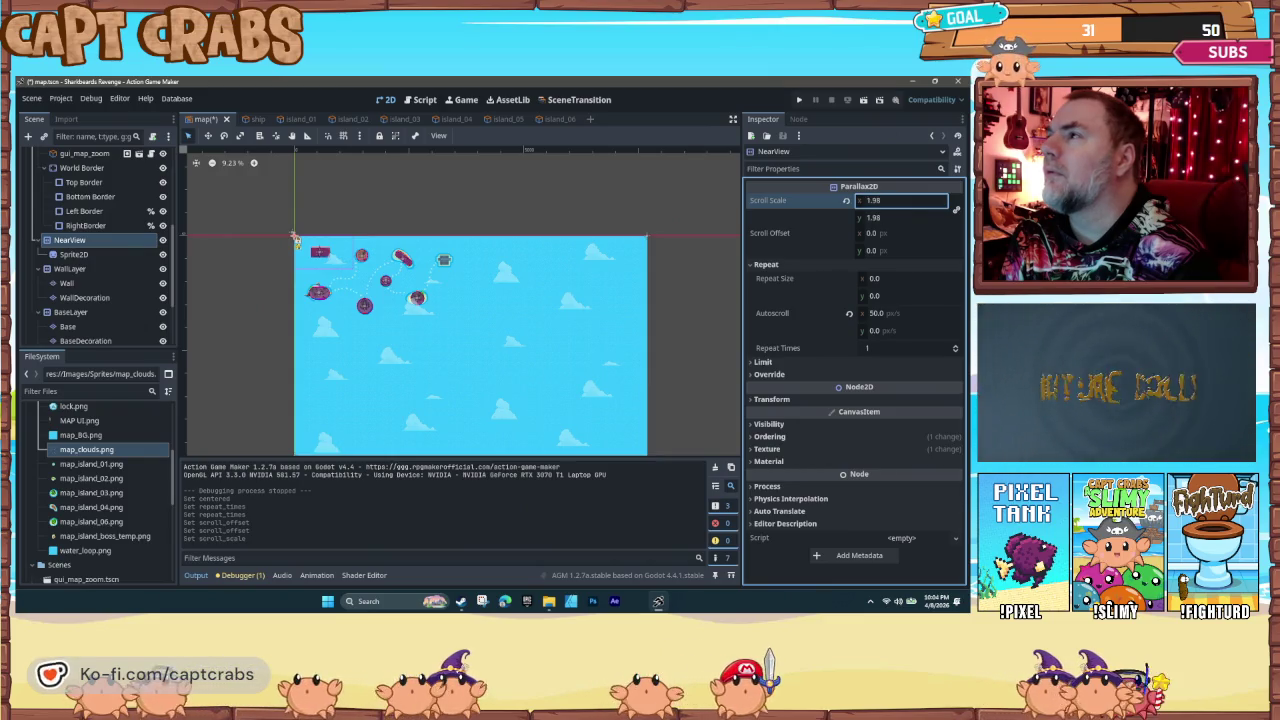
{"action": "key", "text": "Down"}
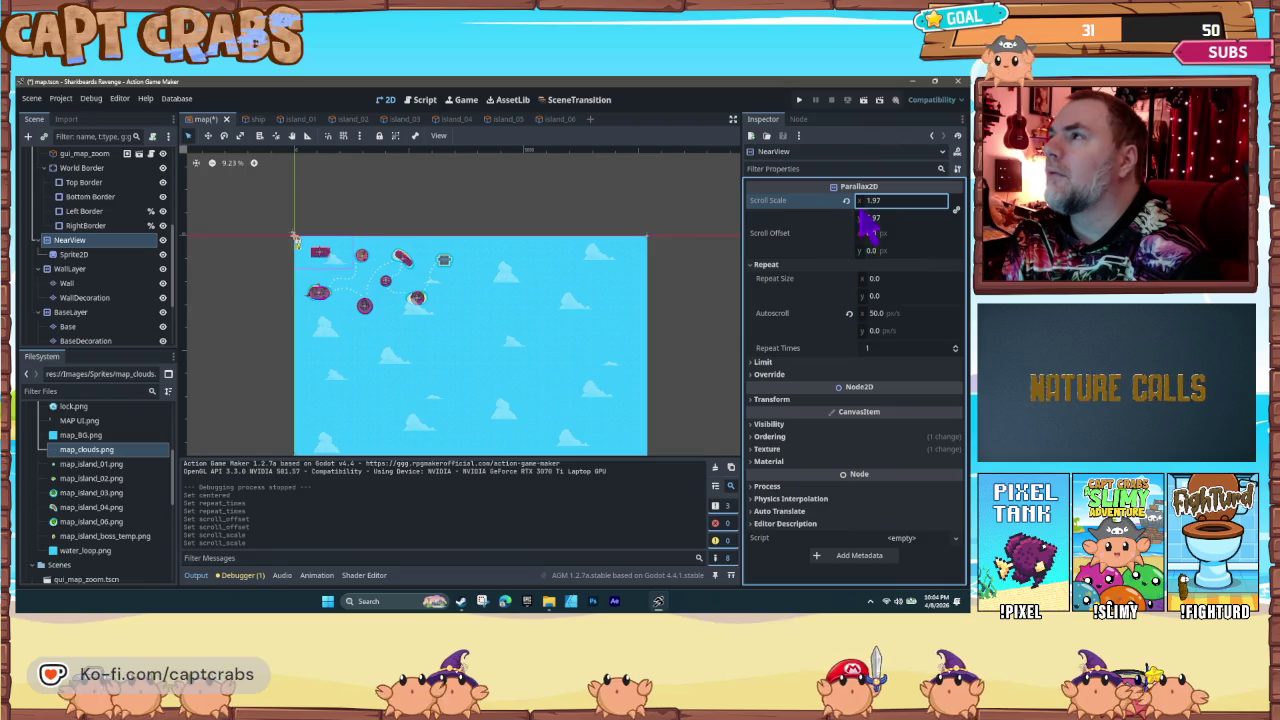
{"action": "double_click", "coordinate": [874, 202]}
{"action": "type", "text": "20"}
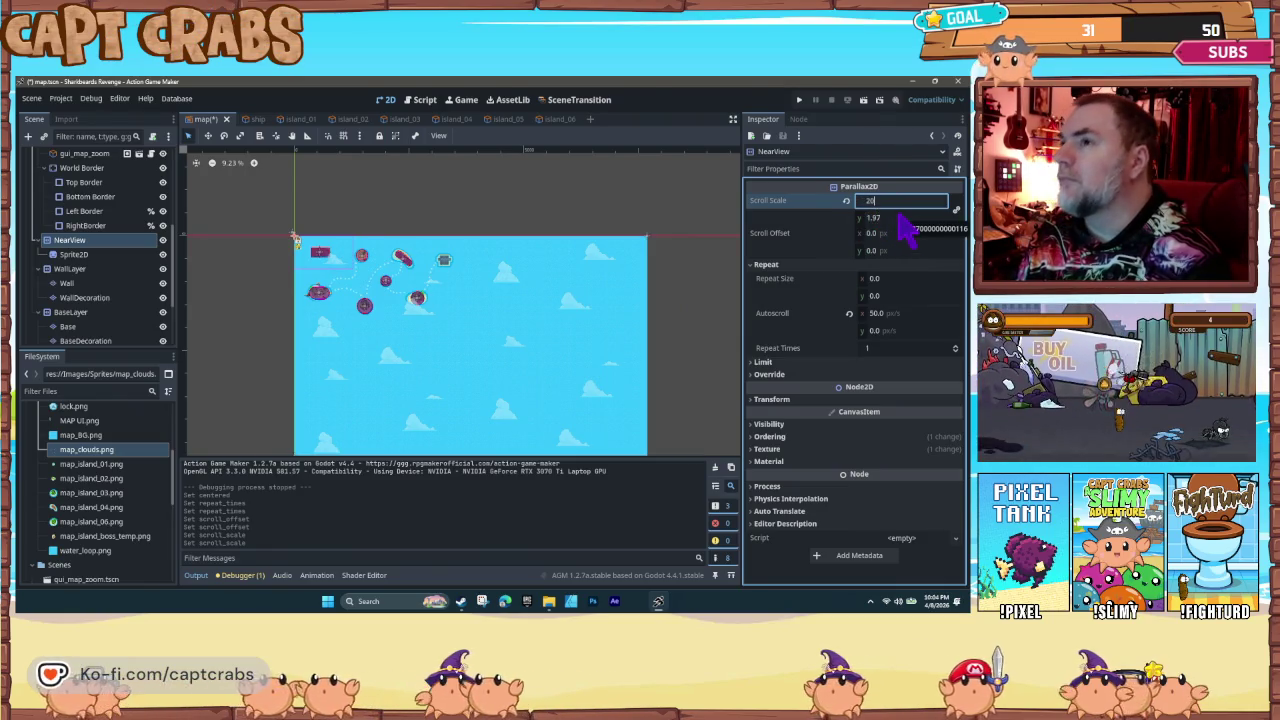
{"action": "key", "text": "Return"}
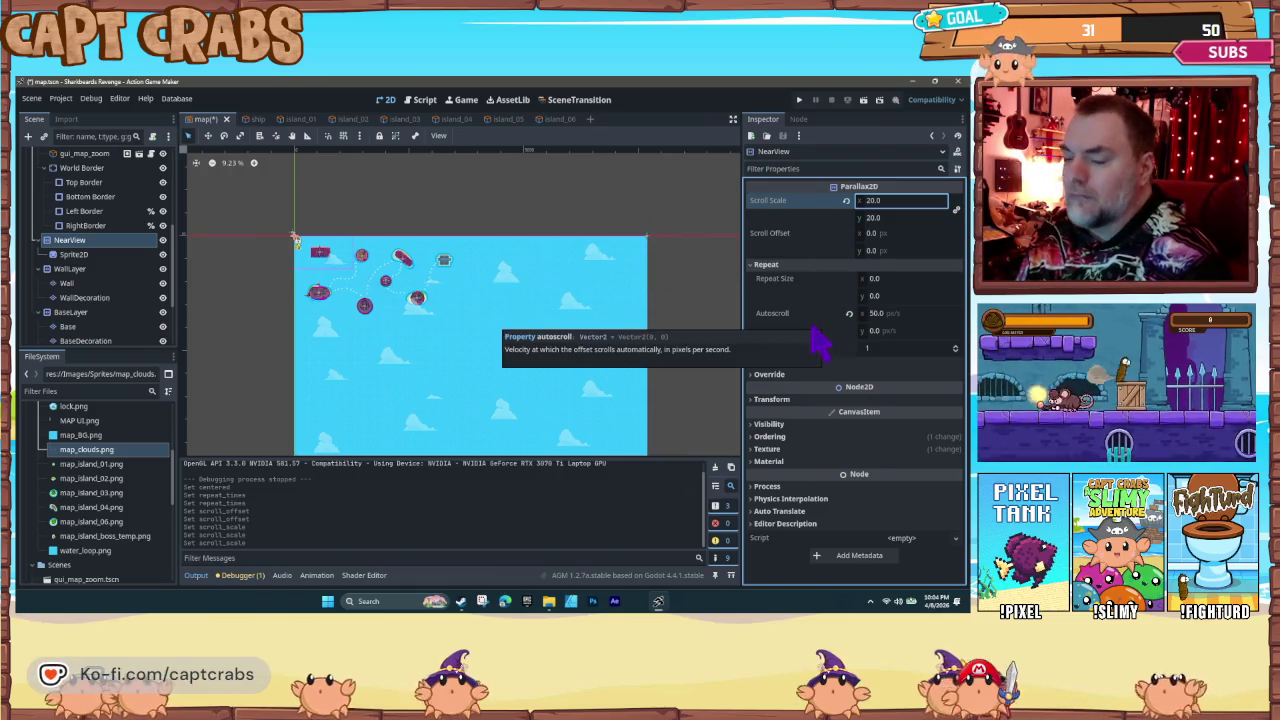
Step: Set NearView's horizontal repeat size to 100, then save and run the game with F5
{"action": "left_click_drag", "start_coordinate": [878, 280], "coordinate": [880, 284]}
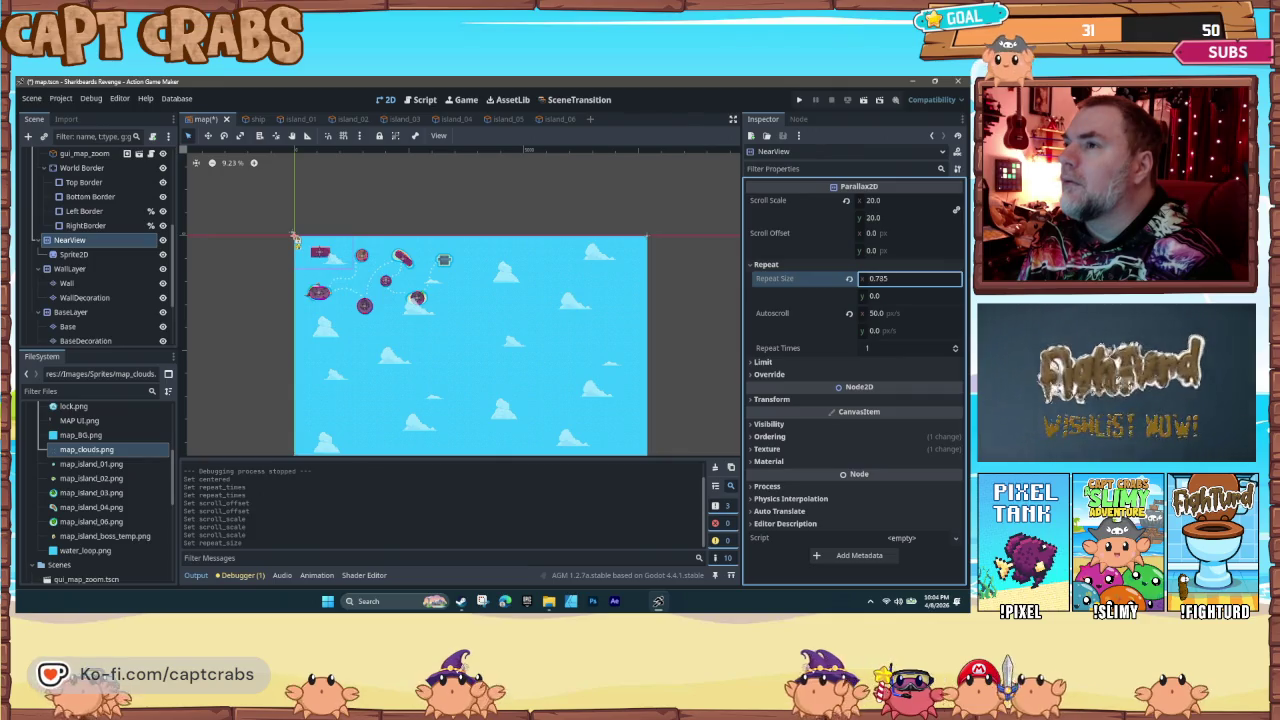
{"action": "left_click", "coordinate": [882, 284]}
{"action": "type", "text": "100"}
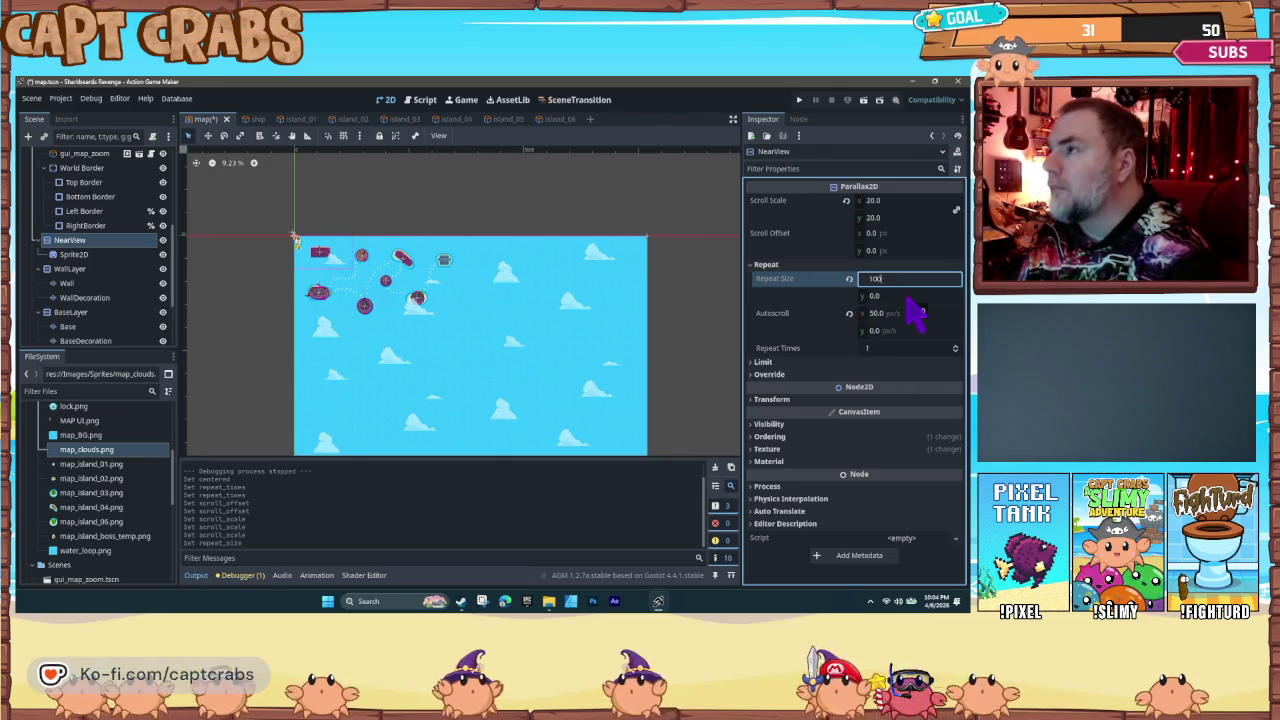
{"action": "key", "text": "Return"}
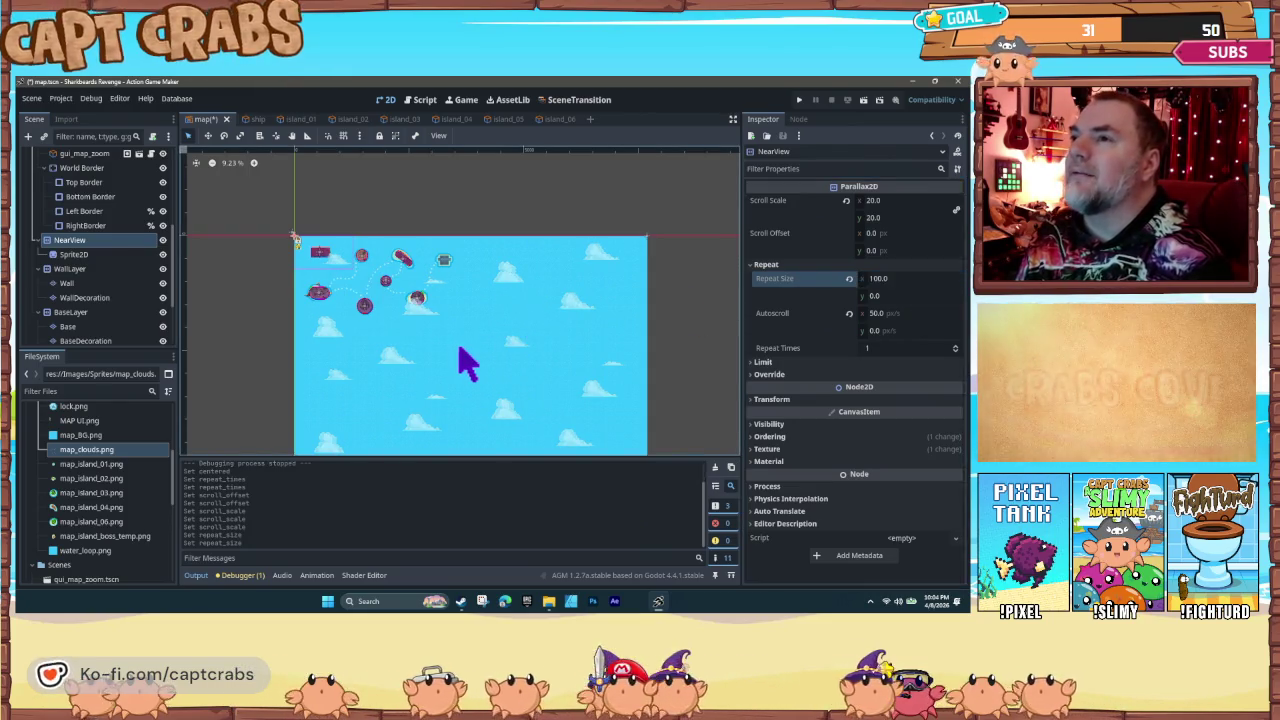
{"action": "scroll", "coordinate": [458, 352], "scroll_direction": "up", "scroll_amount": 2}
{"action": "scroll", "coordinate": [462, 362], "scroll_direction": "up", "scroll_amount": 1}
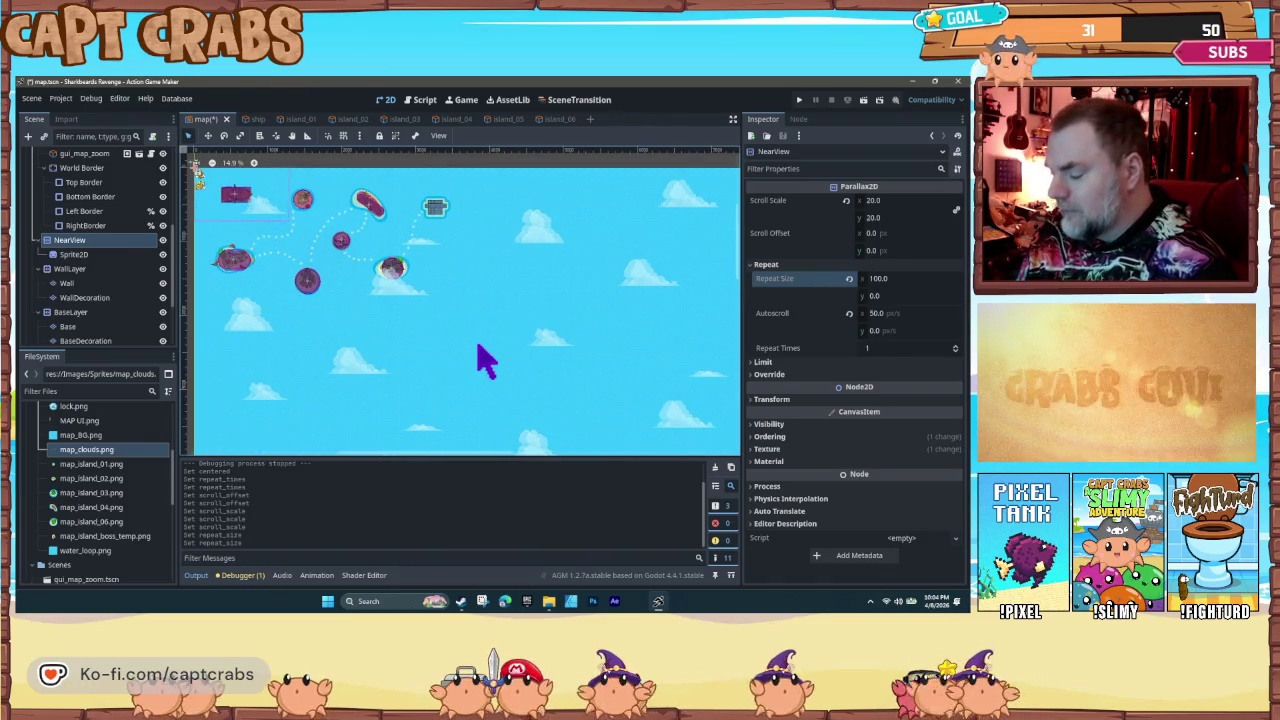
{"action": "key", "text": "F5"}
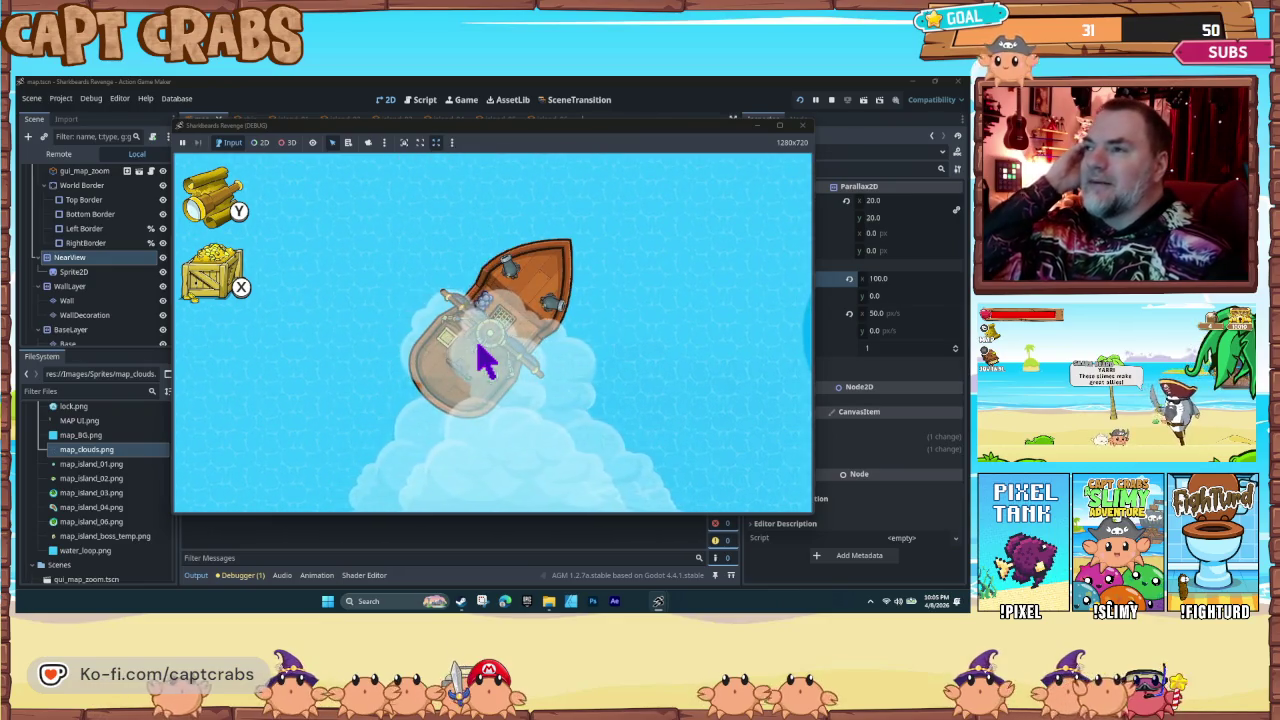
Step: Set NearView's horizontal repeat size to 0, run the game again, and close the preview
{"action": "left_click", "coordinate": [802, 125]}
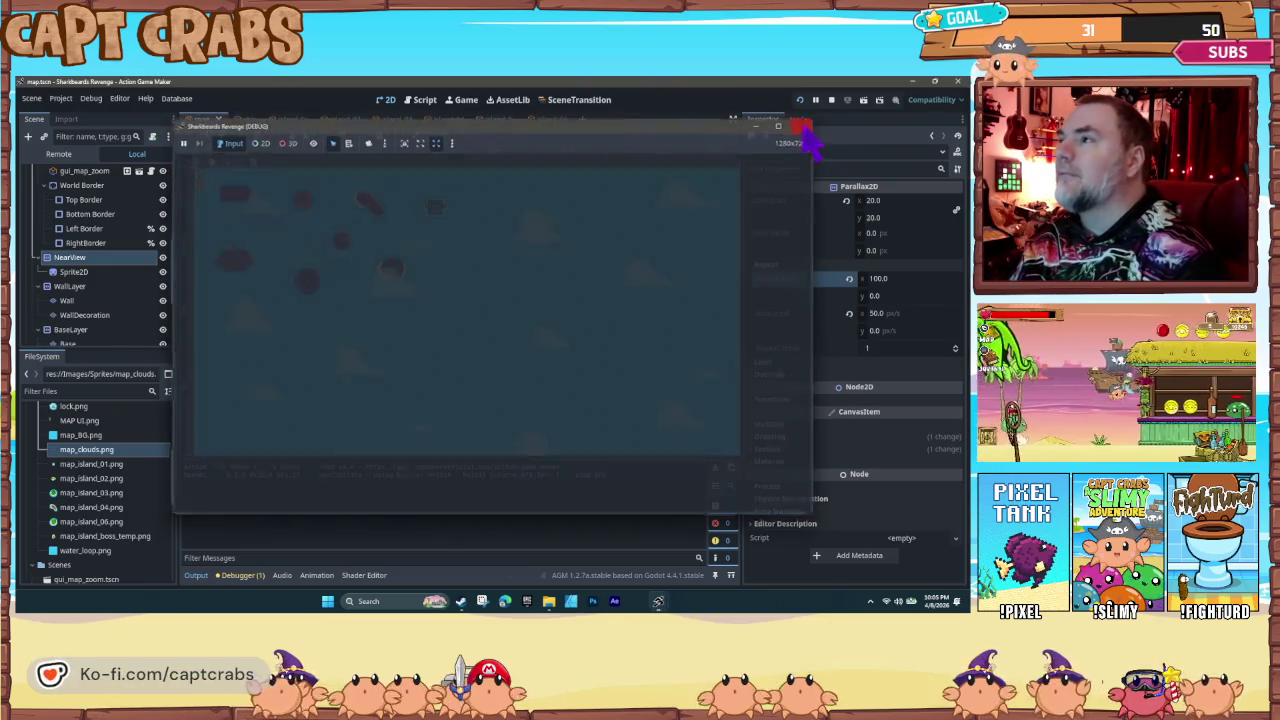
{"action": "left_click", "coordinate": [876, 313]}
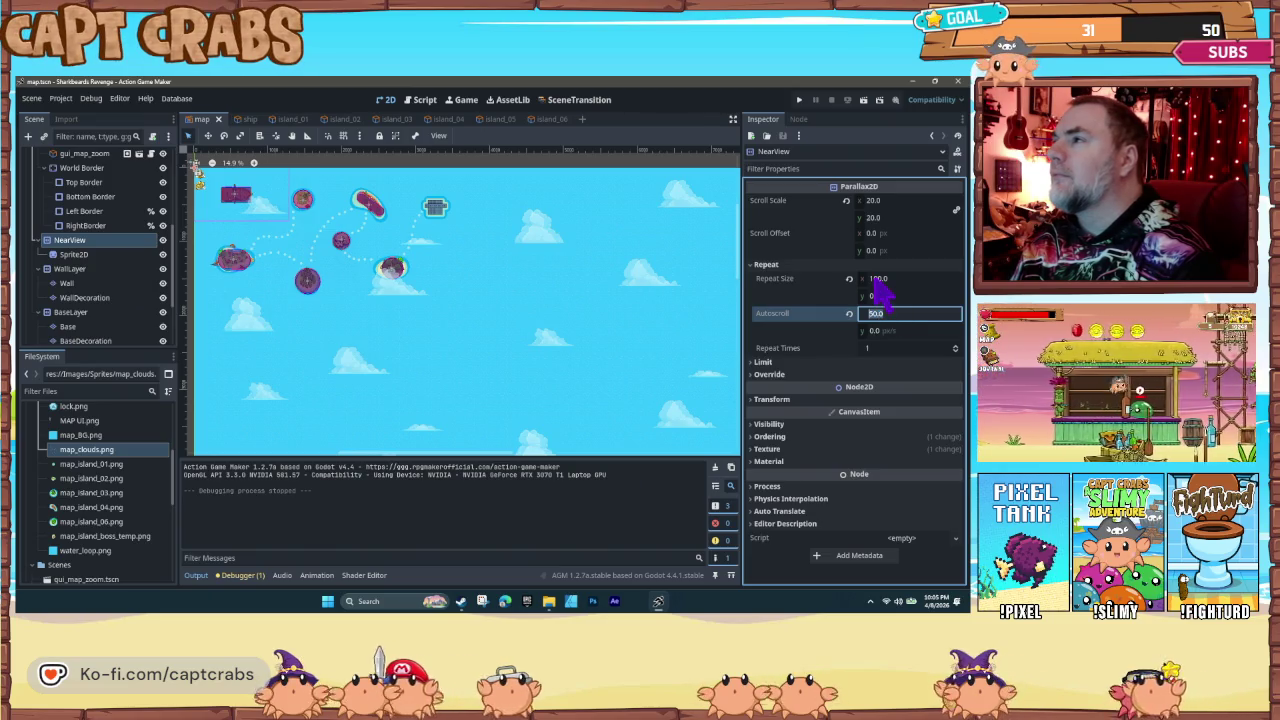
{"action": "left_click", "coordinate": [876, 282]}
{"action": "type", "text": "0"}
{"action": "key", "text": "Return"}
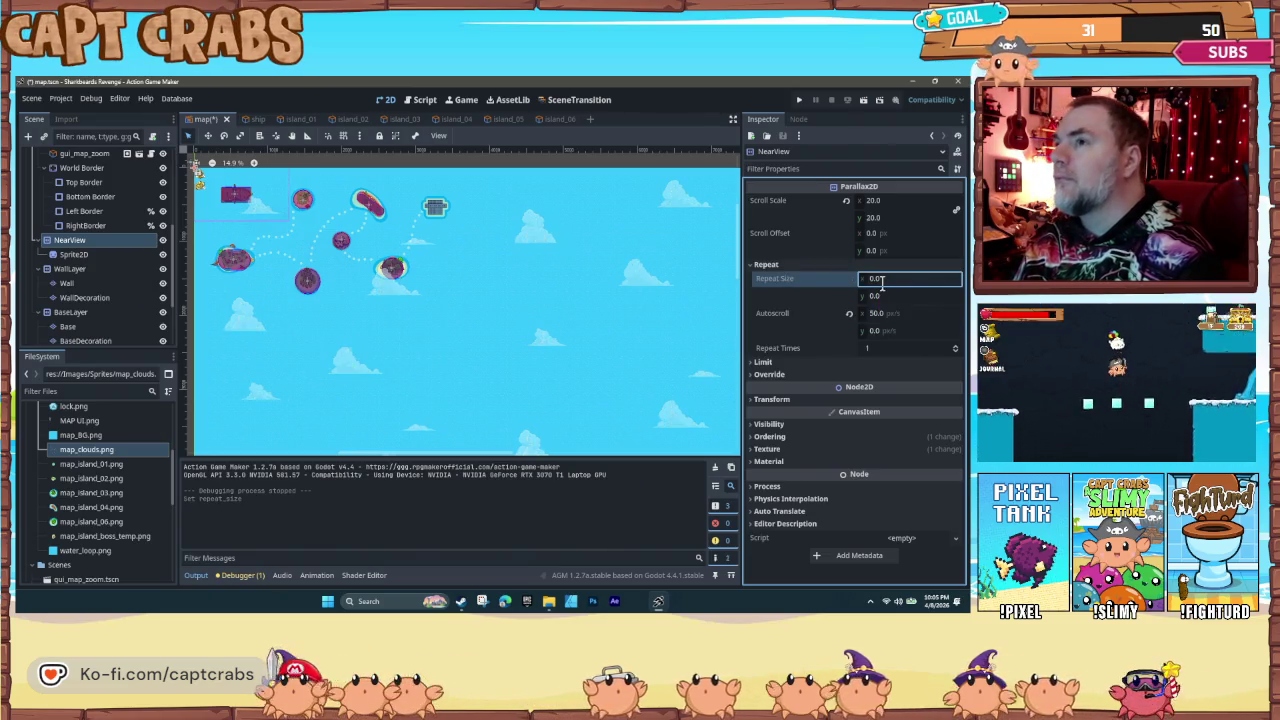
{"action": "key", "text": "F5"}
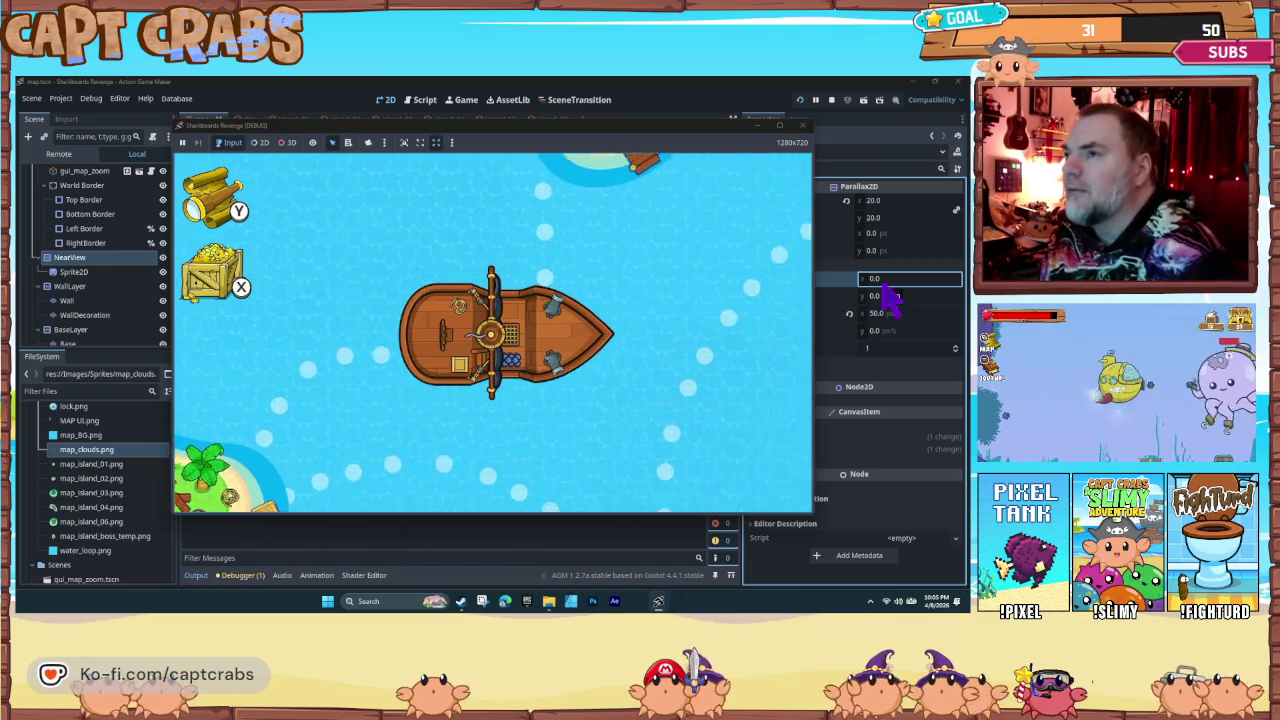
{"action": "left_click", "coordinate": [803, 125]}
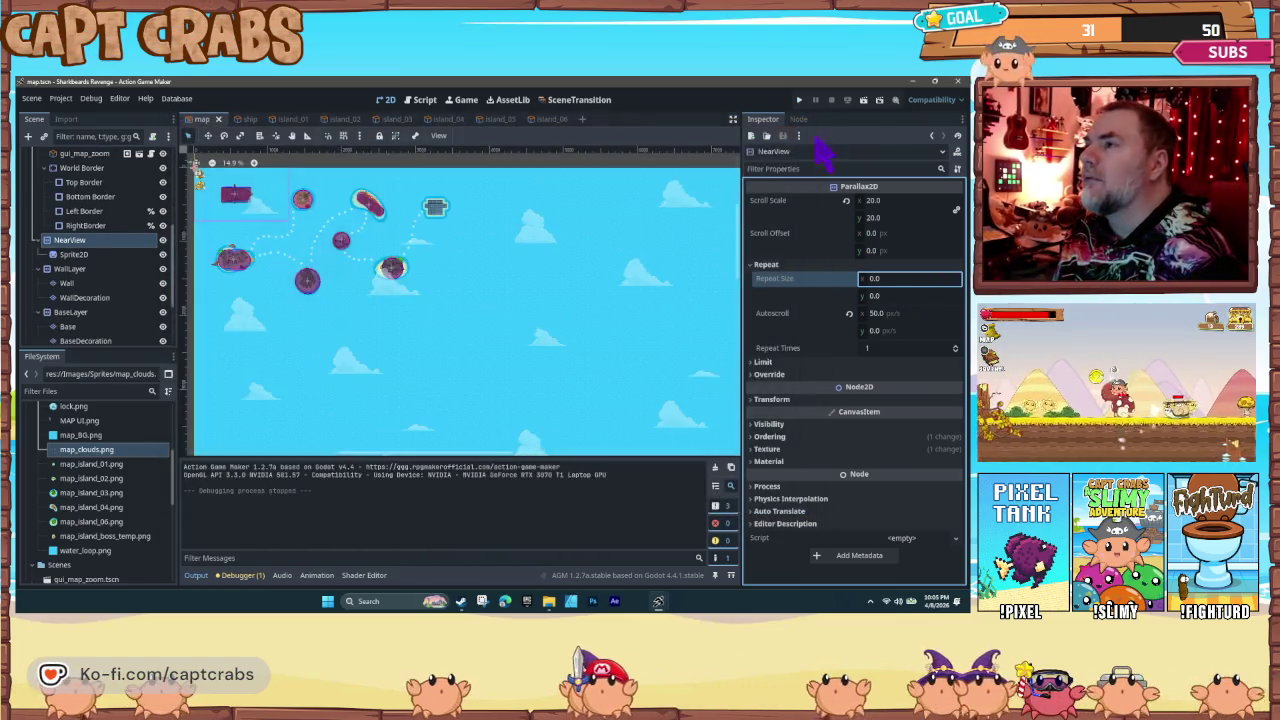
{"action": "left_click", "coordinate": [880, 316]}
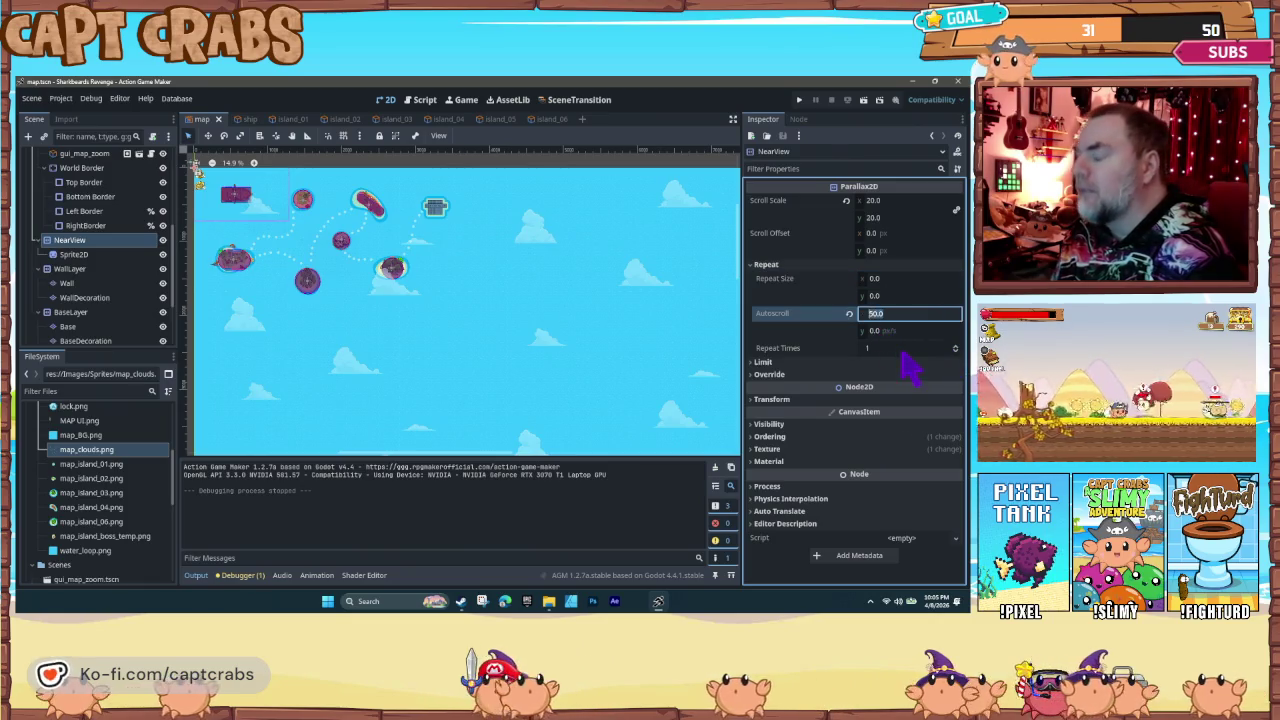
{"action": "type", "text": "5"}
{"action": "key", "text": "Return"}
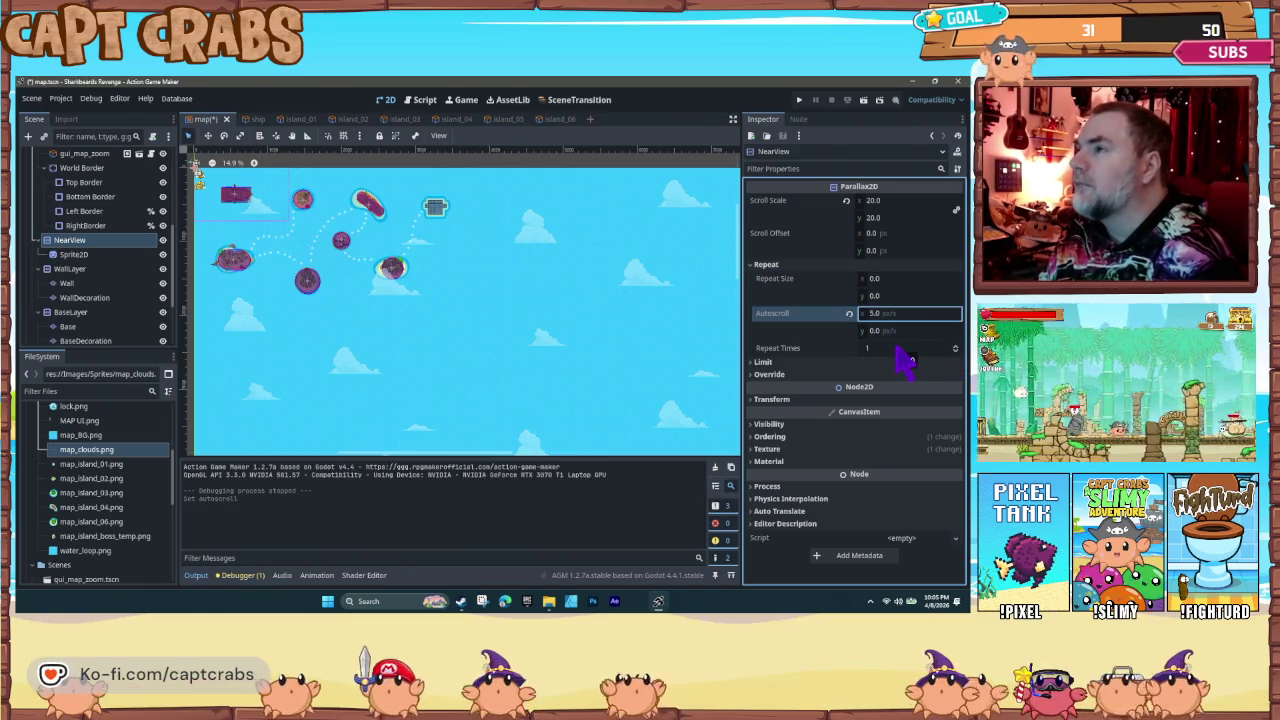
{"action": "left_click", "coordinate": [885, 202]}
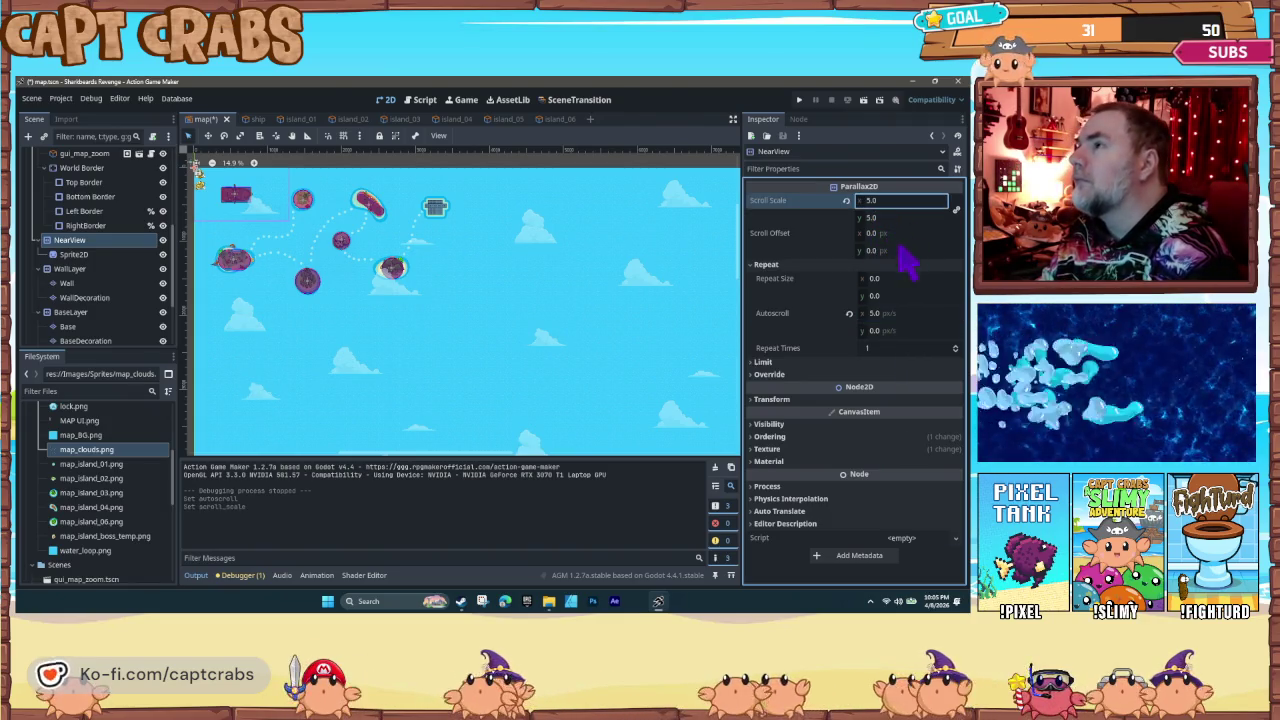
{"action": "key", "text": "Return"}
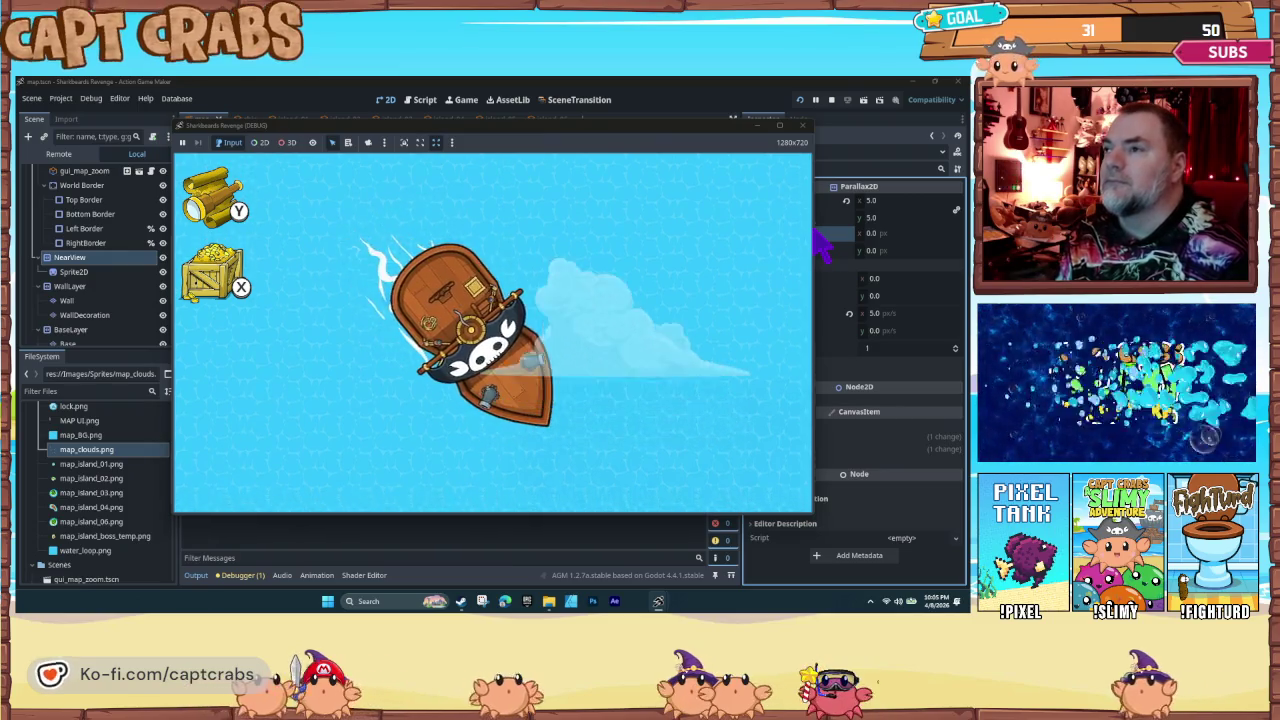
{"action": "key", "text": "Right"}
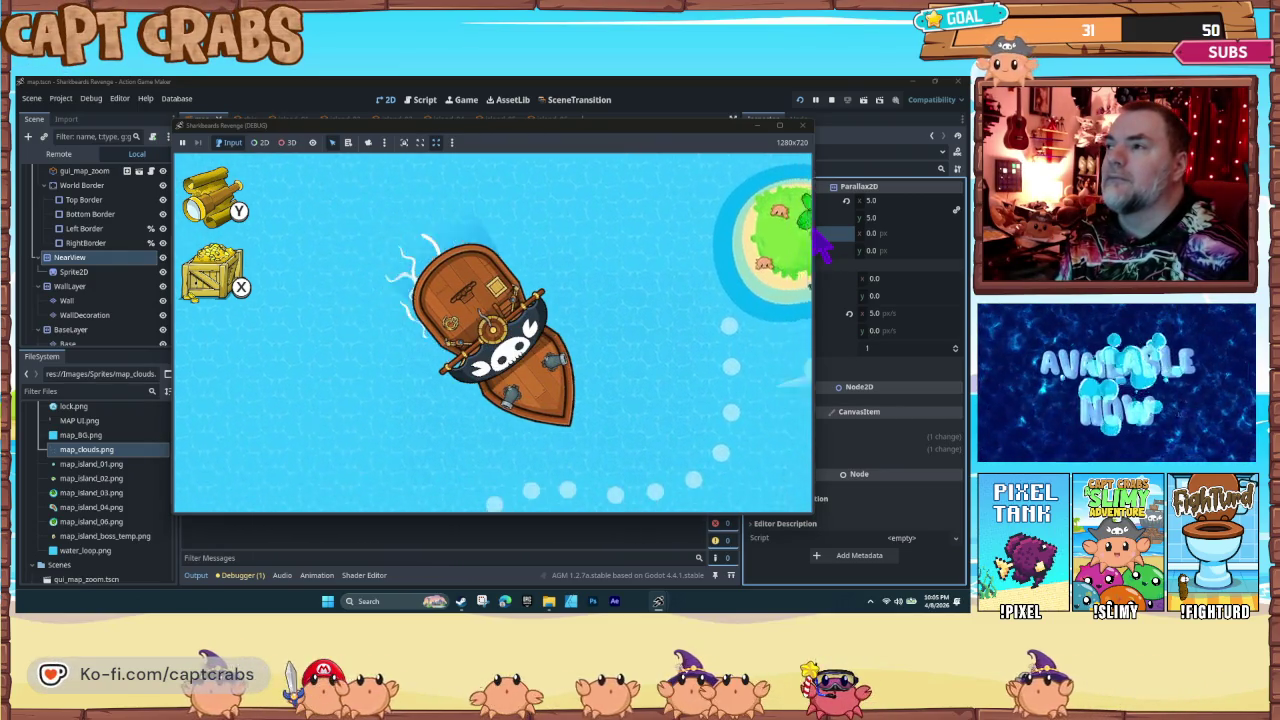
{"action": "key", "text": "Down"}
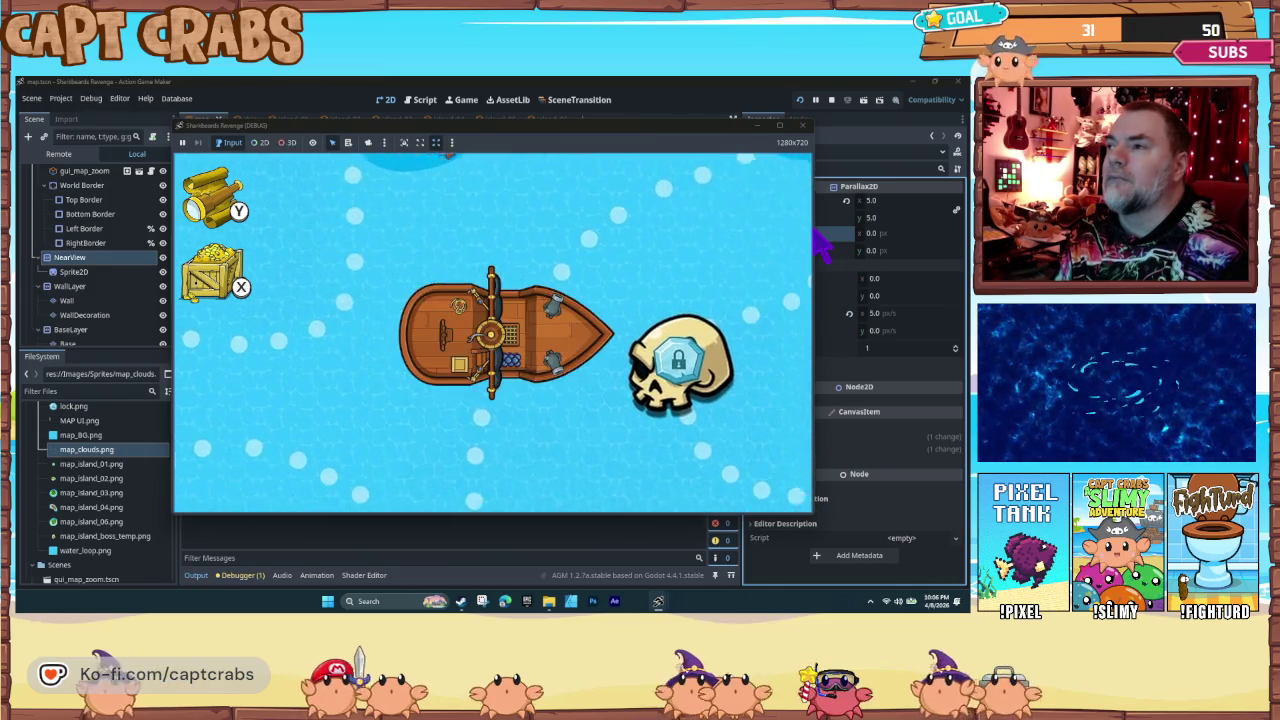
{"action": "key", "text": "y"}
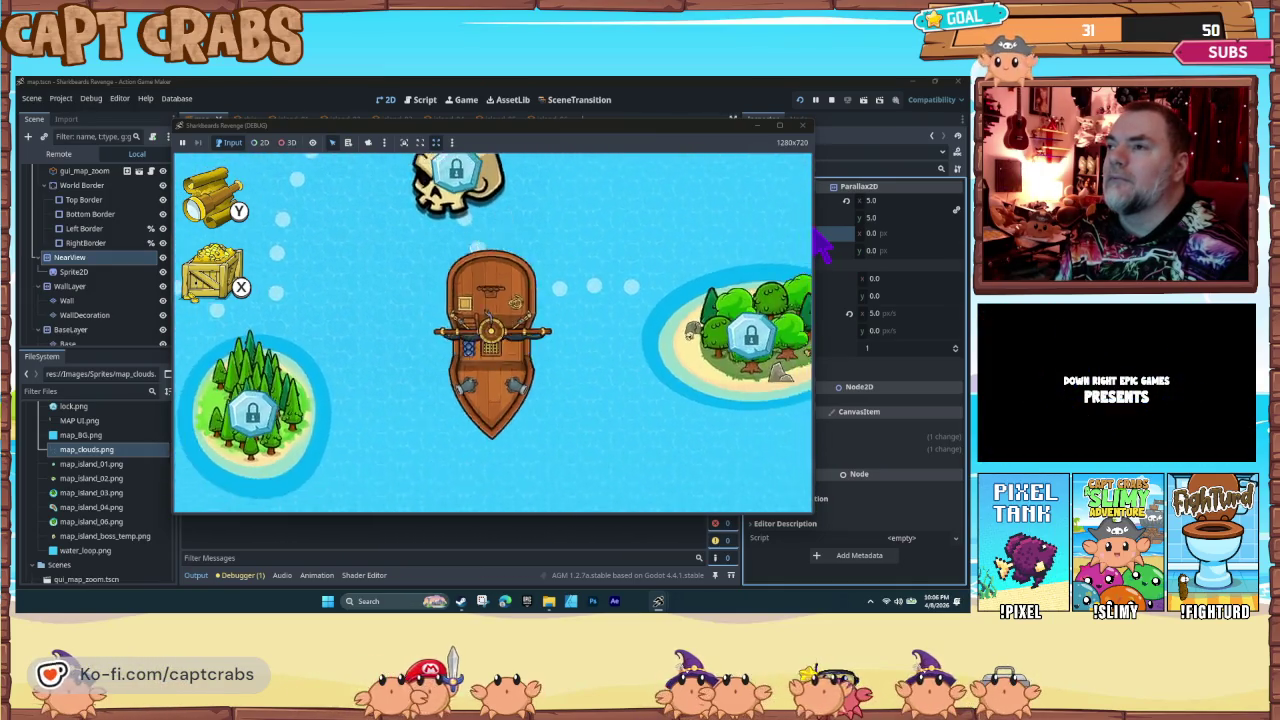
{"action": "key", "text": "y"}
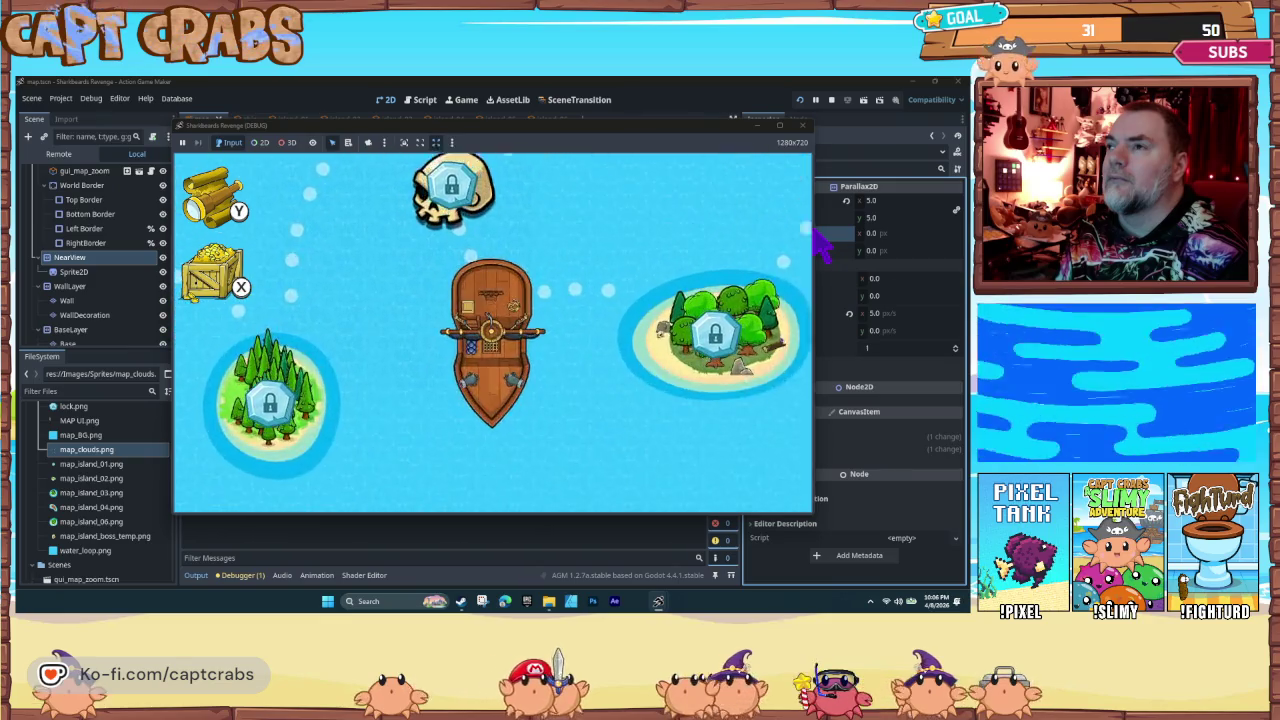
{"action": "key", "text": "Left"}
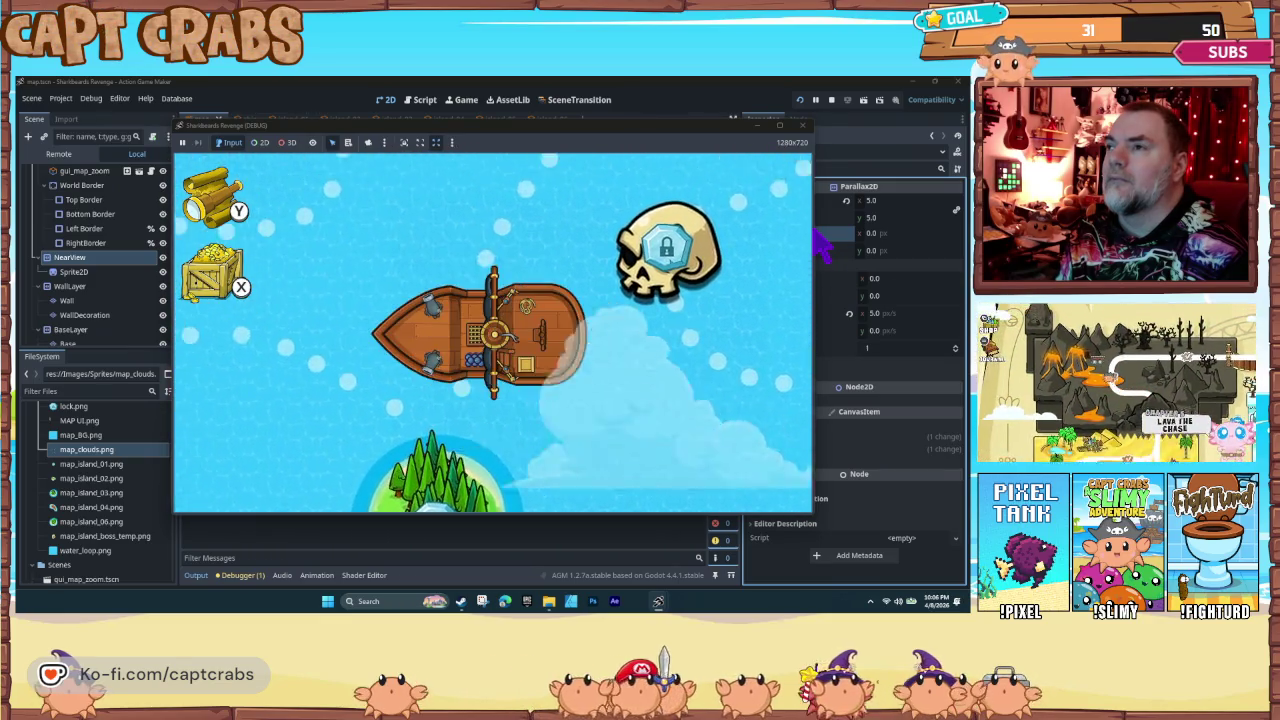
{"action": "key", "text": "Left"}
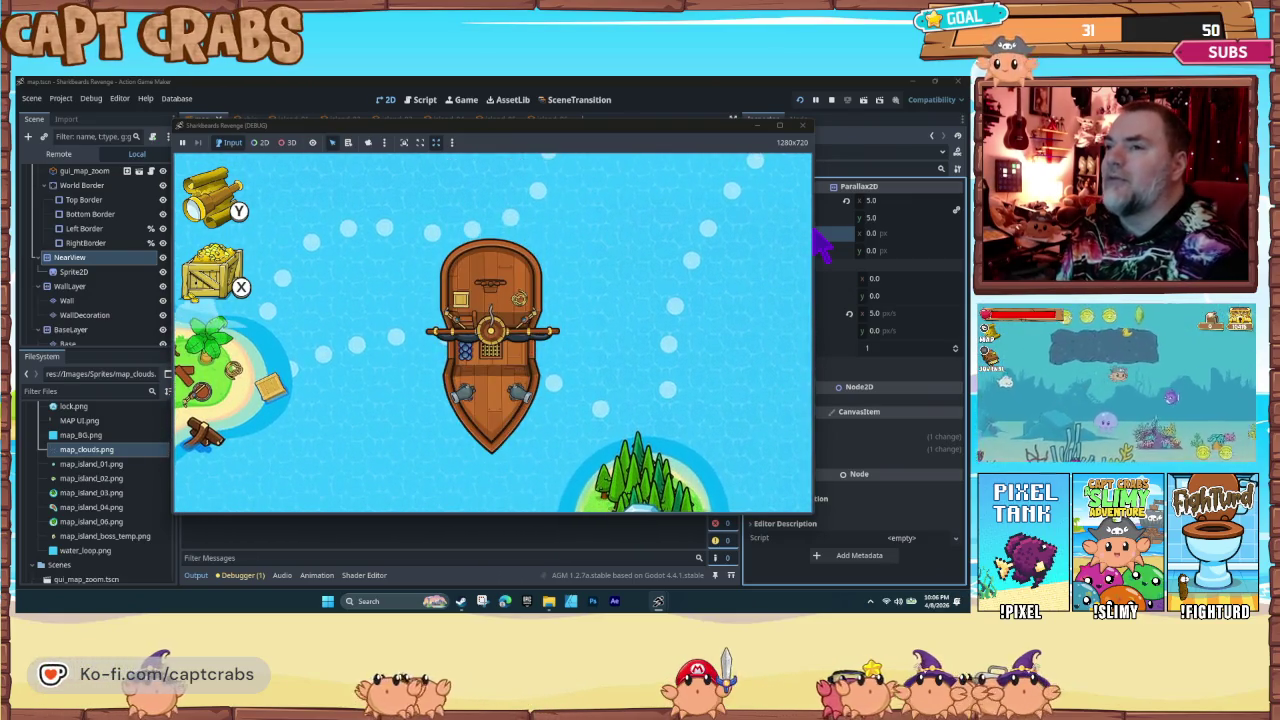
{"action": "left_click", "coordinate": [801, 126]}
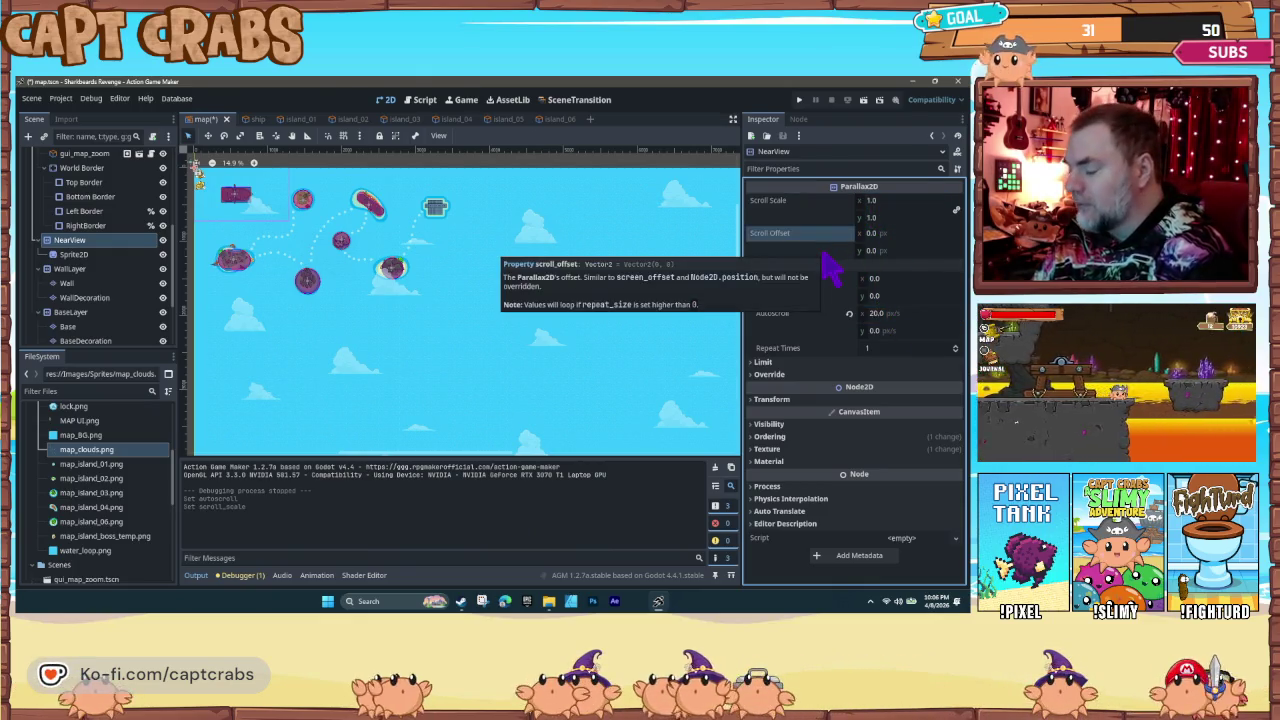
Step: Test-run the clouds, then commit a 5.0 cloud scroll scale with Ctrl+S and close the run
{"action": "key", "text": "F5"}
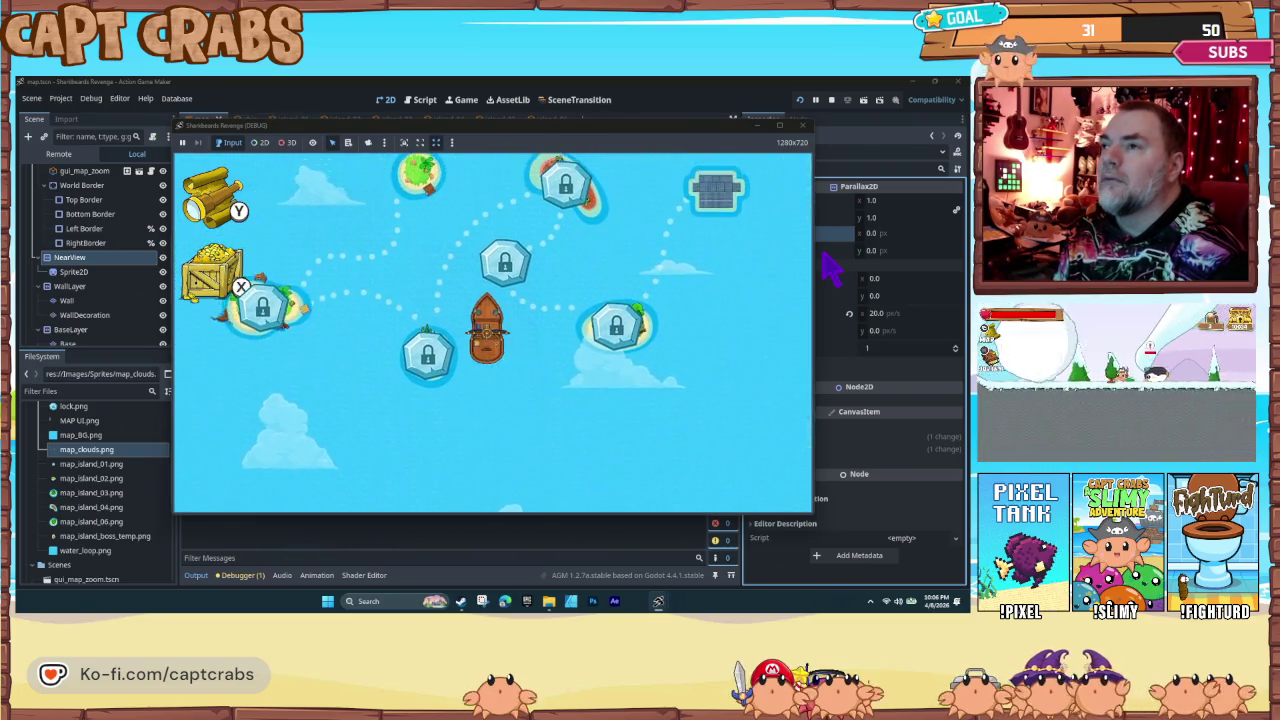
{"action": "left_click", "coordinate": [803, 126]}
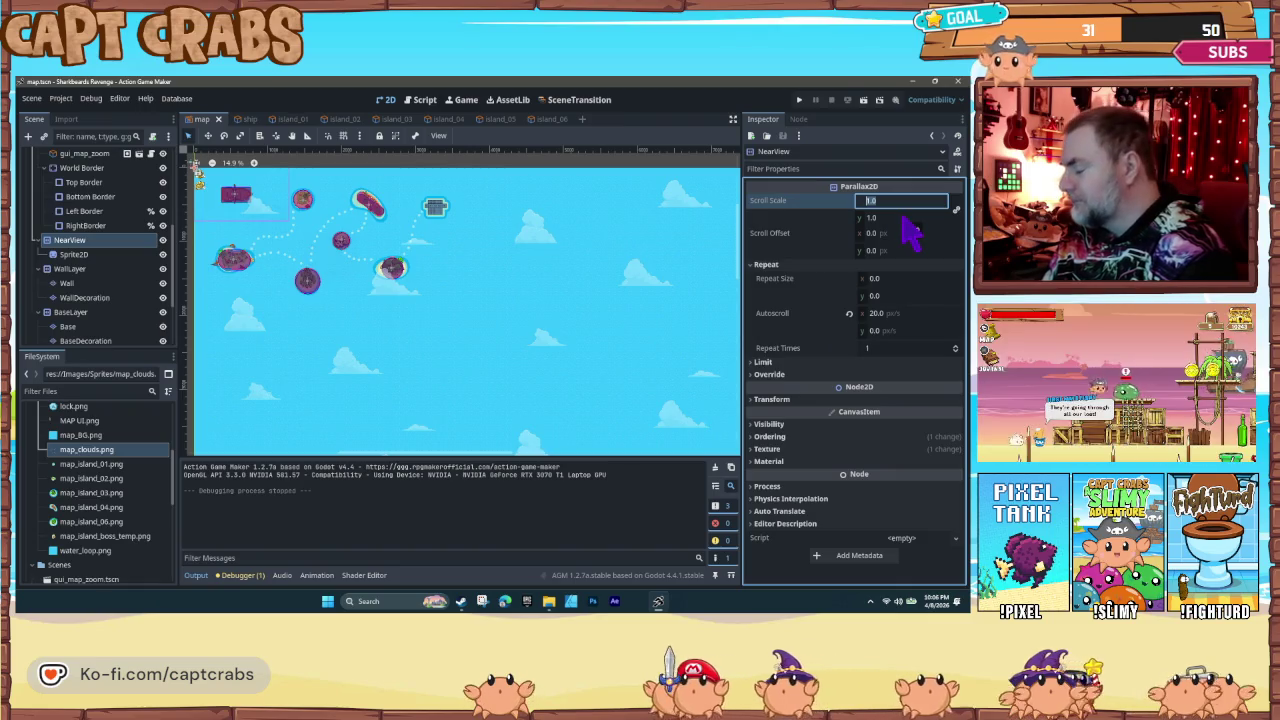
{"action": "left_click", "coordinate": [901, 200]}
{"action": "type", "text": "5"}
{"action": "key", "text": "Return"}
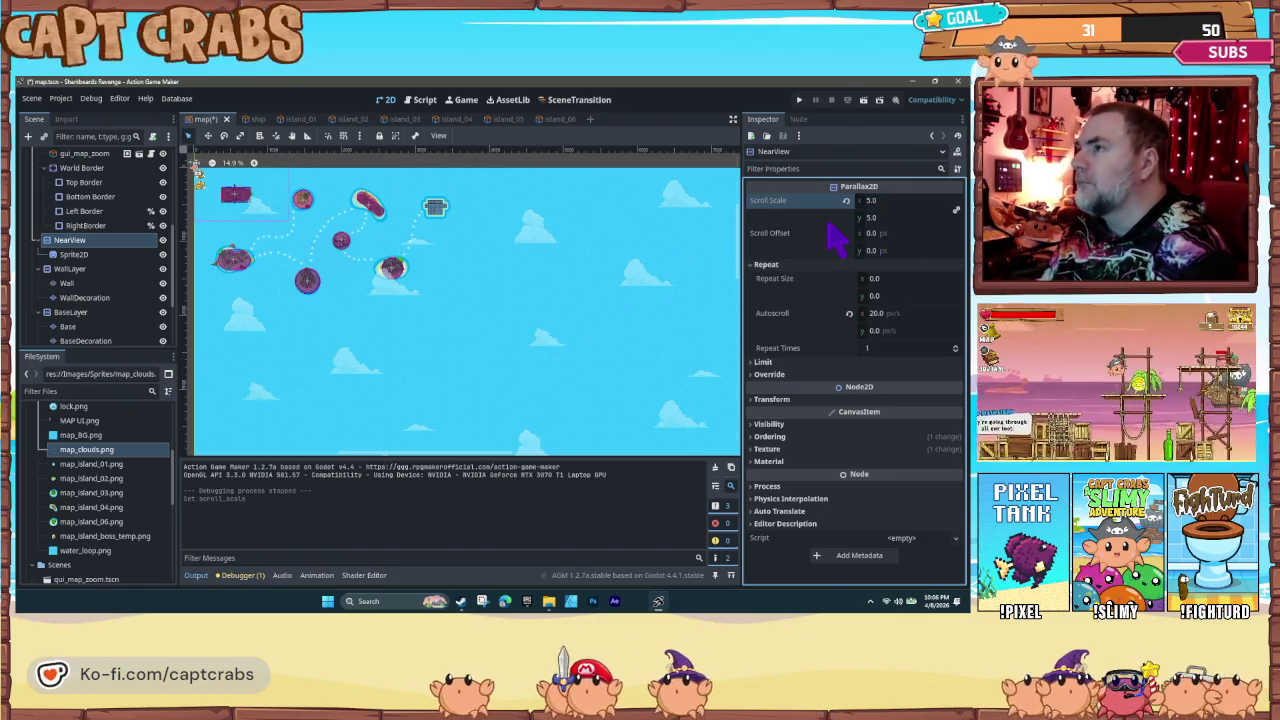
{"action": "key", "text": "ctrl+s"}
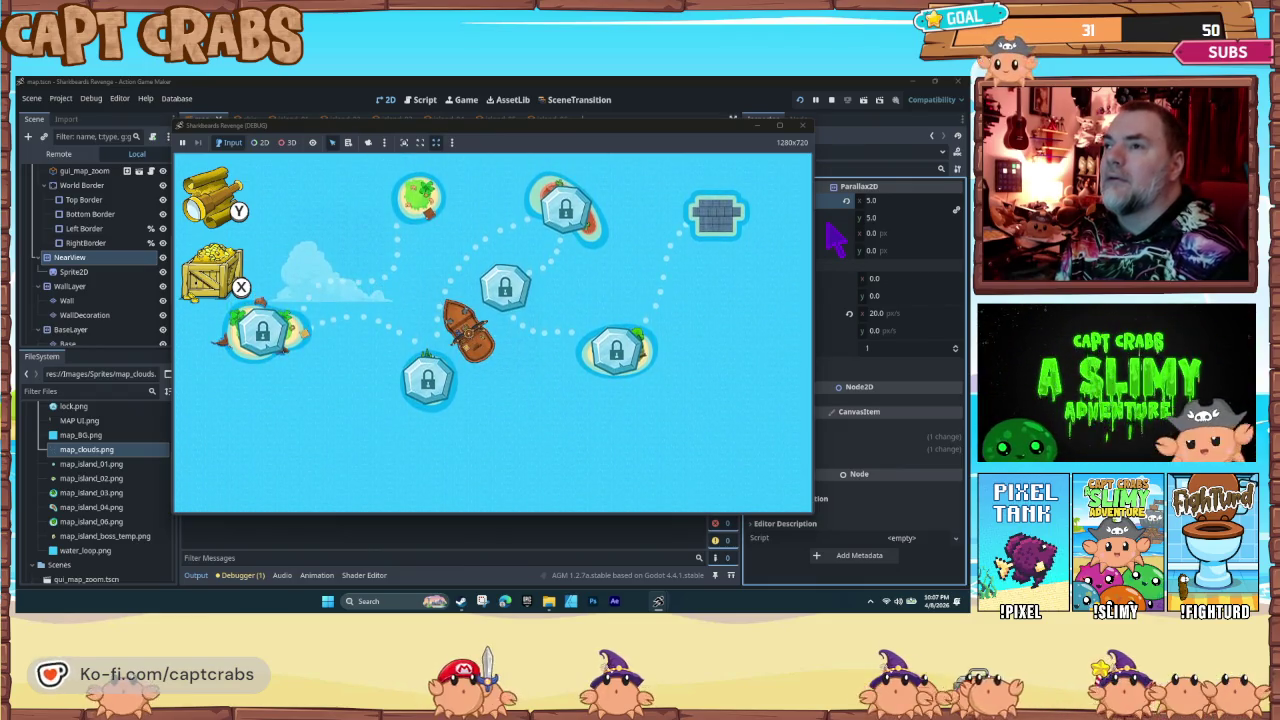
{"action": "left_click", "coordinate": [802, 126]}
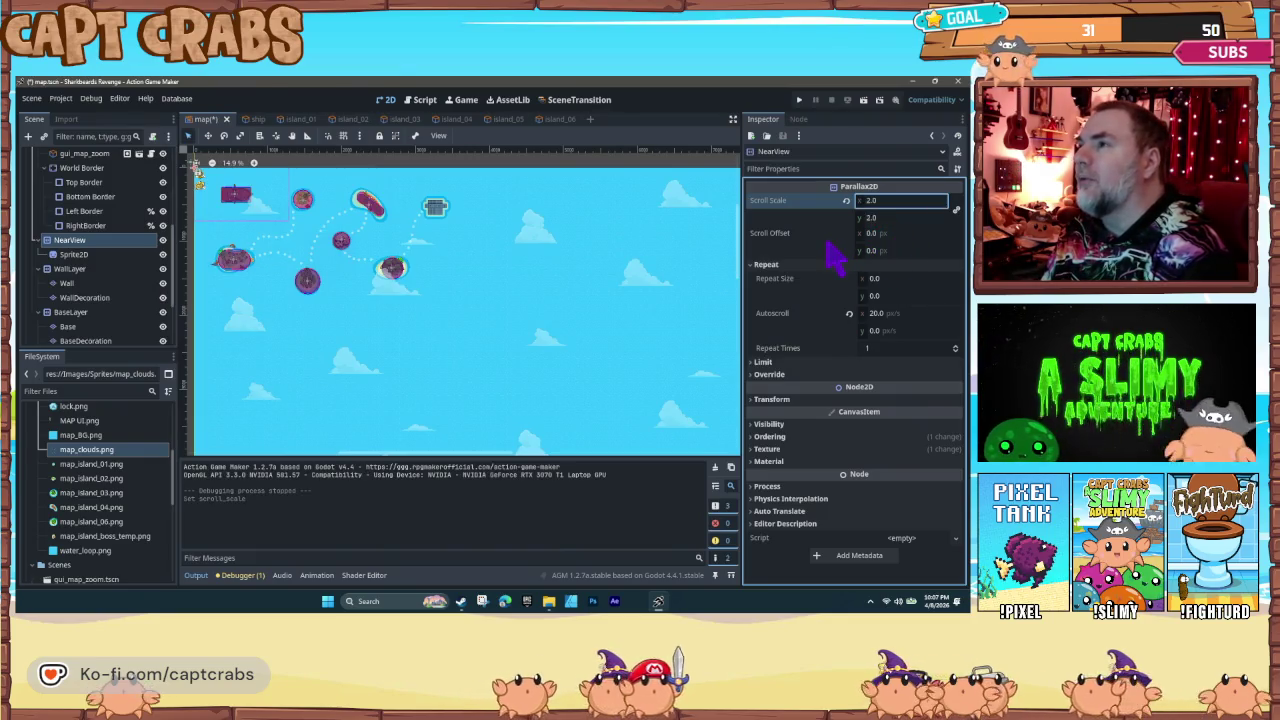
Step: Commit a 2.0 horizontal scroll scale on NearView, run the game, and stop the test run
{"action": "key", "text": "Return"}
{"action": "key", "text": "F5"}
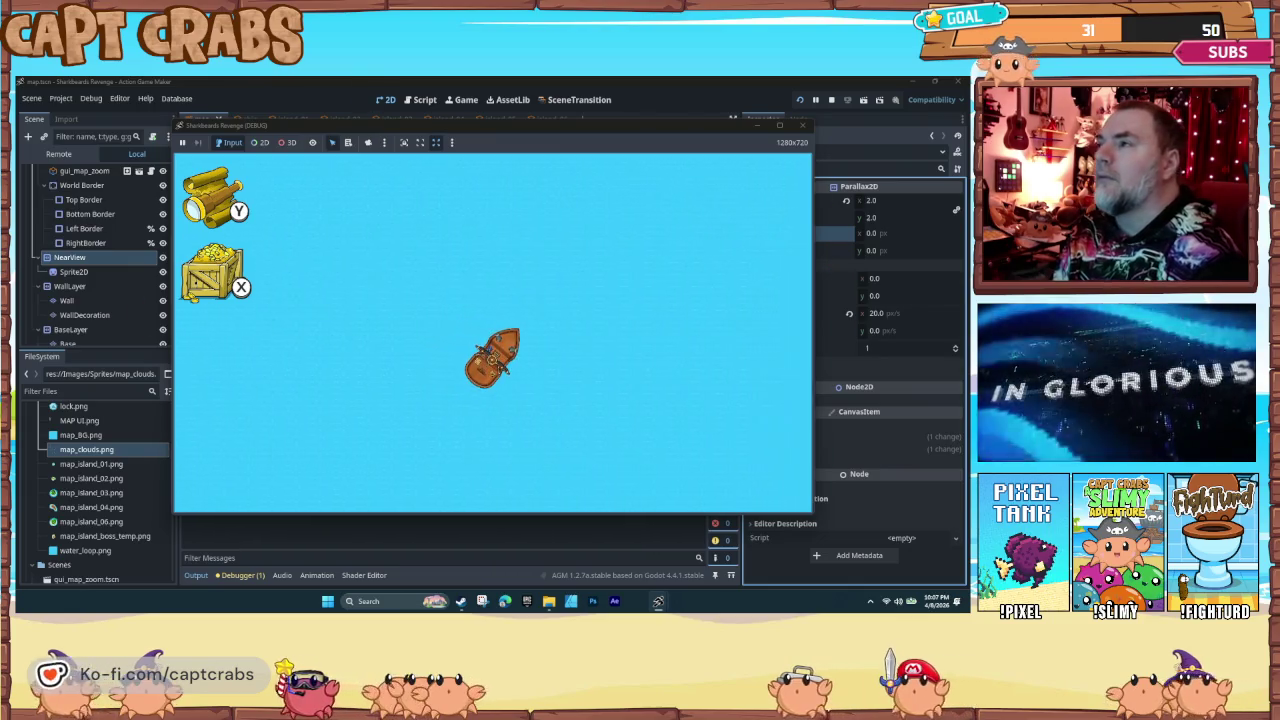
{"action": "left_click", "coordinate": [803, 126]}
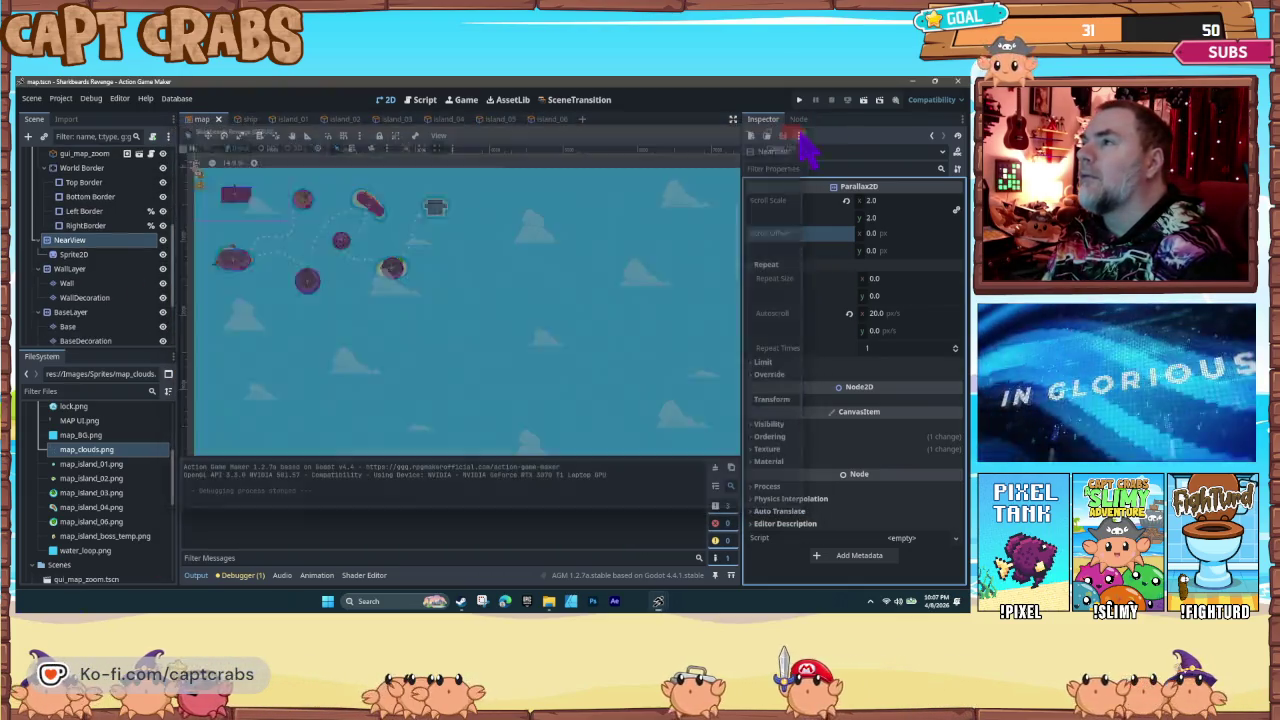
Step: Raise the clouds' Repeat Times to 5, leaving Repeat Size y at 0
{"action": "left_click", "coordinate": [875, 297]}
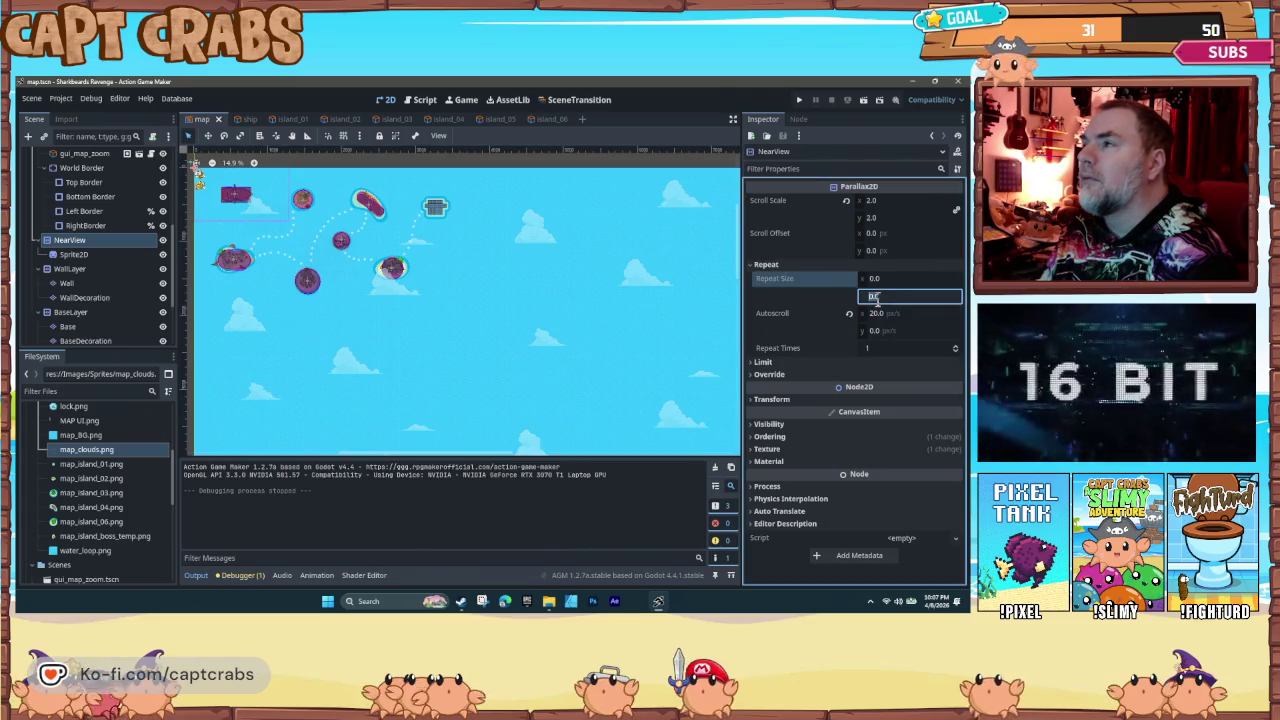
{"action": "type", "text": "20"}
{"action": "key", "text": "Return"}
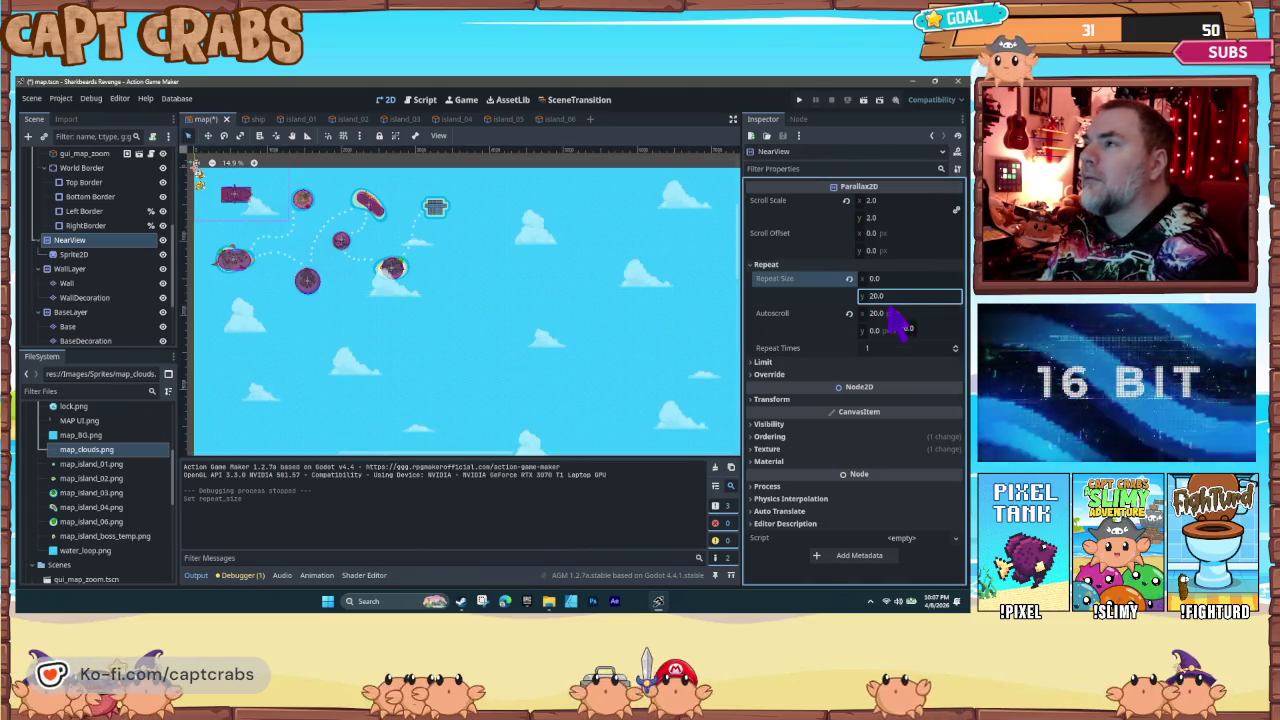
{"action": "left_click_drag", "start_coordinate": [863, 296], "coordinate": [855, 296]}
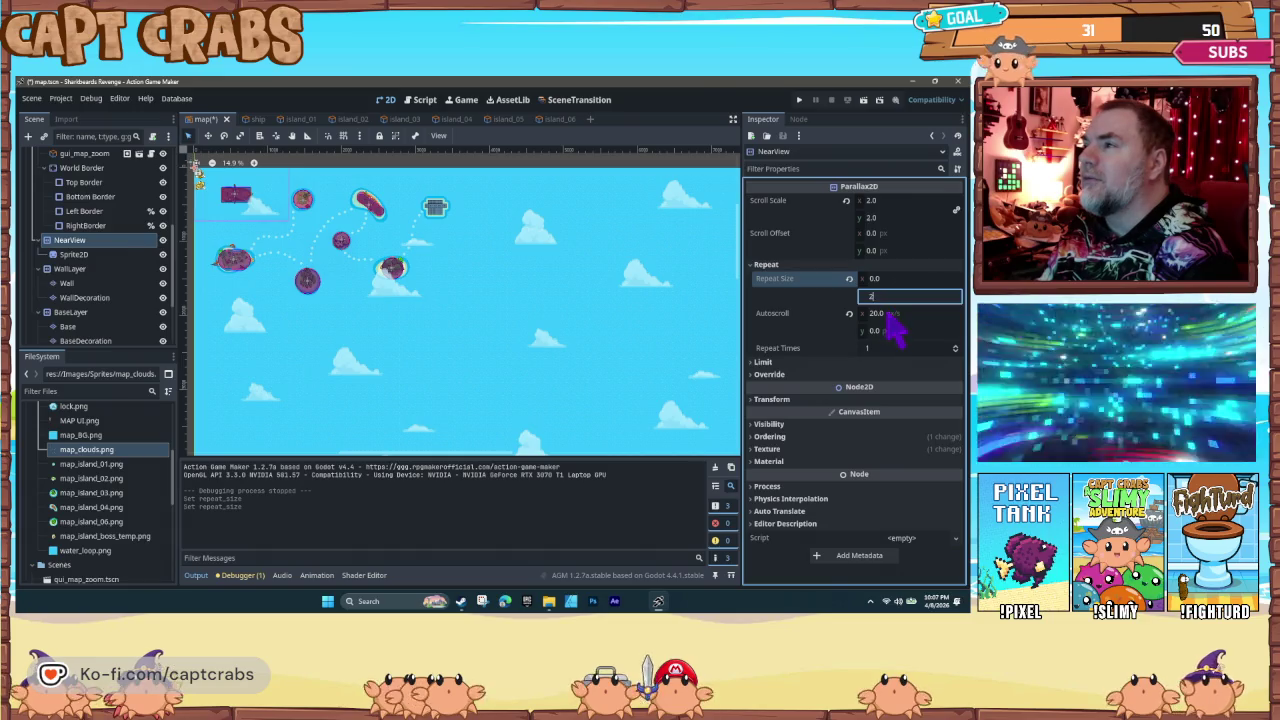
{"action": "left_click", "coordinate": [955, 346]}
{"action": "left_click", "coordinate": [957, 346]}
{"action": "left_click", "coordinate": [957, 346]}
{"action": "type", "text": "5"}
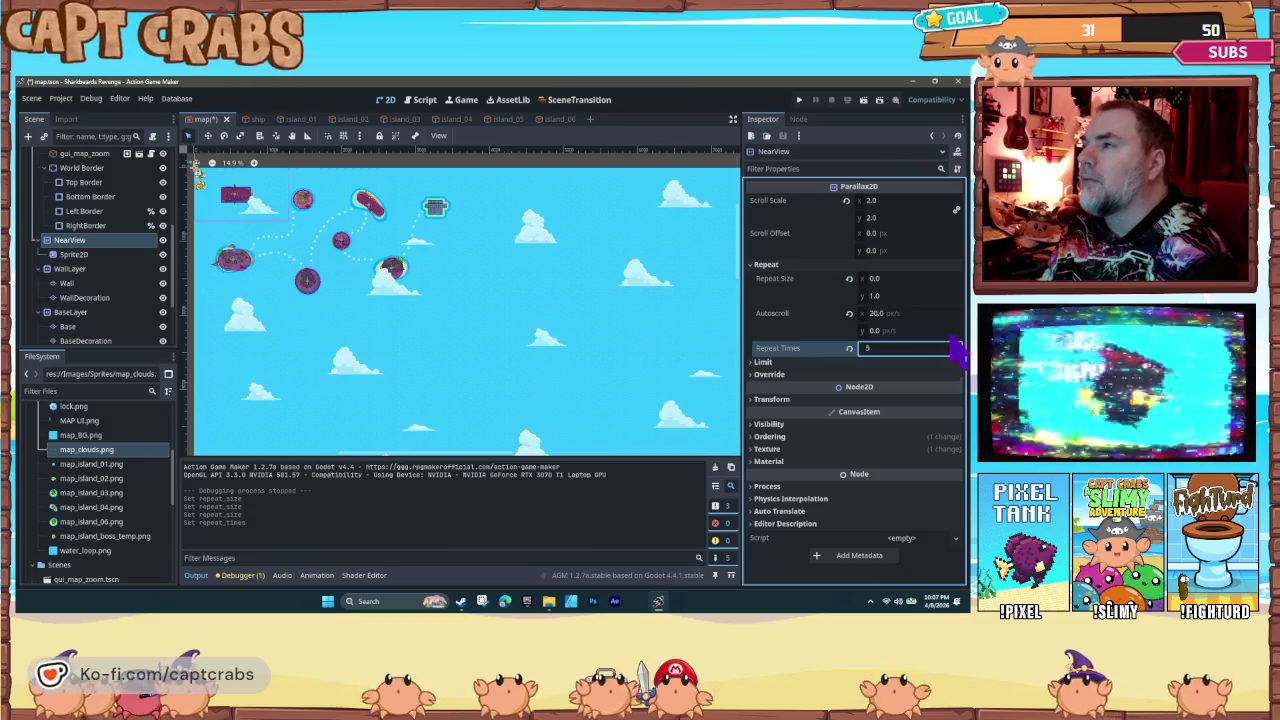
{"action": "left_click", "coordinate": [878, 296]}
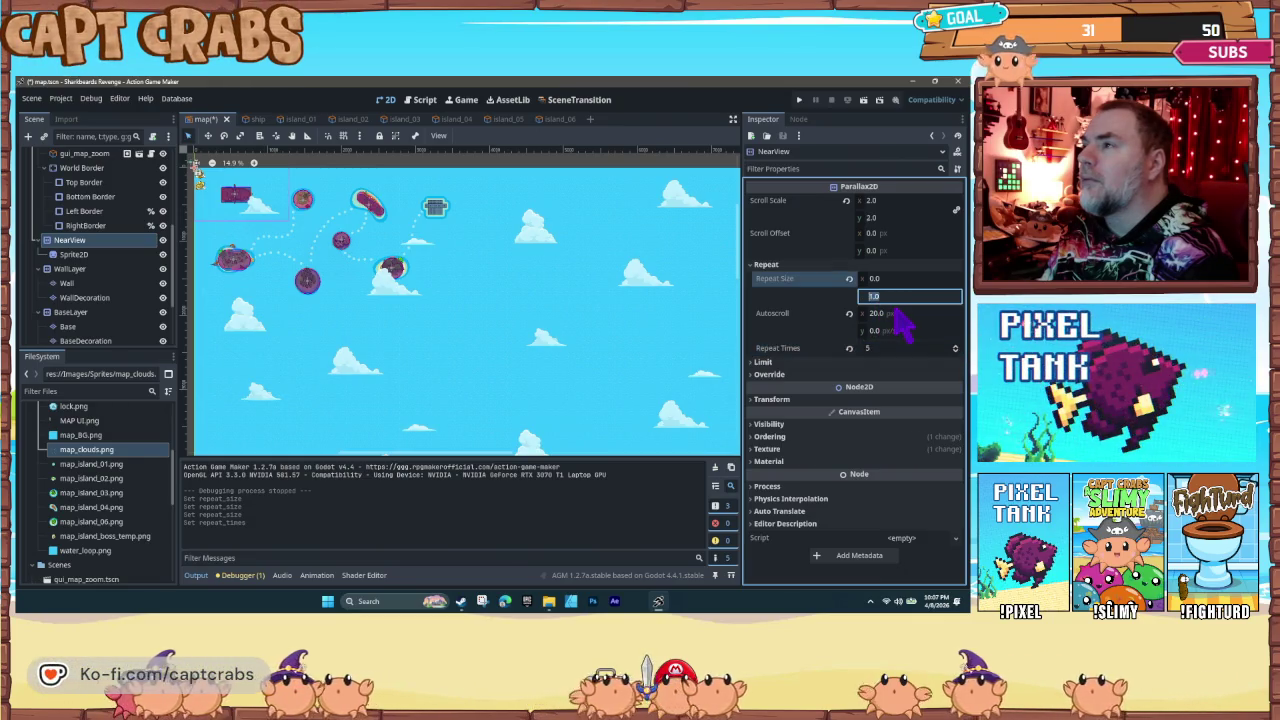
{"action": "type", "text": "20"}
{"action": "key", "text": "Return"}
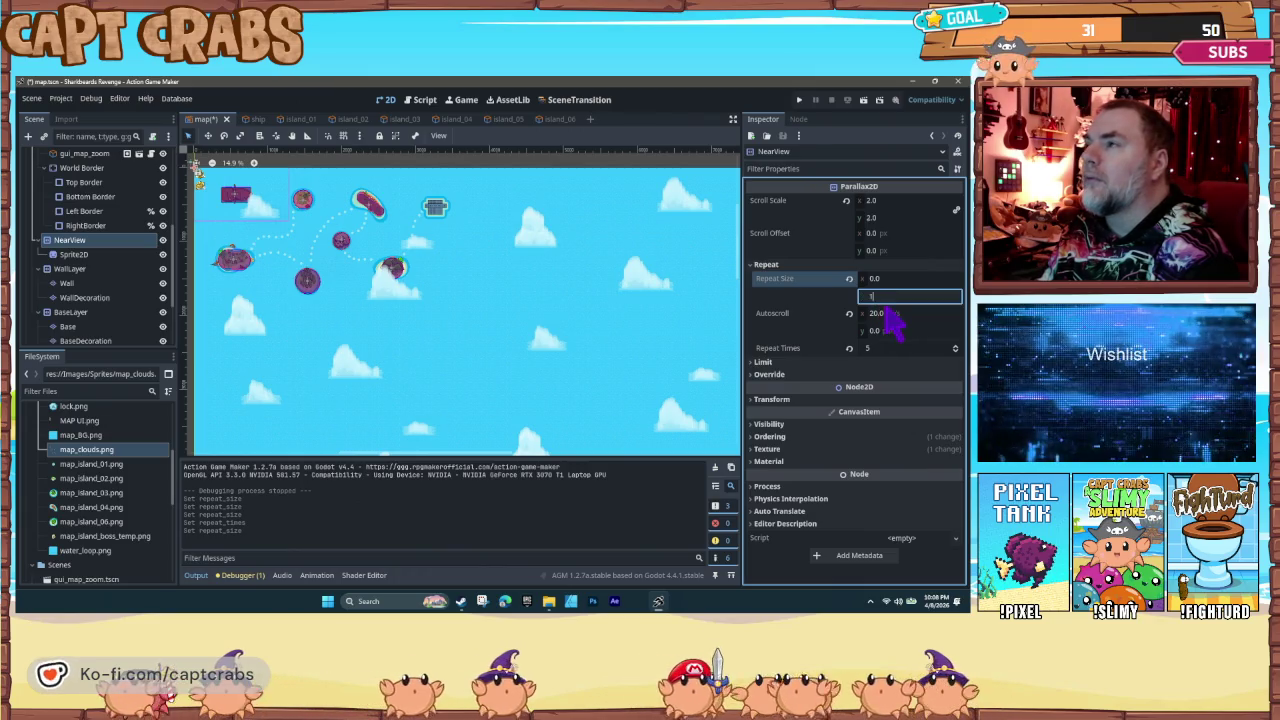
{"action": "key", "text": "Return"}
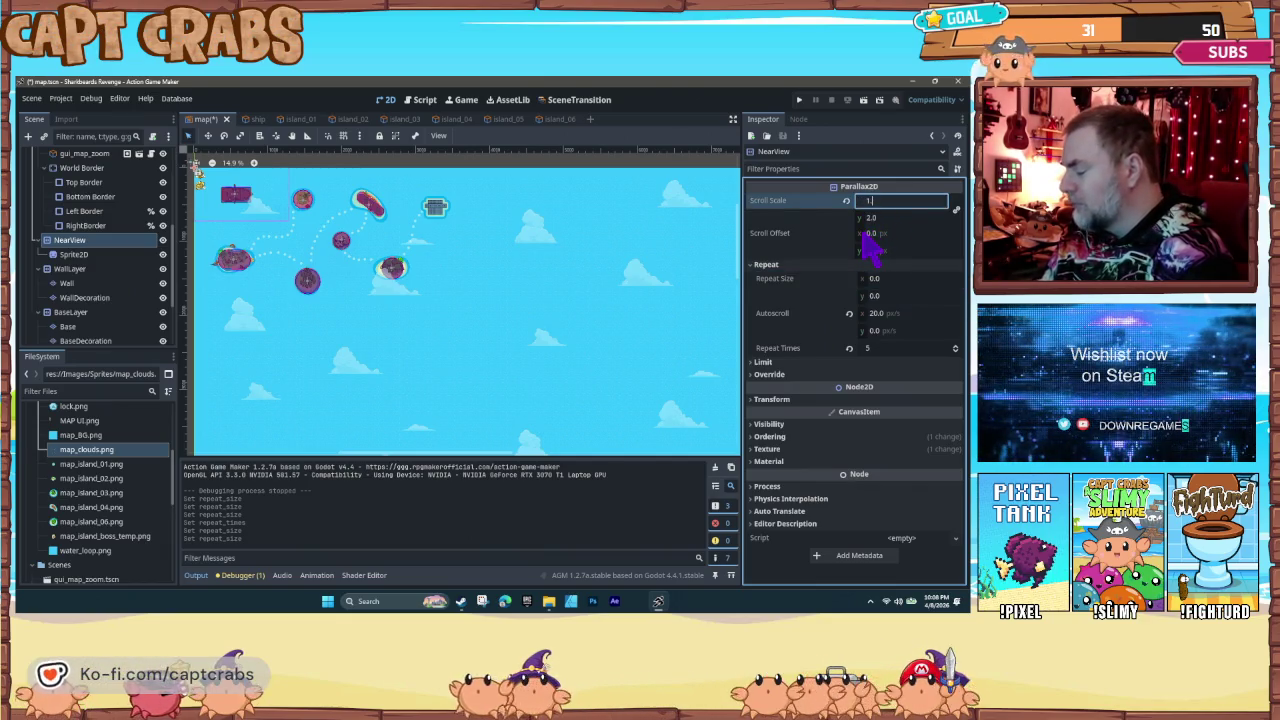
Step: Set the scroll scale to 1.3 on both axes and vertical scroll offset to 20, then run
{"action": "left_click", "coordinate": [877, 220]}
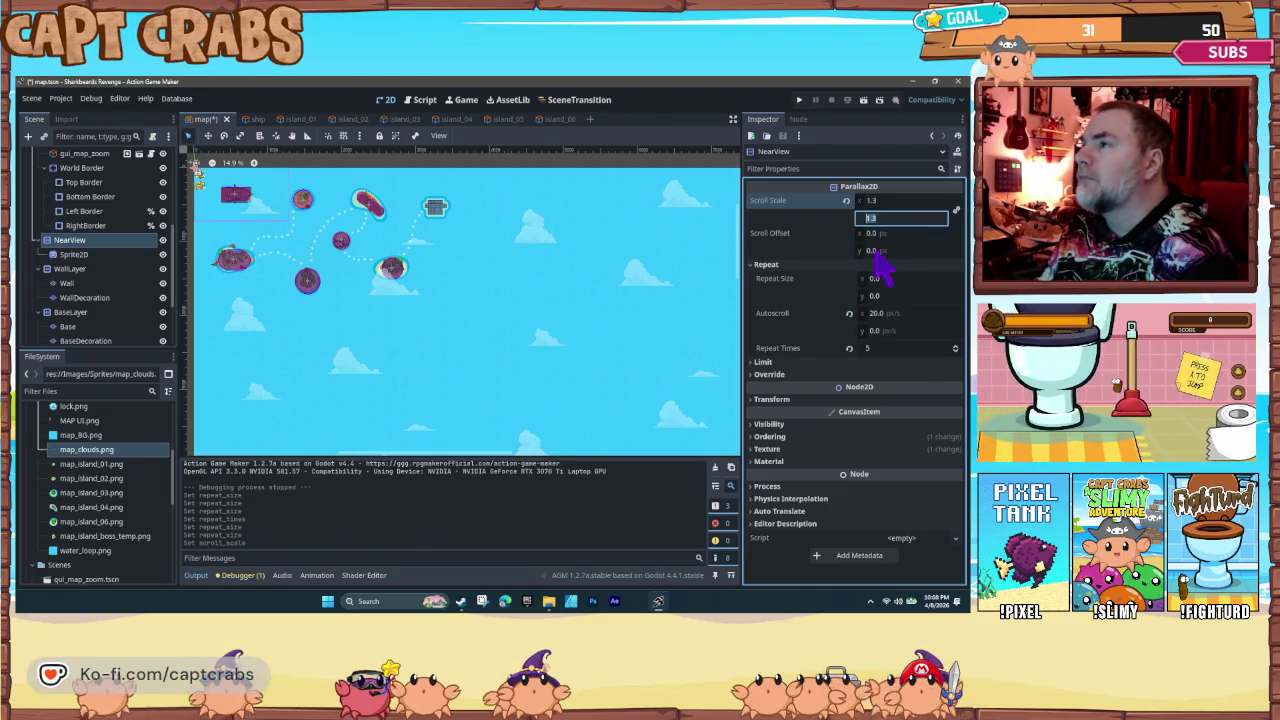
{"action": "left_click", "coordinate": [877, 251]}
{"action": "type", "text": "0.335"}
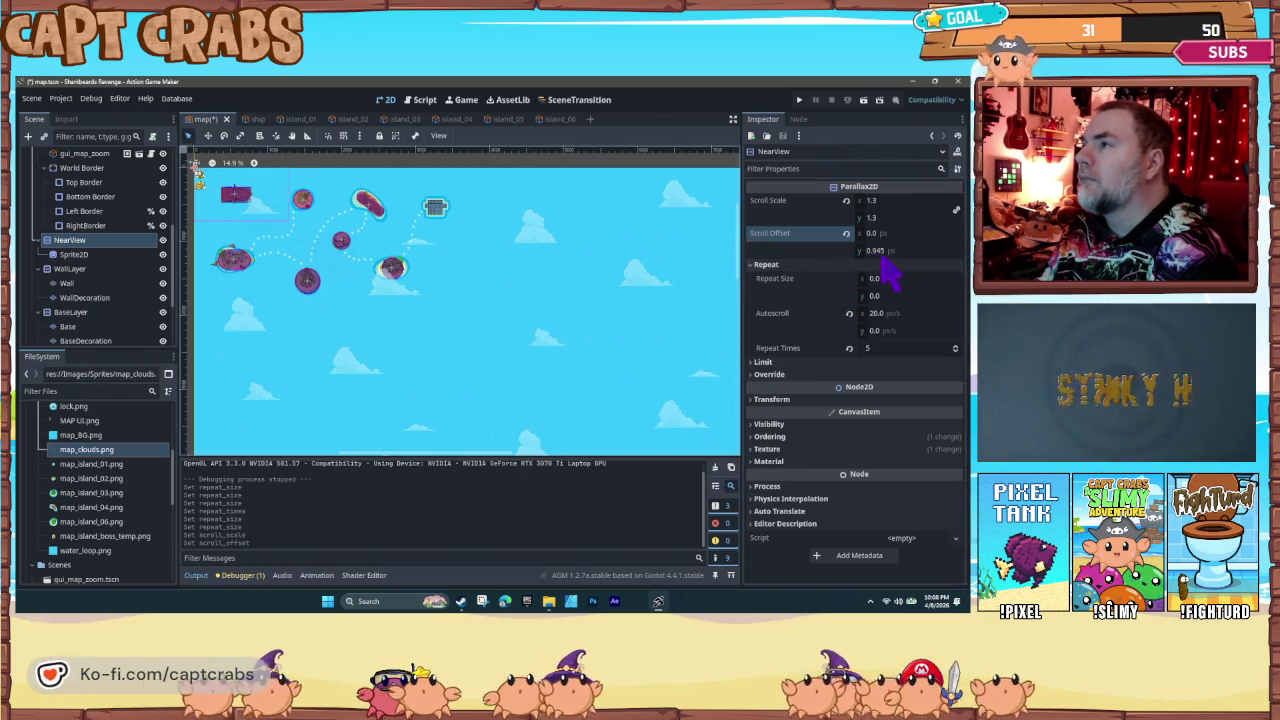
{"action": "double_click", "coordinate": [874, 251]}
{"action": "type", "text": "20"}
{"action": "key", "text": "Return"}
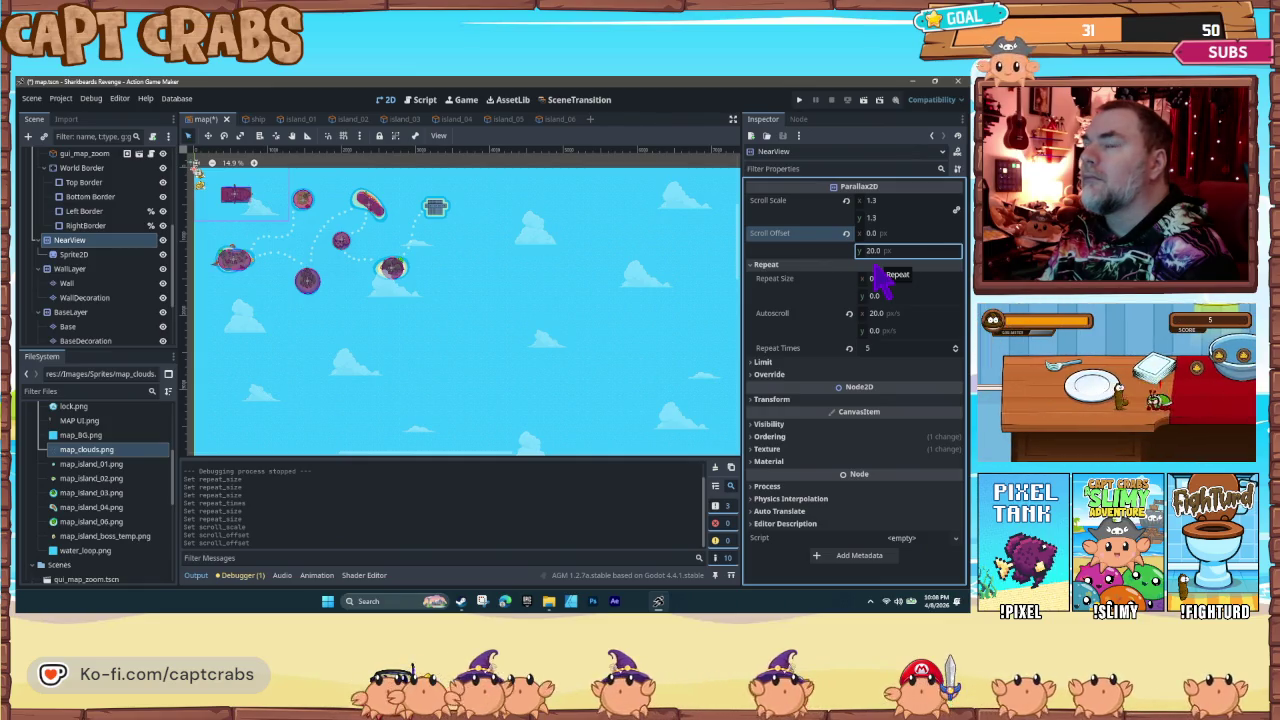
{"action": "key", "text": "F5"}
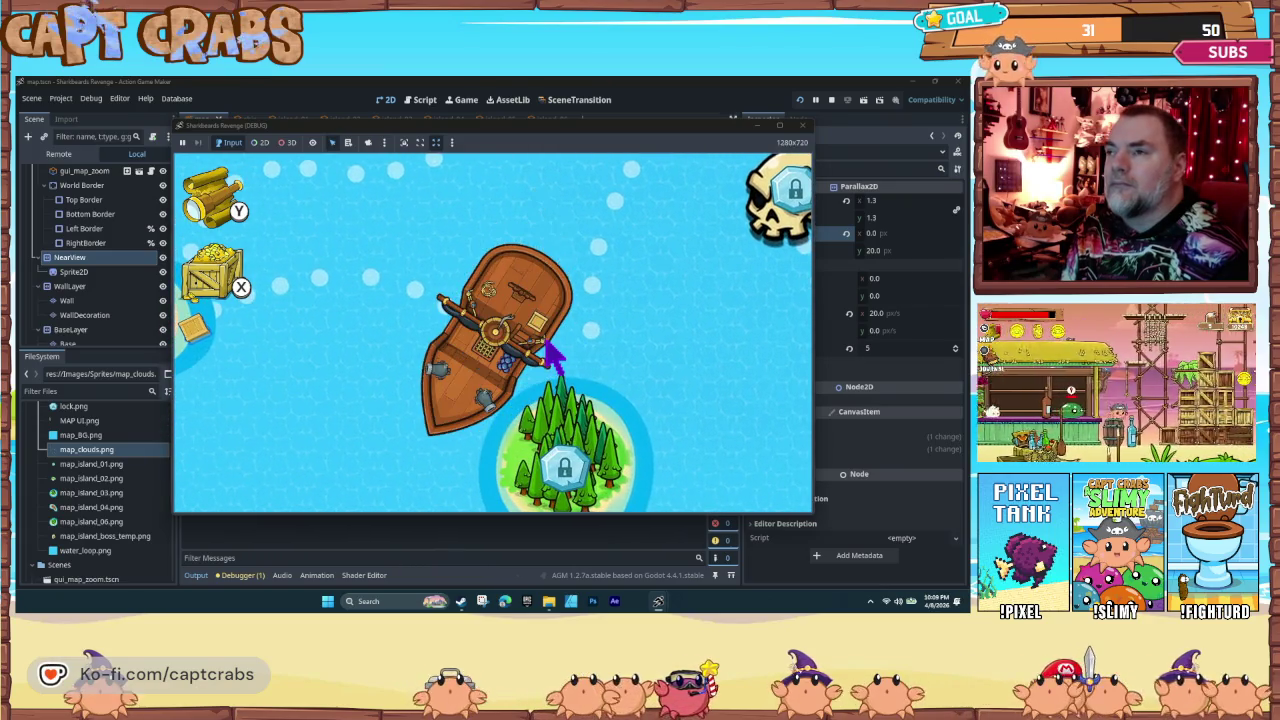
Step: Close the Sharkbeards Revenge (DEBUG) window to return to the map scene
{"action": "left_click", "coordinate": [802, 127]}
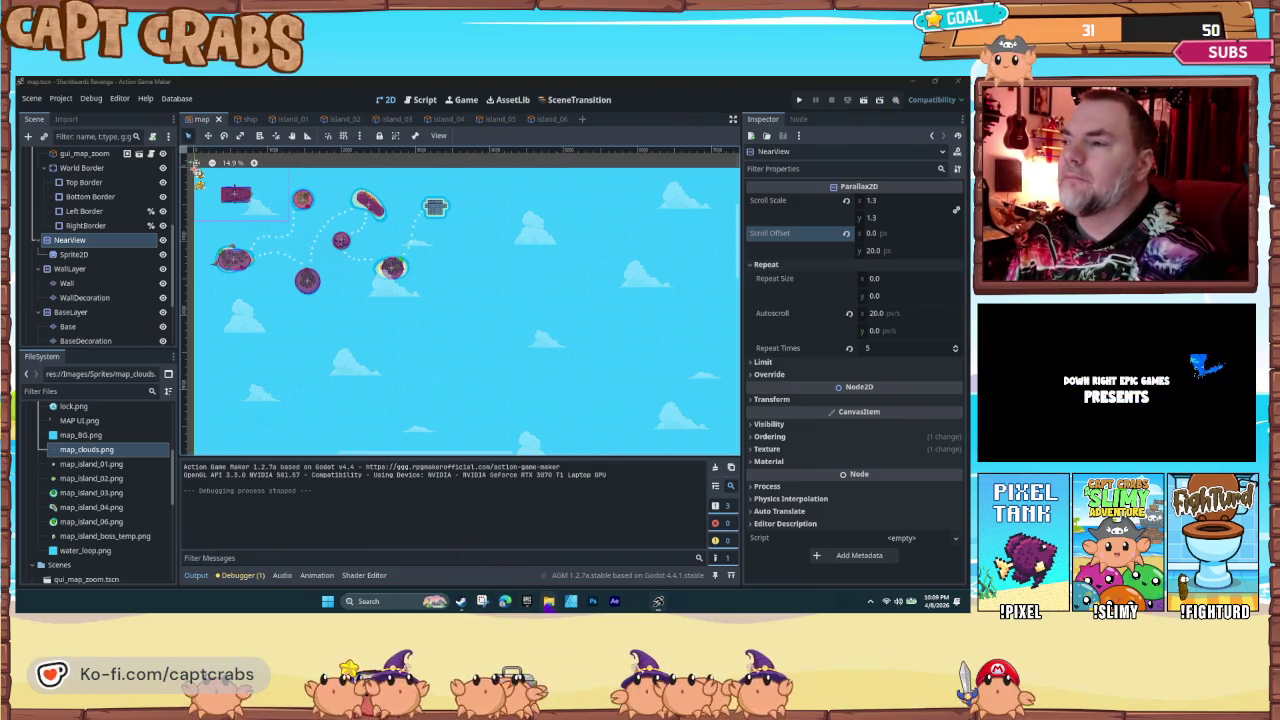
Step: Copy map_clouds from Levels into Sprites, replacing the old file, then return to the editor to reimport
{"action": "mouse_move", "coordinate": [548, 601]}
{"action": "left_click", "coordinate": [550, 548]}
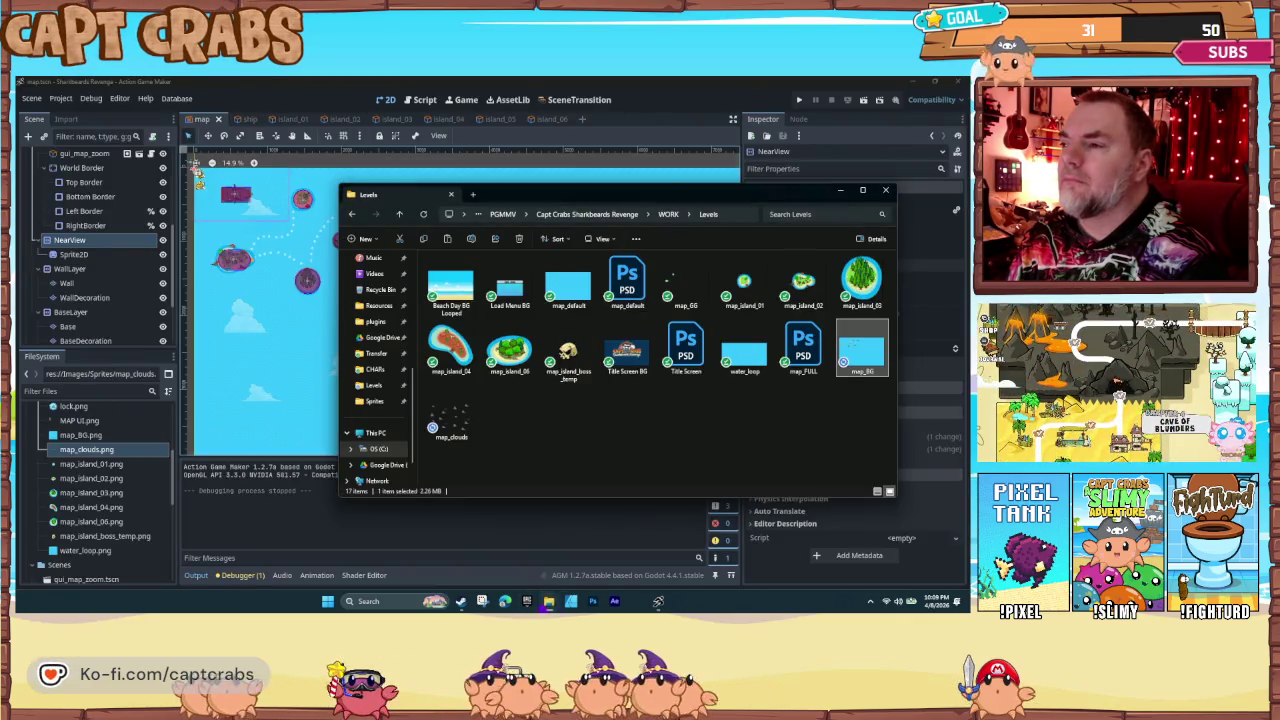
{"action": "left_click", "coordinate": [639, 553]}
{"action": "left_click", "coordinate": [690, 445]}
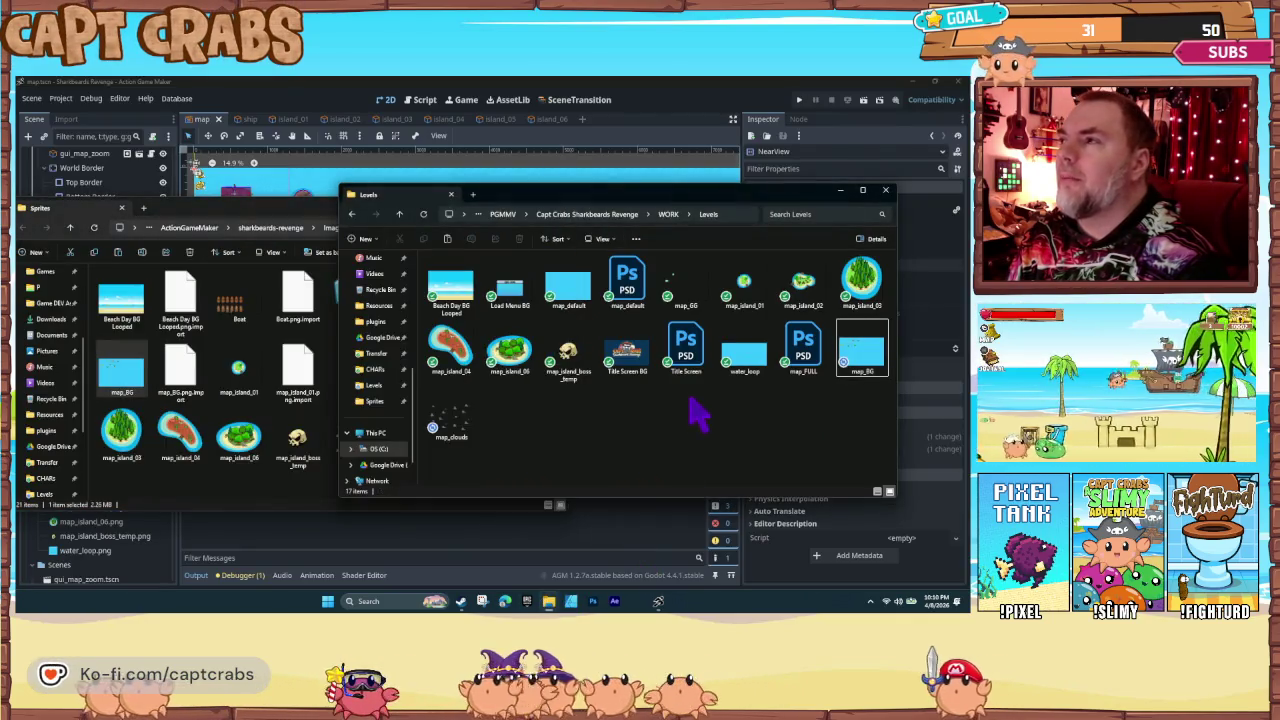
{"action": "left_click", "coordinate": [455, 430]}
{"action": "left_click_drag", "start_coordinate": [457, 432], "coordinate": [290, 500]}
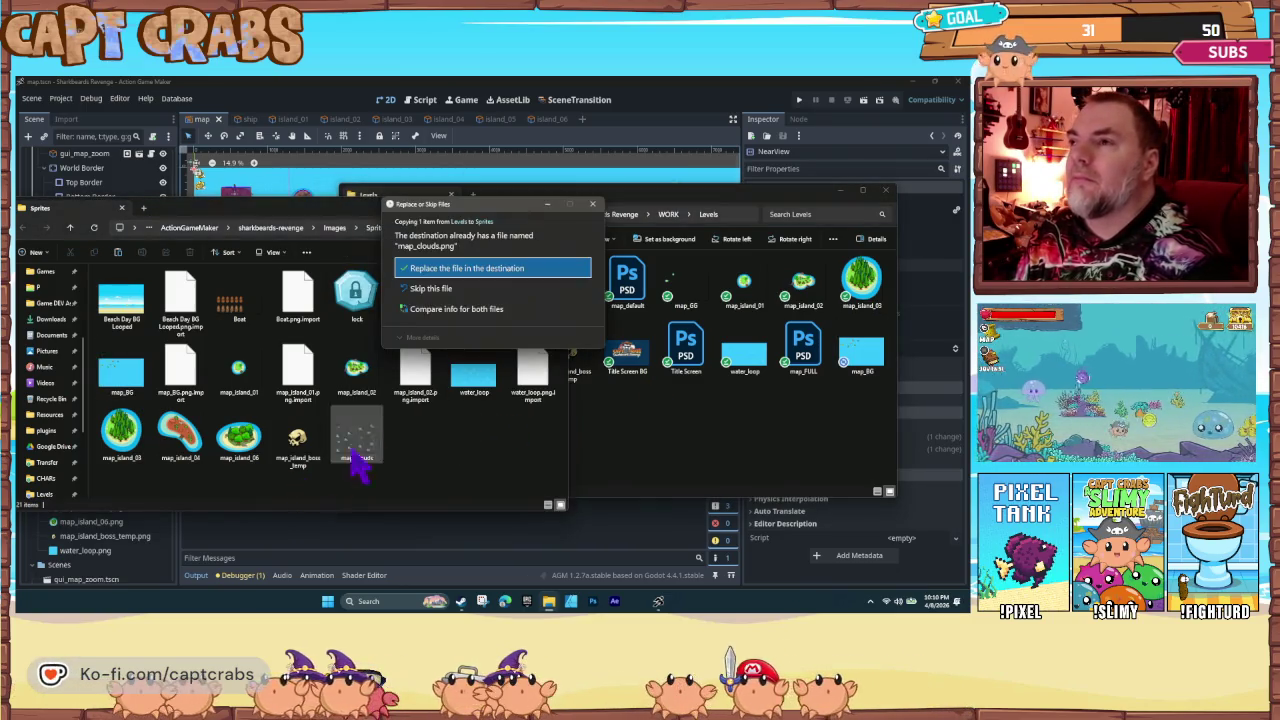
{"action": "left_click", "coordinate": [430, 270]}
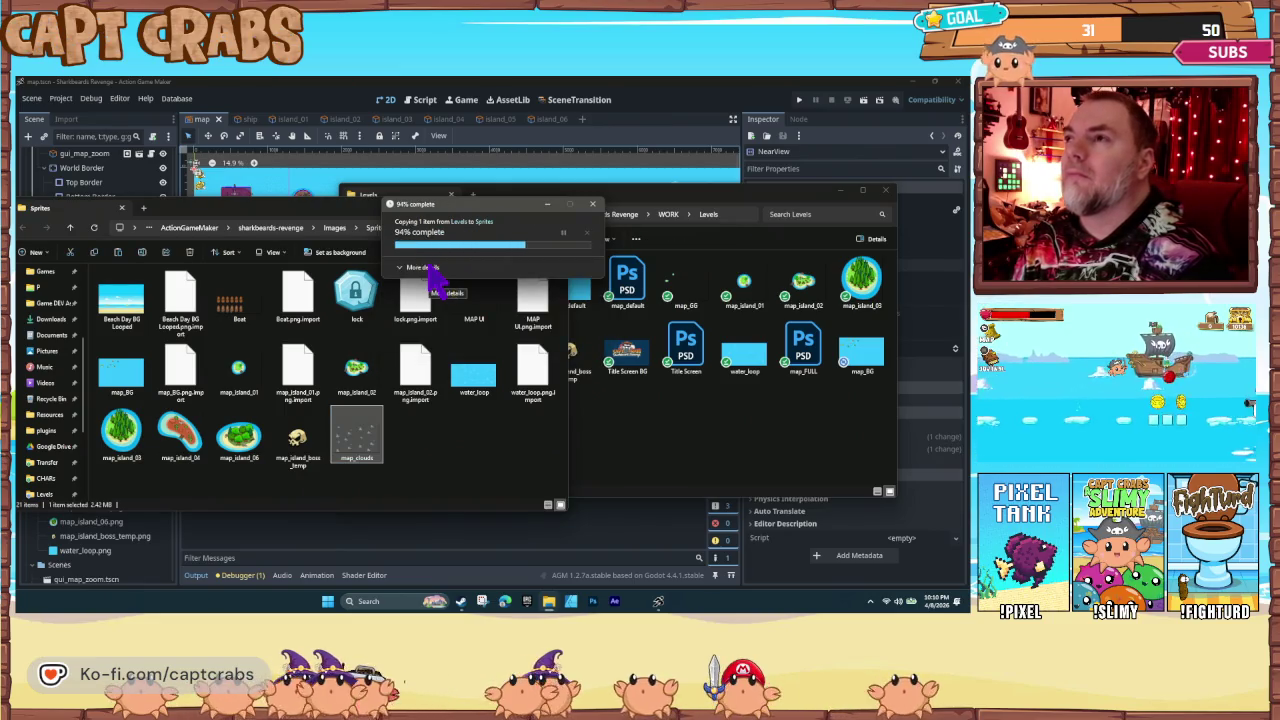
{"action": "left_click", "coordinate": [330, 105]}
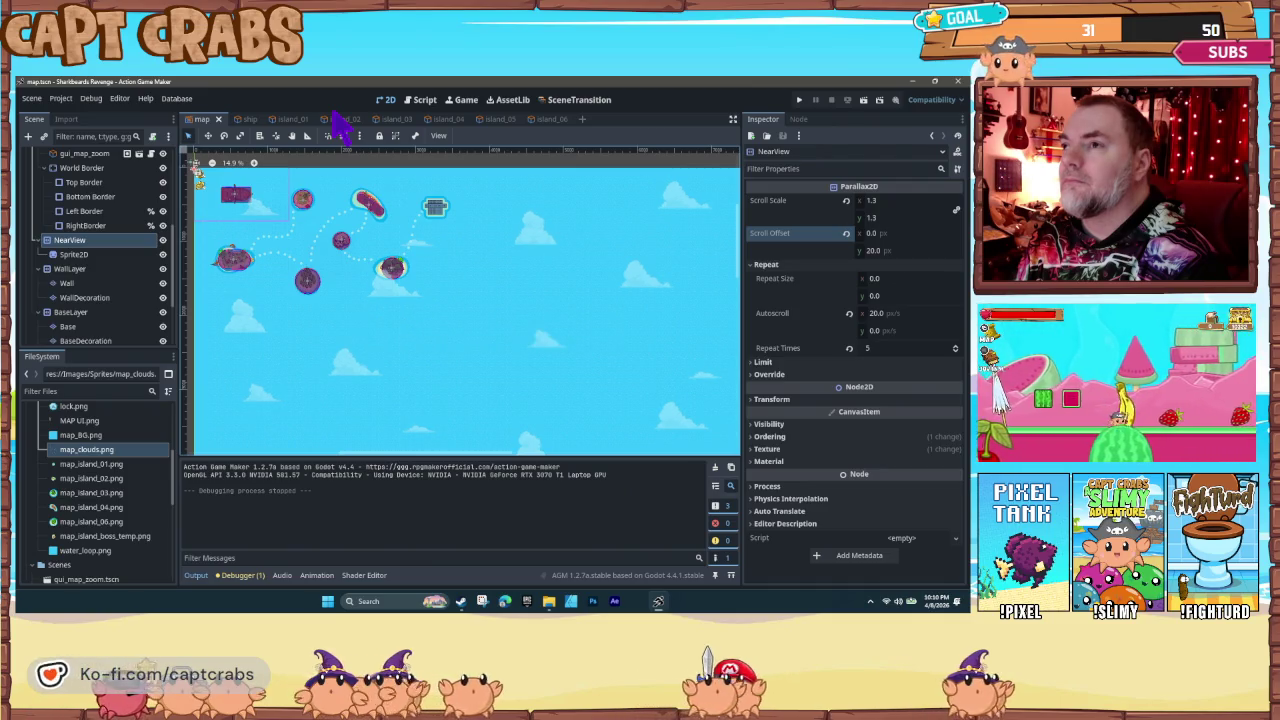
{"action": "key", "text": "F5"}
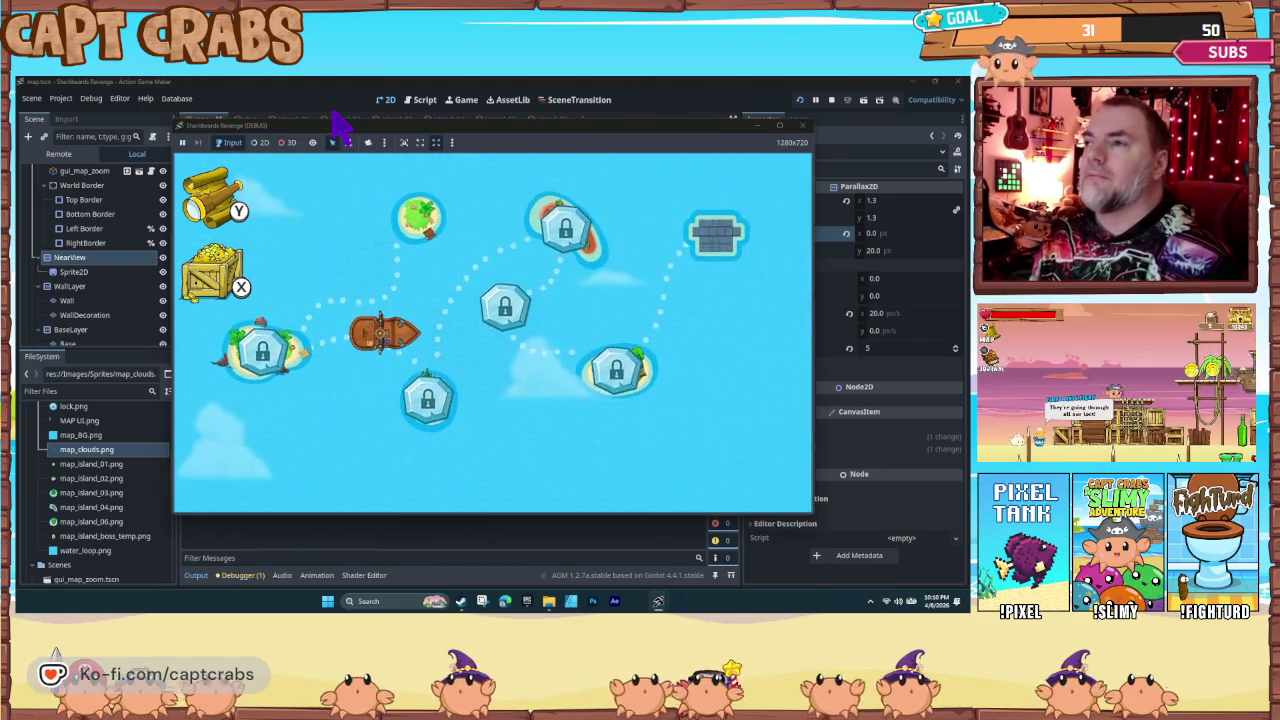
{"action": "left_click", "coordinate": [803, 127]}
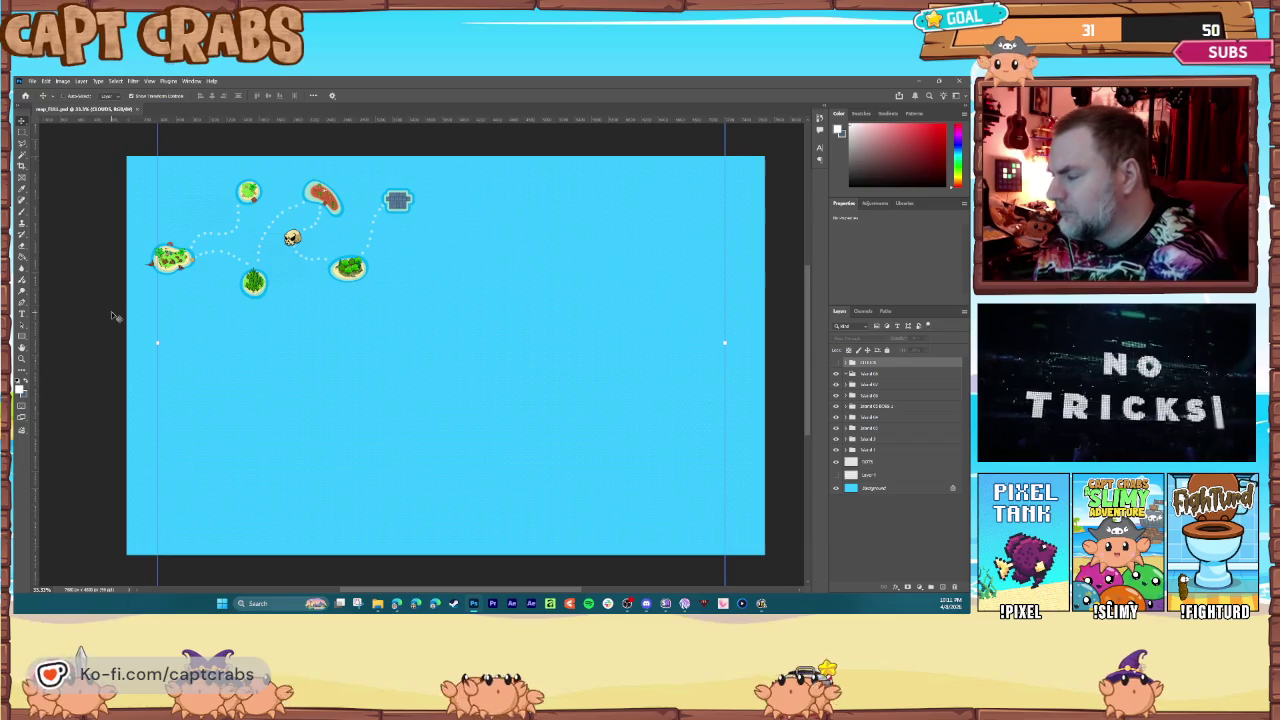
Step: Zoom in on the westernmost island and select the layer to stack new debris above
{"action": "key", "text": "ctrl+plus"}
{"action": "key", "text": "ctrl+plus"}
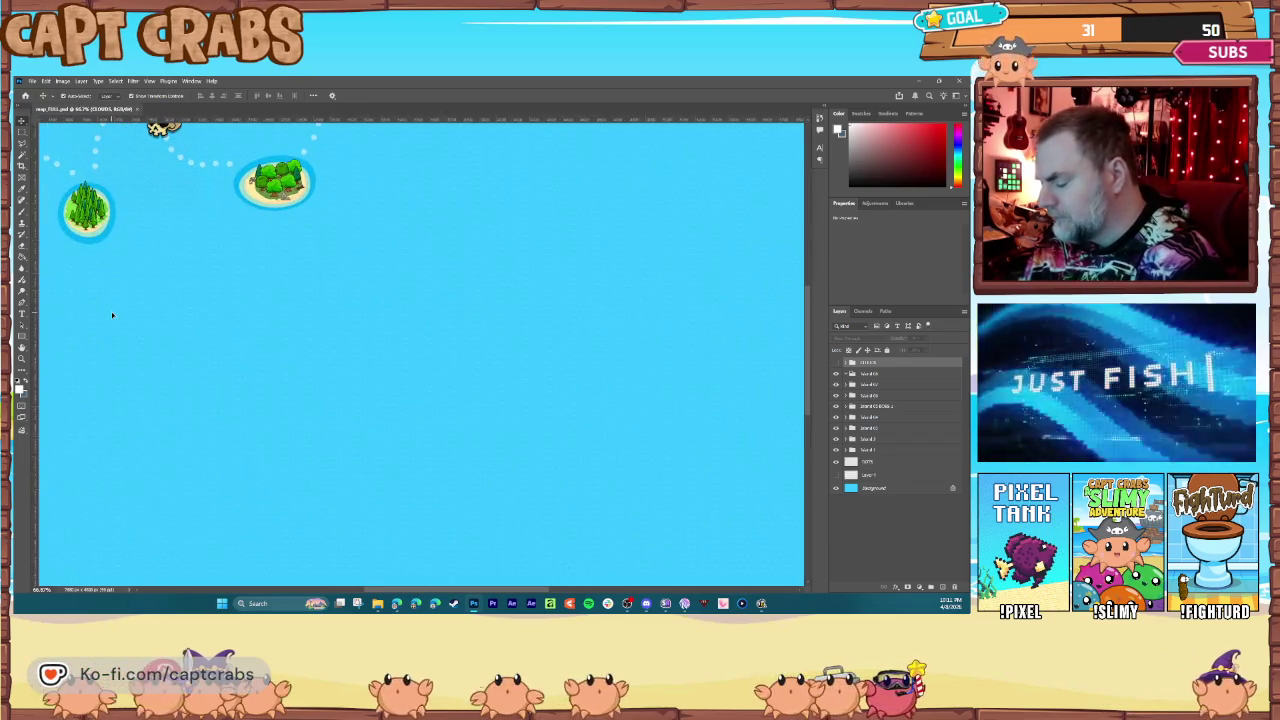
{"action": "key", "text": "h"}
{"action": "left_click_drag", "start_coordinate": [246, 346], "coordinate": [149, 287]}
{"action": "key", "text": "ctrl+plus"}
{"action": "key", "text": "ctrl+plus"}
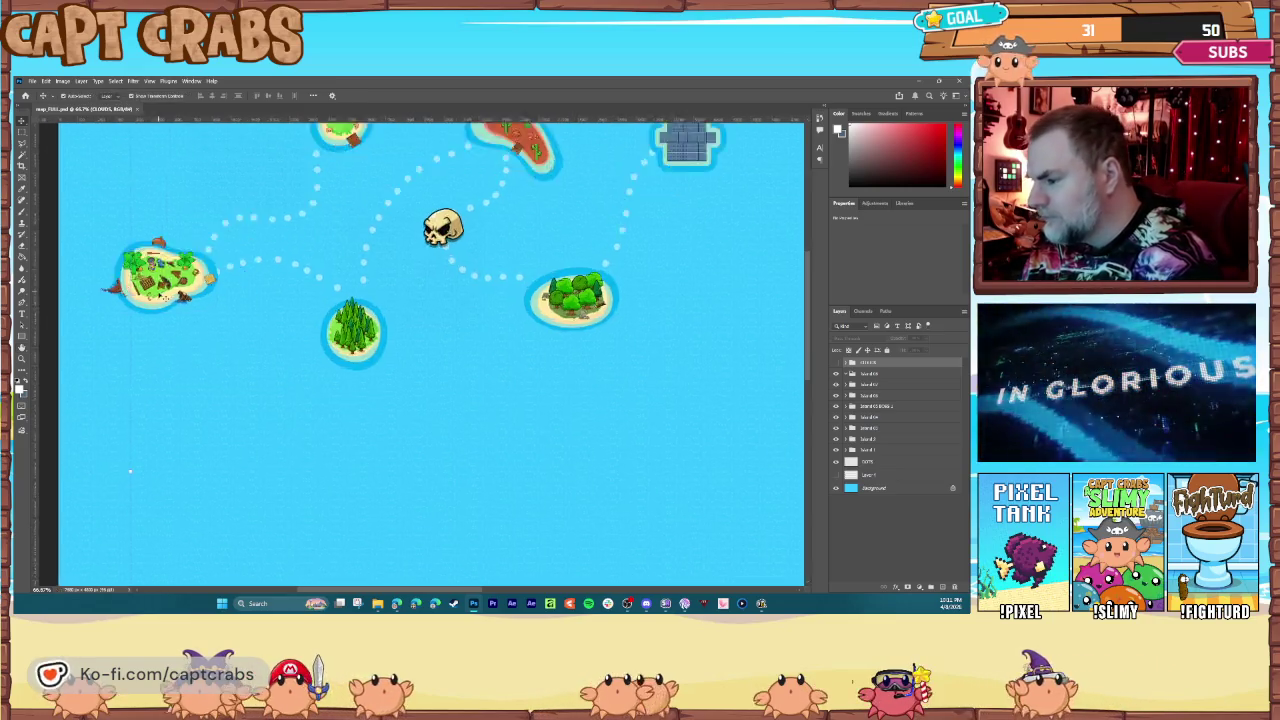
{"action": "key", "text": "h"}
{"action": "mouse_move", "coordinate": [183, 298]}
{"action": "left_mouse_down"}
{"action": "mouse_move", "coordinate": [314, 389]}
{"action": "mouse_move", "coordinate": [151, 344]}
{"action": "left_mouse_up"}
{"action": "left_click_drag", "start_coordinate": [78, 260], "coordinate": [94, 271]}
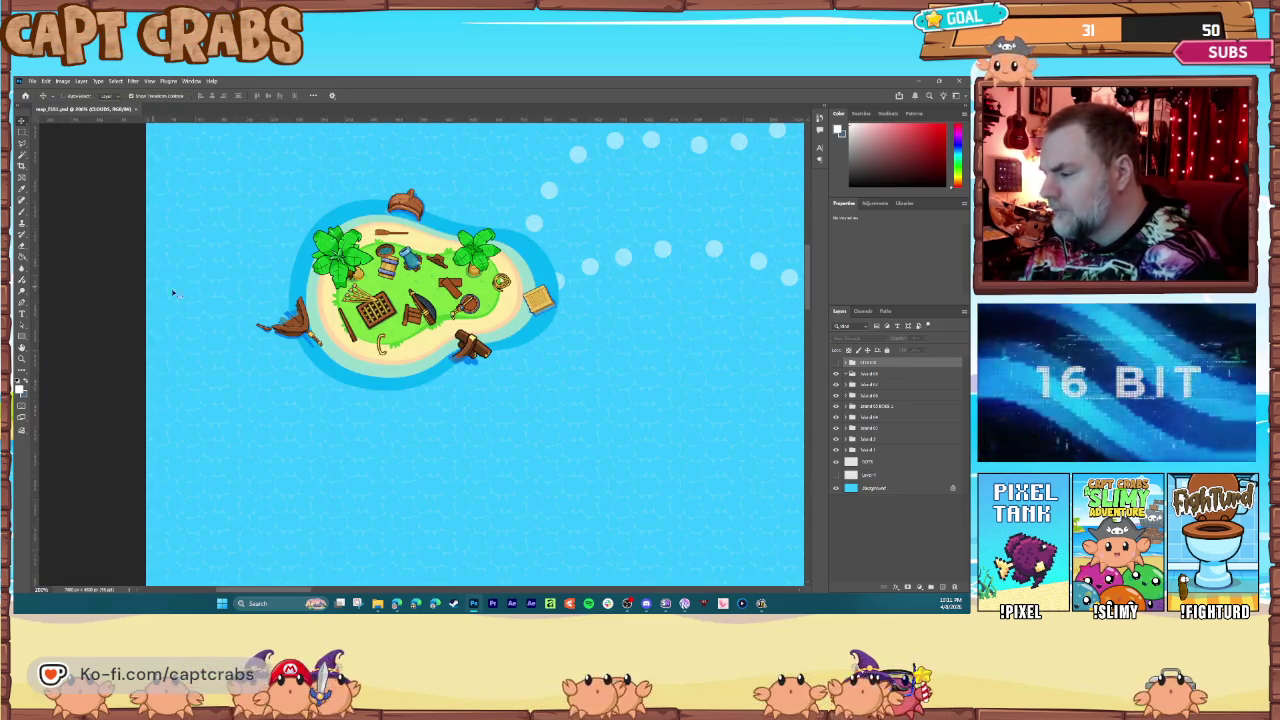
{"action": "left_click", "coordinate": [878, 466]}
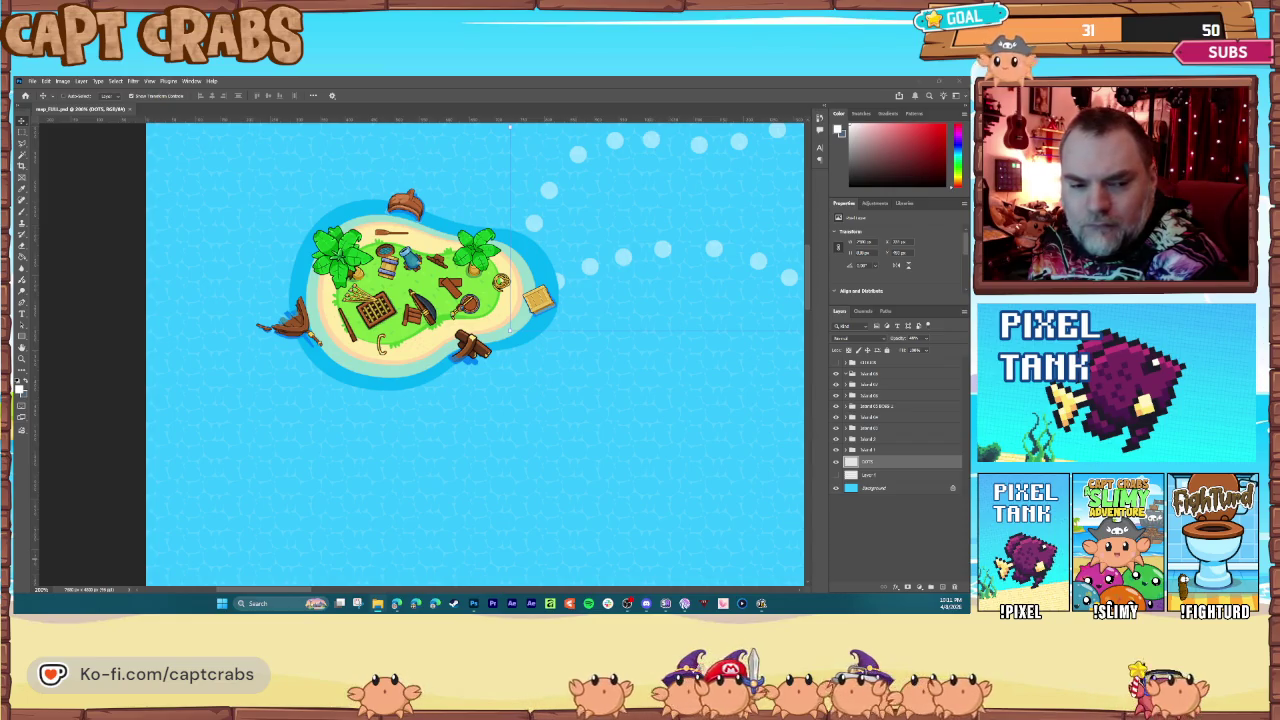
Step: Place a small broken mast image in the water below the island
{"action": "left_click_drag", "start_coordinate": [231, 417], "coordinate": [311, 417]}
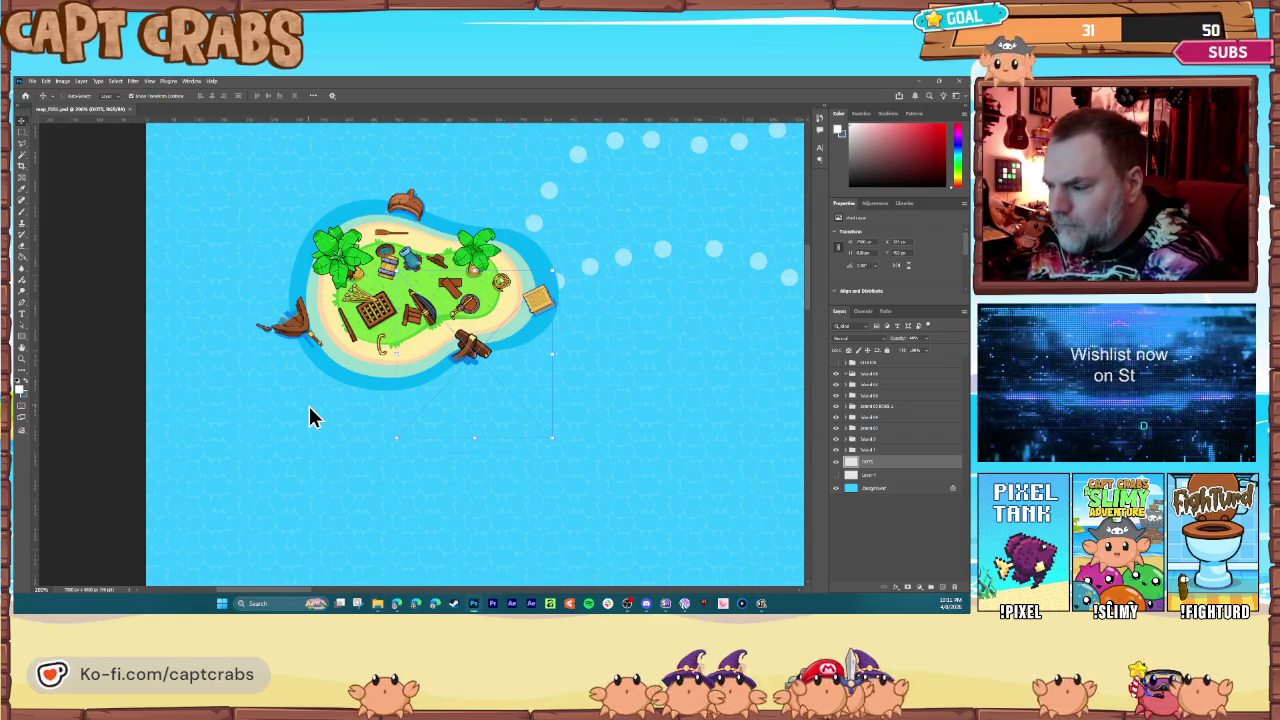
{"action": "left_click_drag", "start_coordinate": [549, 270], "coordinate": [450, 358]}
{"action": "left_click_drag", "start_coordinate": [442, 421], "coordinate": [443, 420]}
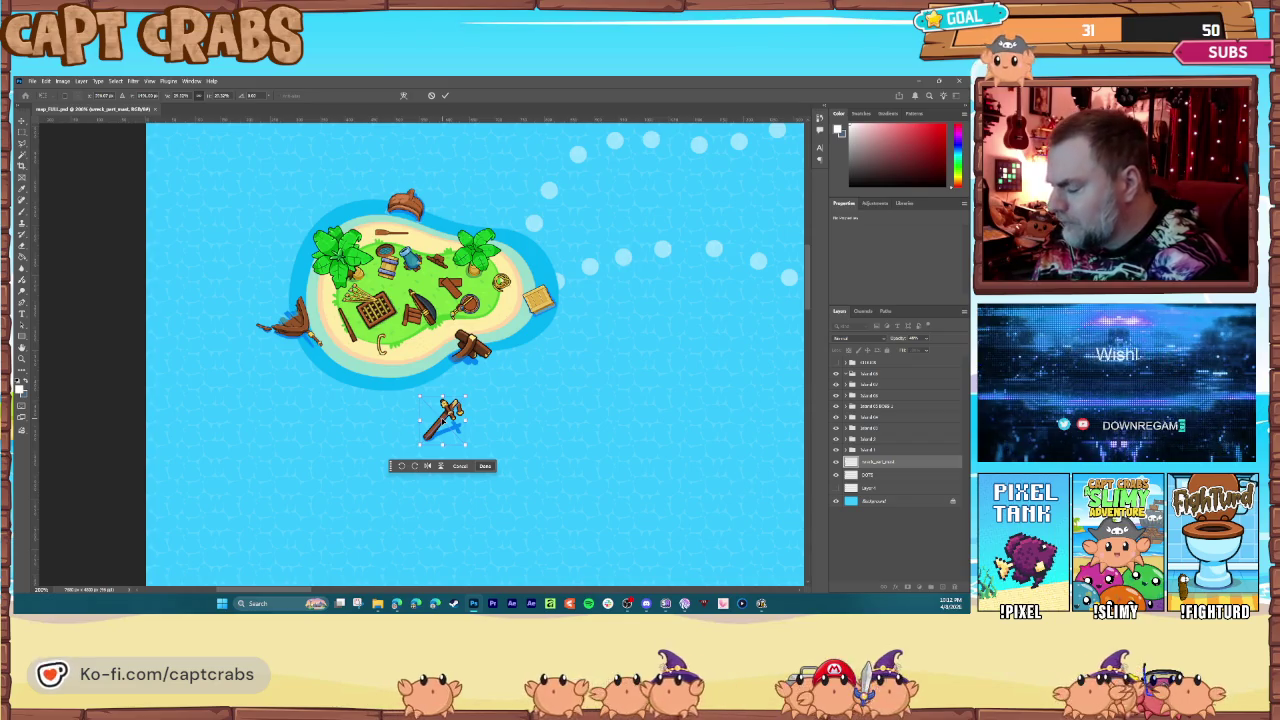
{"action": "key", "text": "Return"}
Step: Add two small planks, one north-west and one left of the island
{"action": "left_click_drag", "start_coordinate": [250, 285], "coordinate": [246, 277]}
{"action": "mouse_move", "coordinate": [548, 461]}
{"action": "left_mouse_down"}
{"action": "mouse_move", "coordinate": [458, 343]}
{"action": "mouse_move", "coordinate": [240, 262]}
{"action": "mouse_move", "coordinate": [252, 268]}
{"action": "left_mouse_up"}
{"action": "key", "text": "Return"}
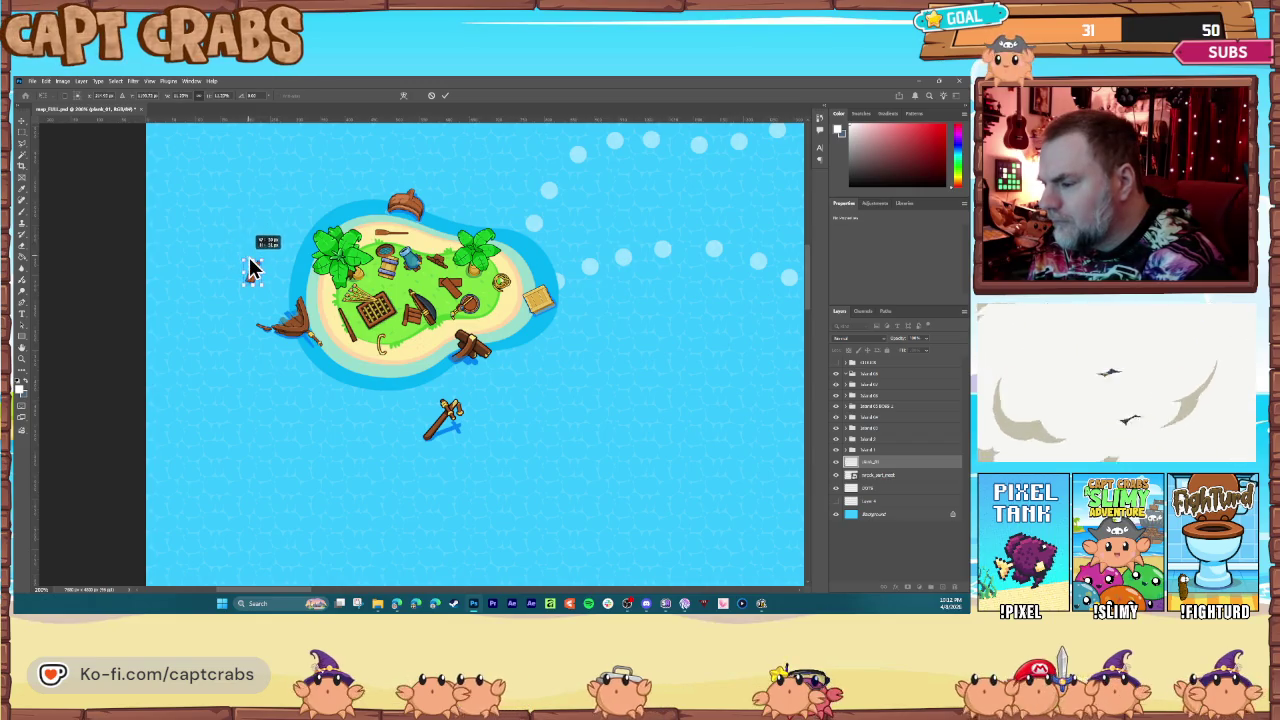
{"action": "key", "text": "Return"}
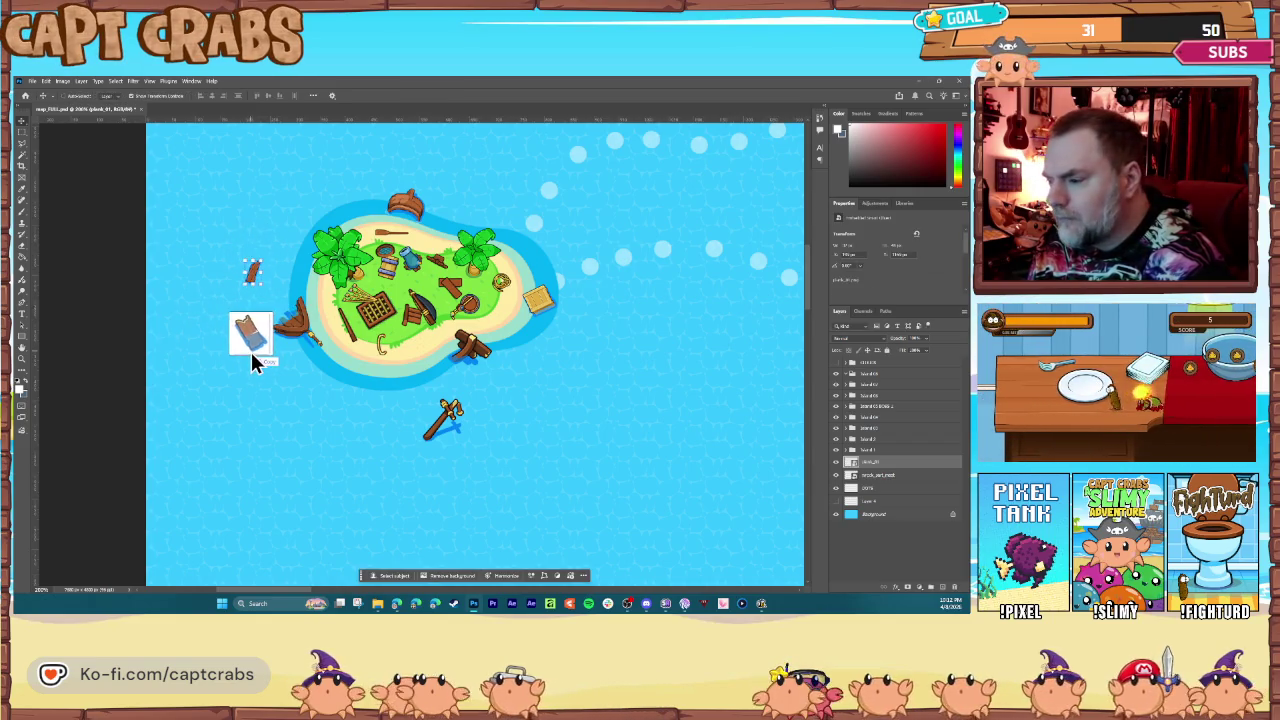
{"action": "key", "text": "ctrl+v"}
{"action": "key", "text": "ctrl+t"}
{"action": "mouse_move", "coordinate": [548, 428]}
{"action": "left_mouse_down"}
{"action": "mouse_move", "coordinate": [430, 318]}
{"action": "mouse_move", "coordinate": [295, 318]}
{"action": "mouse_move", "coordinate": [240, 356]}
{"action": "left_mouse_up"}
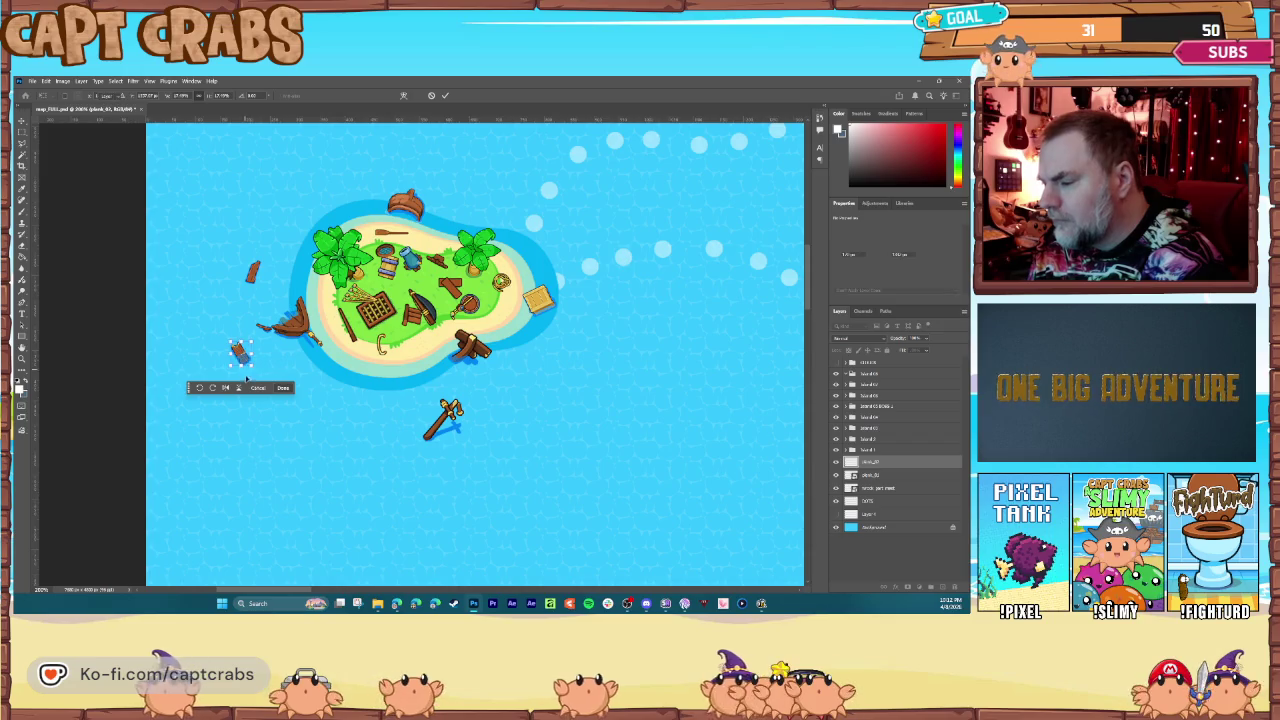
{"action": "key", "text": "Return"}
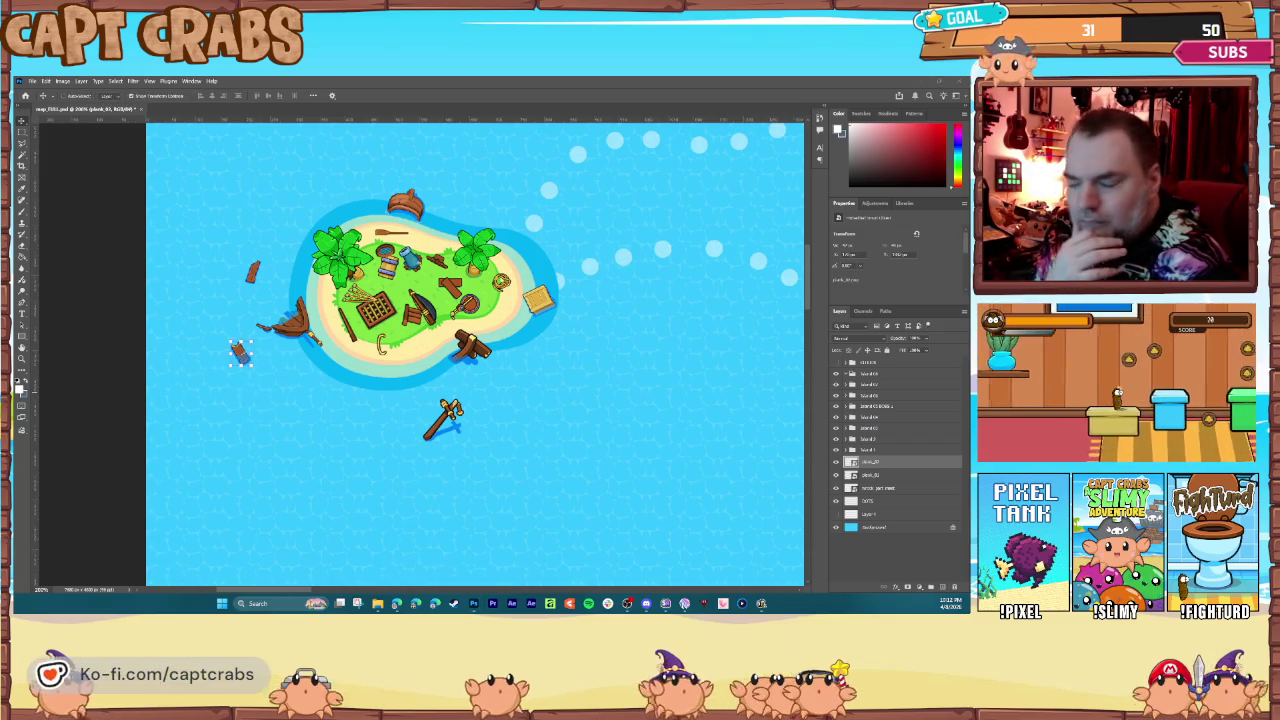
Step: Place a small crate image below-left of the island
{"action": "key", "text": "ctrl+t"}
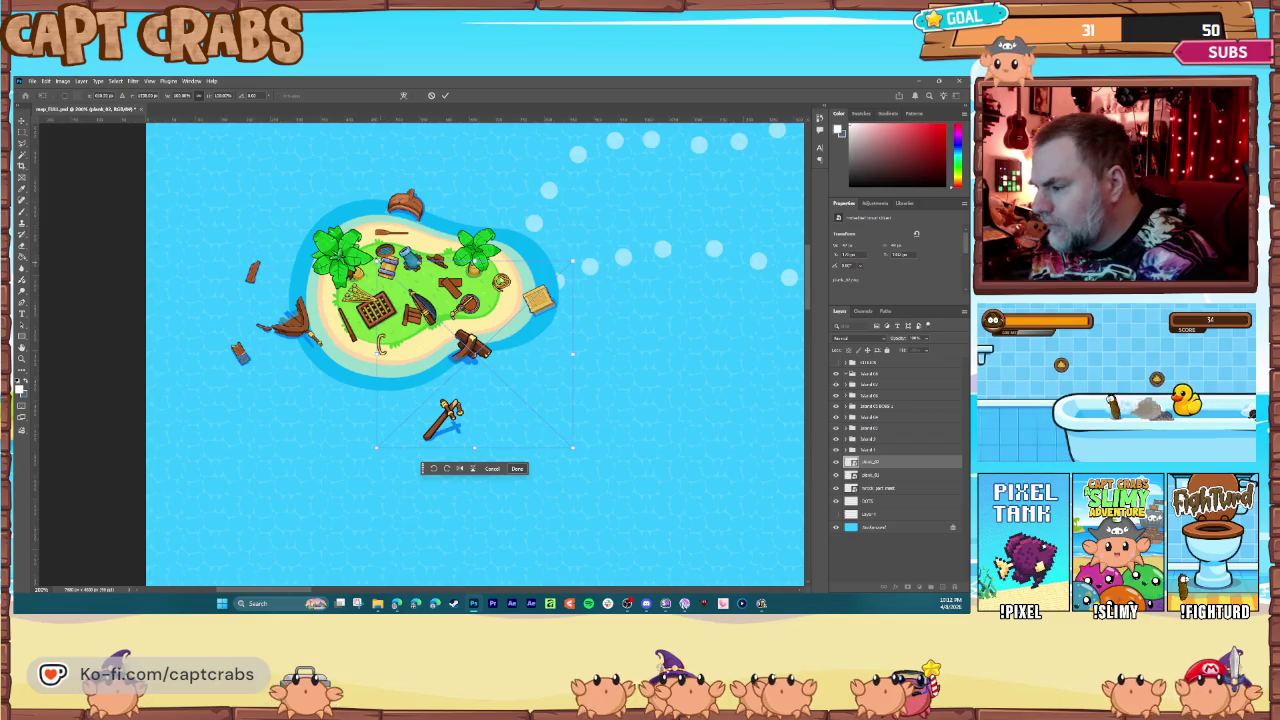
{"action": "key", "text": "ctrl+v"}
{"action": "mouse_move", "coordinate": [545, 430]}
{"action": "left_mouse_down"}
{"action": "mouse_move", "coordinate": [480, 392]}
{"action": "mouse_move", "coordinate": [566, 412]}
{"action": "mouse_move", "coordinate": [503, 437]}
{"action": "mouse_move", "coordinate": [295, 394]}
{"action": "mouse_move", "coordinate": [293, 428]}
{"action": "left_mouse_up"}
{"action": "key", "text": "Return"}
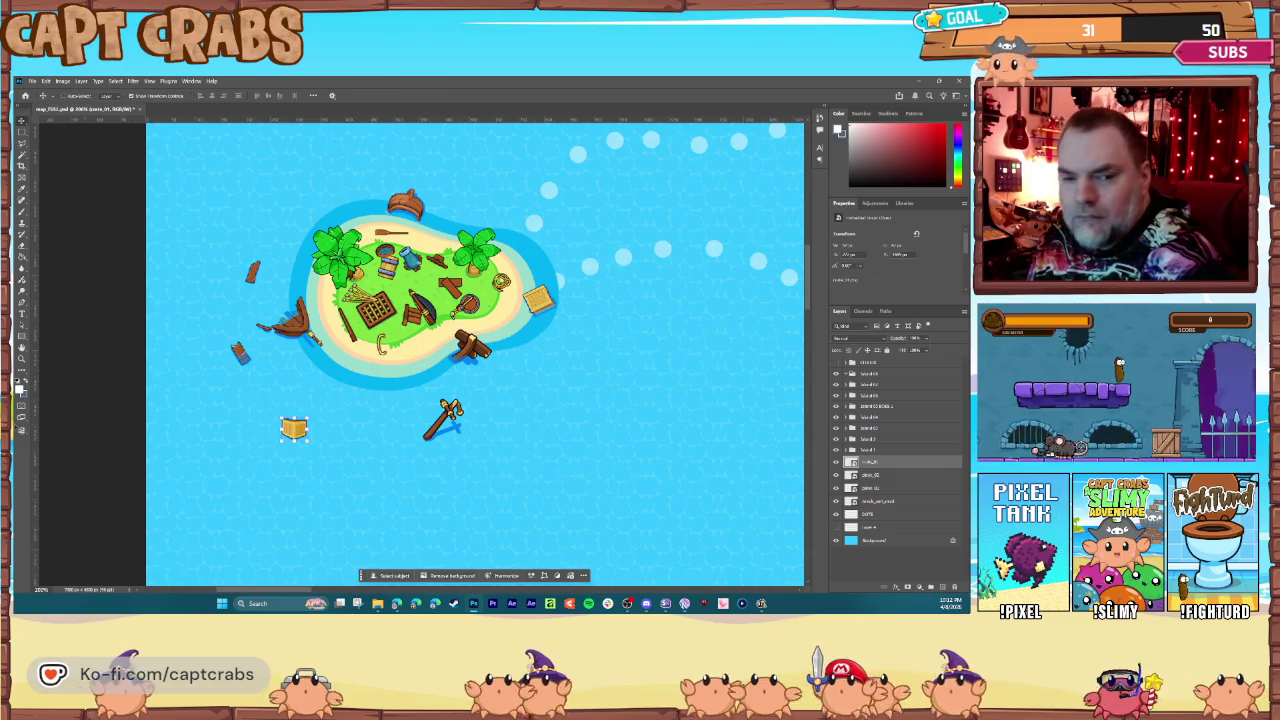
Step: Put a small bottle north-west of the island, then trial and delete a green splash layer
{"action": "left_click_drag", "start_coordinate": [306, 368], "coordinate": [345, 418]}
{"action": "mouse_move", "coordinate": [443, 418]}
{"action": "left_mouse_down"}
{"action": "mouse_move", "coordinate": [466, 375]}
{"action": "mouse_move", "coordinate": [440, 412]}
{"action": "mouse_move", "coordinate": [391, 414]}
{"action": "mouse_move", "coordinate": [288, 206]}
{"action": "left_mouse_up"}
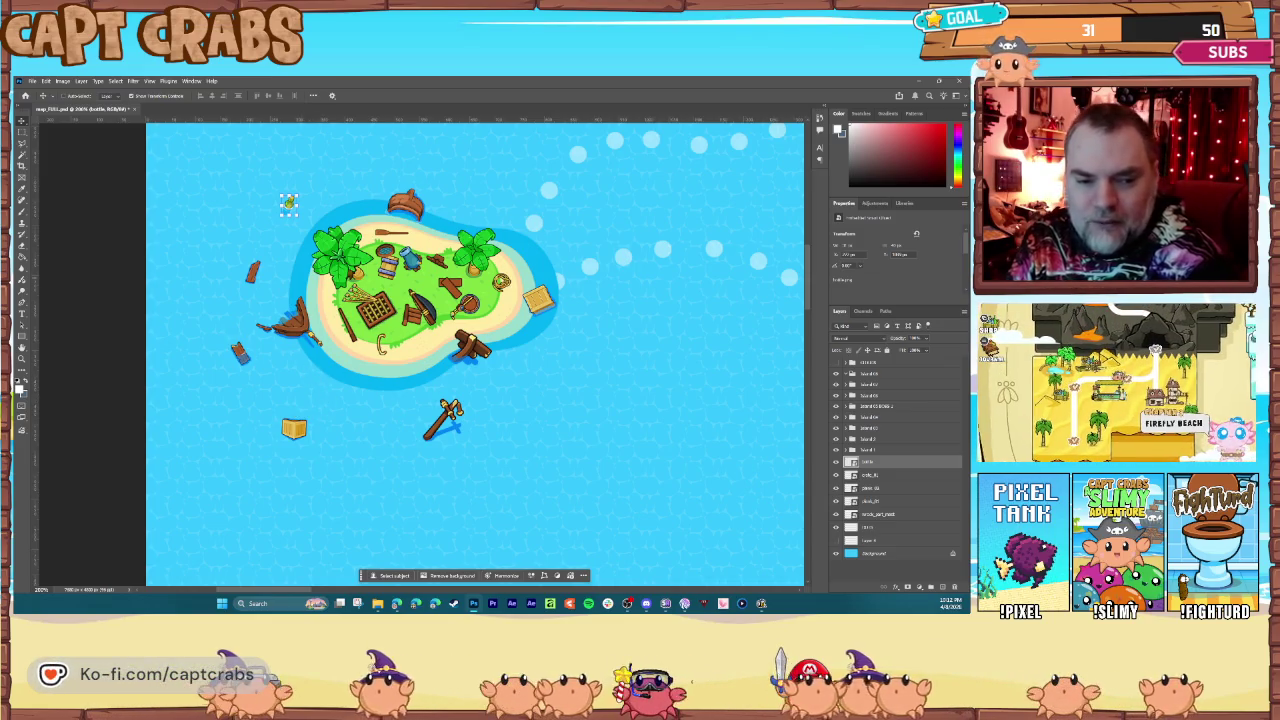
{"action": "key", "text": "ctrl+v"}
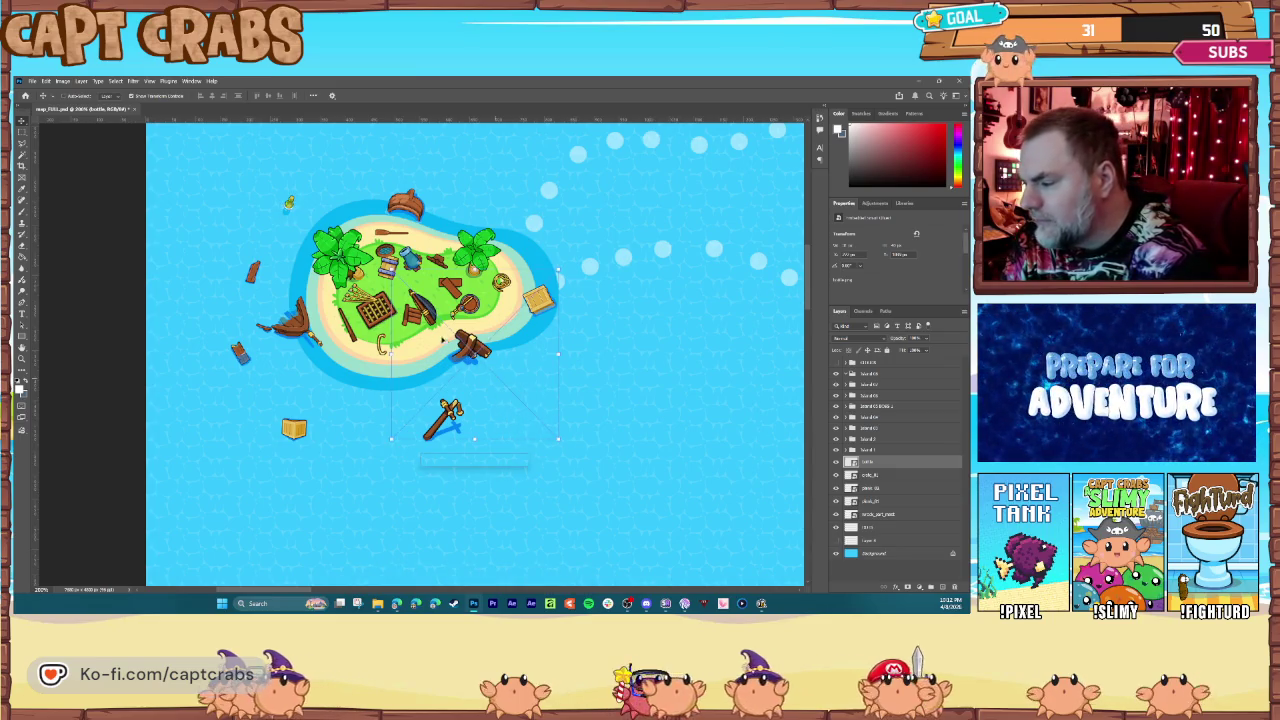
{"action": "mouse_move", "coordinate": [392, 352]}
{"action": "left_mouse_down"}
{"action": "mouse_move", "coordinate": [468, 348]}
{"action": "mouse_move", "coordinate": [528, 408]}
{"action": "mouse_move", "coordinate": [541, 400]}
{"action": "mouse_move", "coordinate": [497, 392]}
{"action": "left_mouse_up"}
{"action": "key", "text": "Return"}
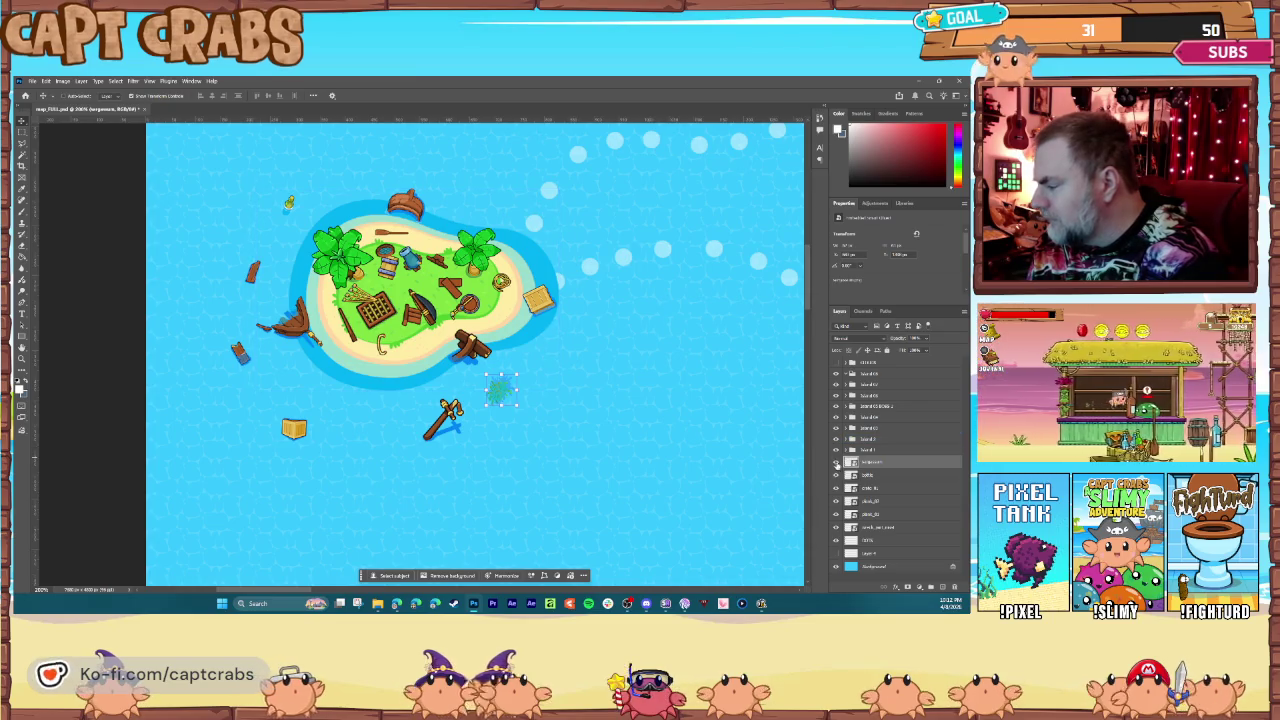
{"action": "left_click", "coordinate": [953, 588]}
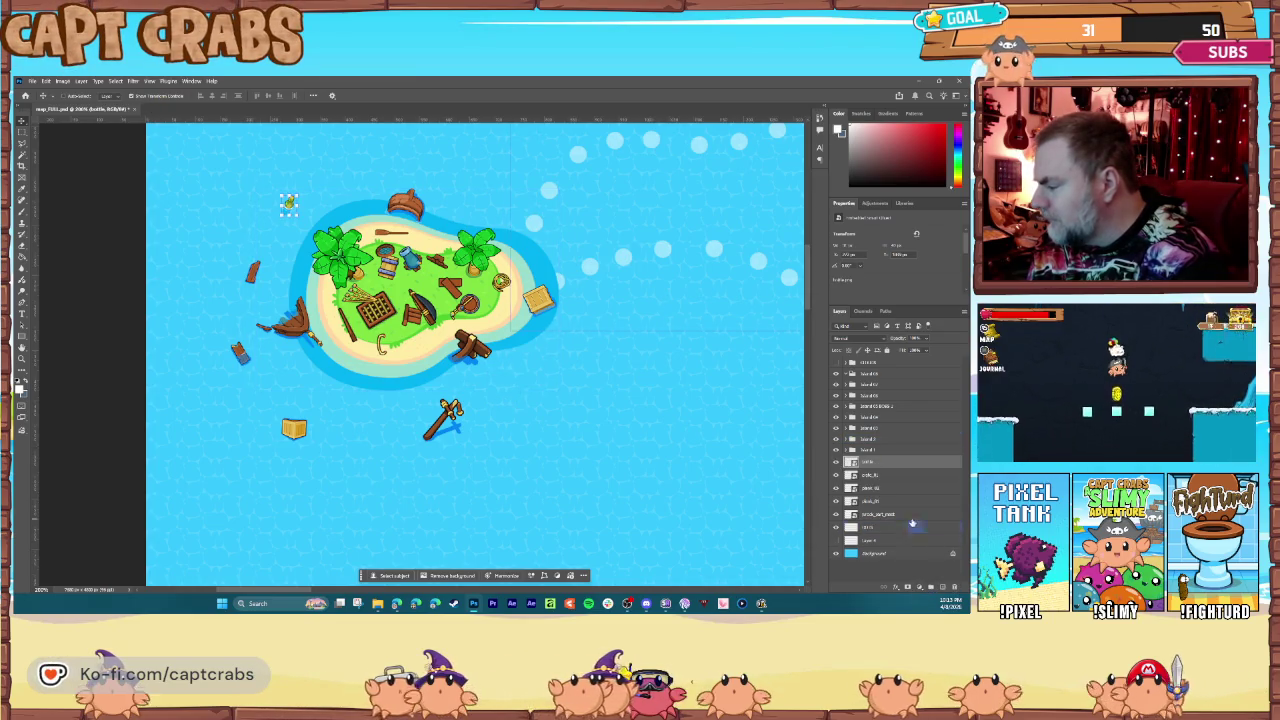
{"action": "left_click", "coordinate": [900, 558]}
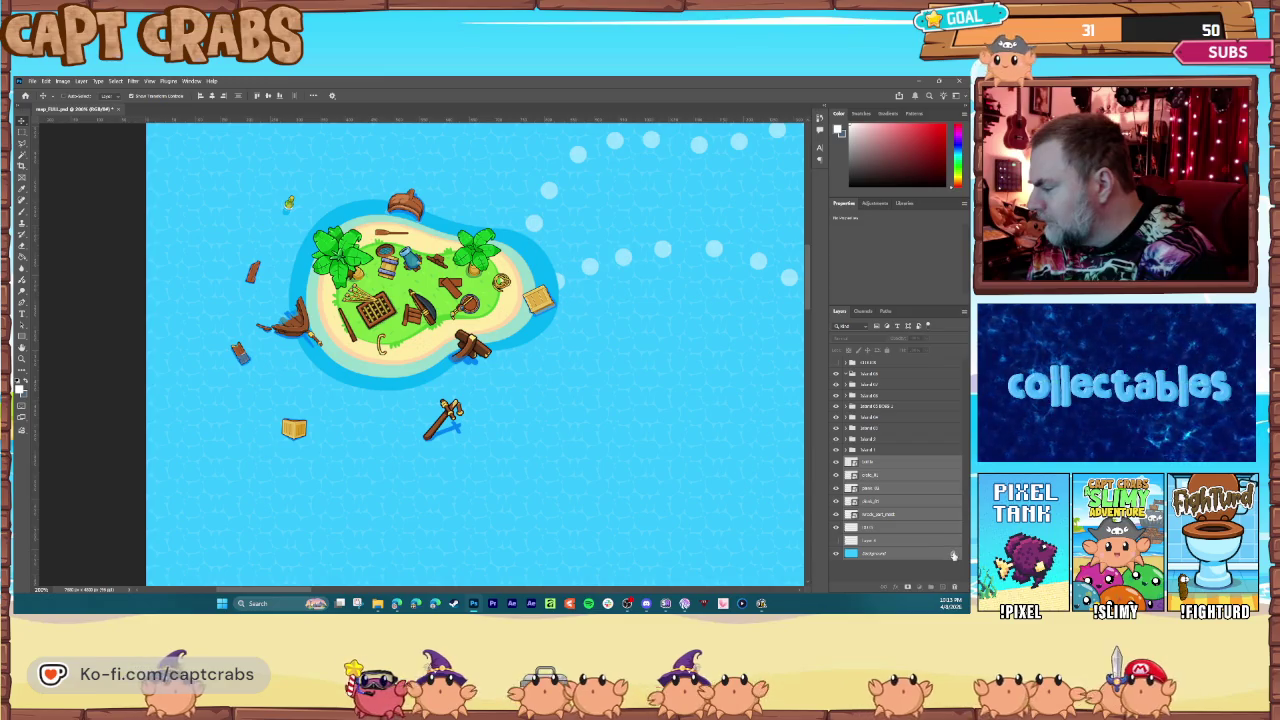
Step: Unlock the Background layer, group the debris layers, and save the map
{"action": "left_click", "coordinate": [953, 556]}
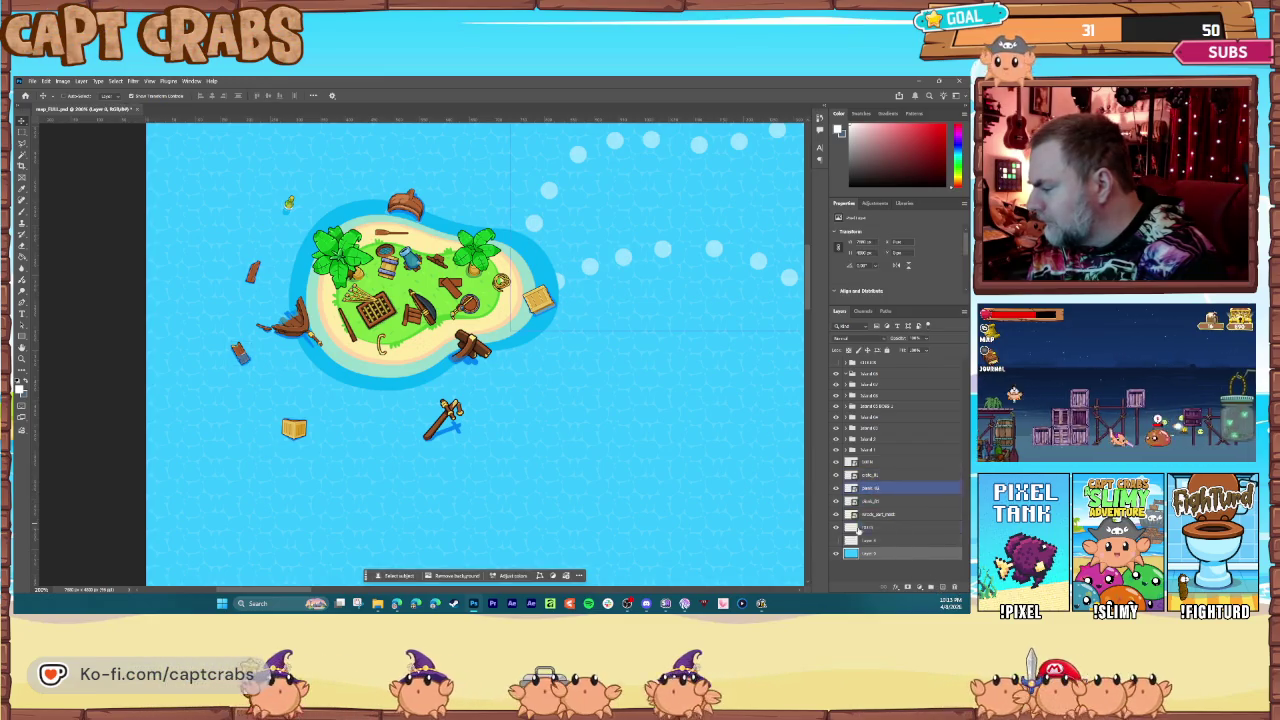
{"action": "left_click", "coordinate": [870, 462]}
{"action": "left_click", "coordinate": [875, 514], "text": "shift"}
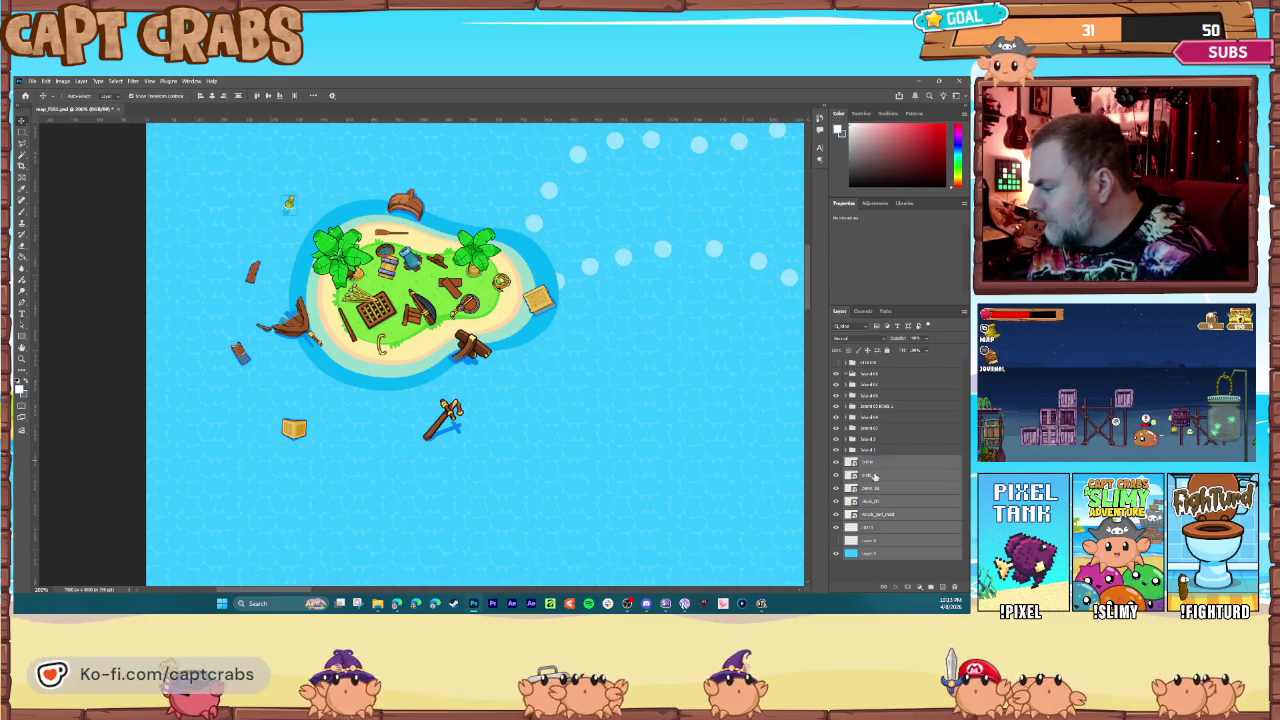
{"action": "left_click", "coordinate": [931, 589]}
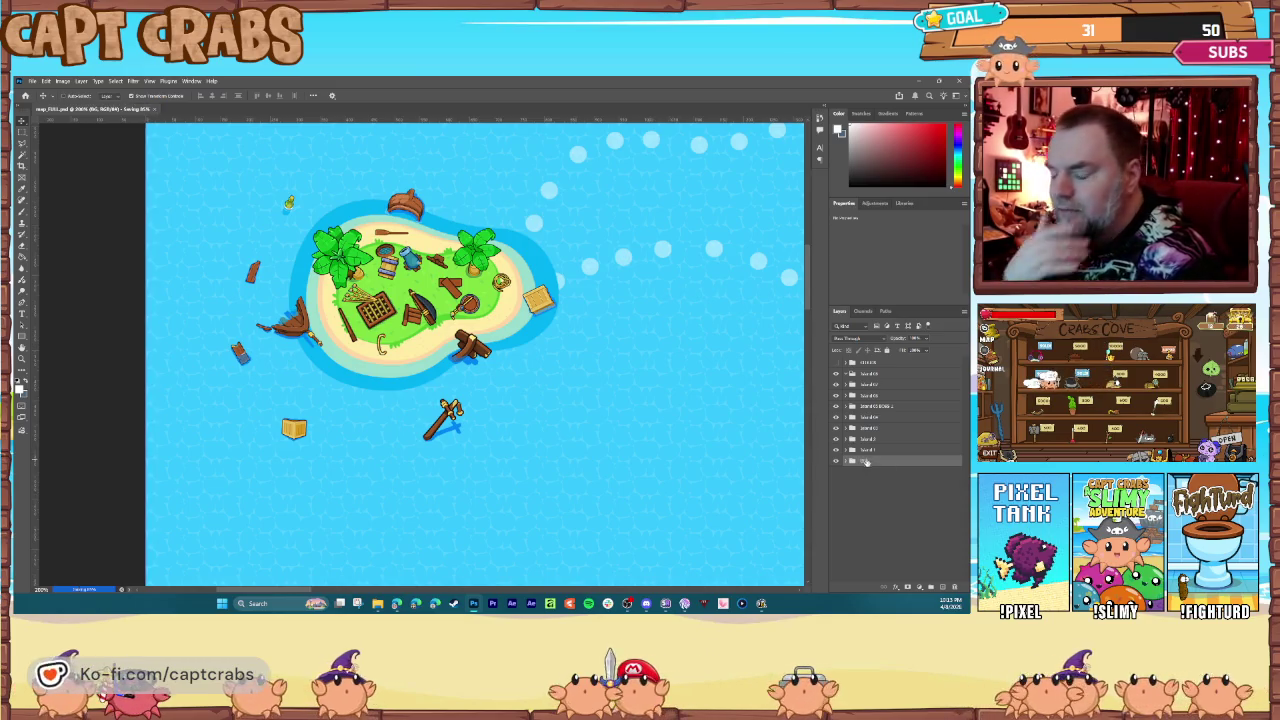
{"action": "key", "text": "ctrl+s"}
Step: Expand the debris group and move wreck_part_mast higher in the layer stack
{"action": "left_click", "coordinate": [848, 462]}
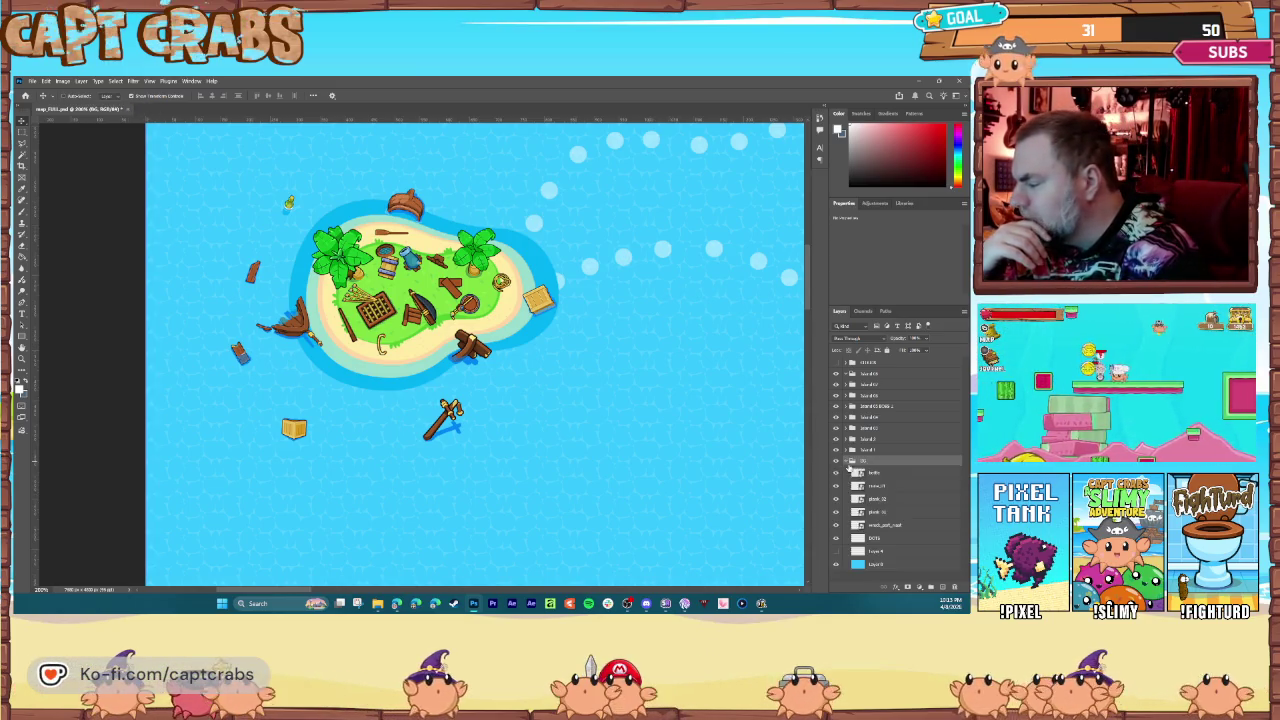
{"action": "left_click", "coordinate": [876, 540]}
{"action": "left_click", "coordinate": [888, 553]}
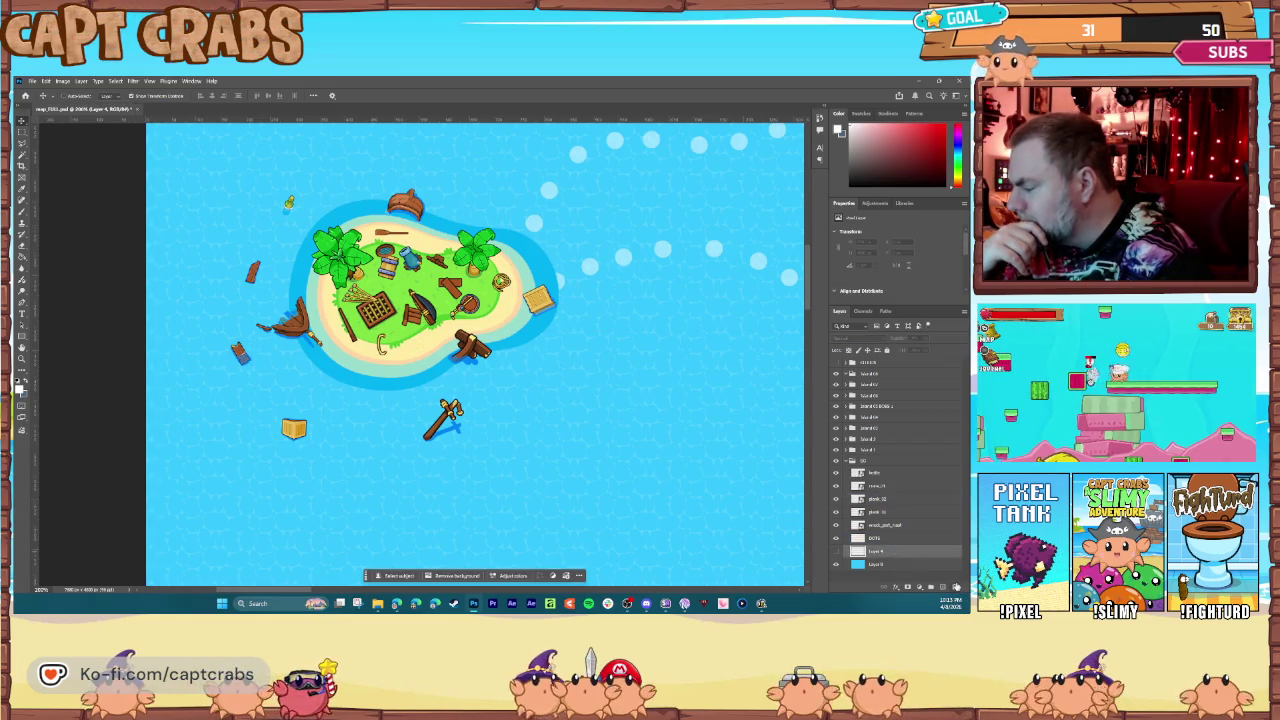
{"action": "left_click", "coordinate": [893, 528]}
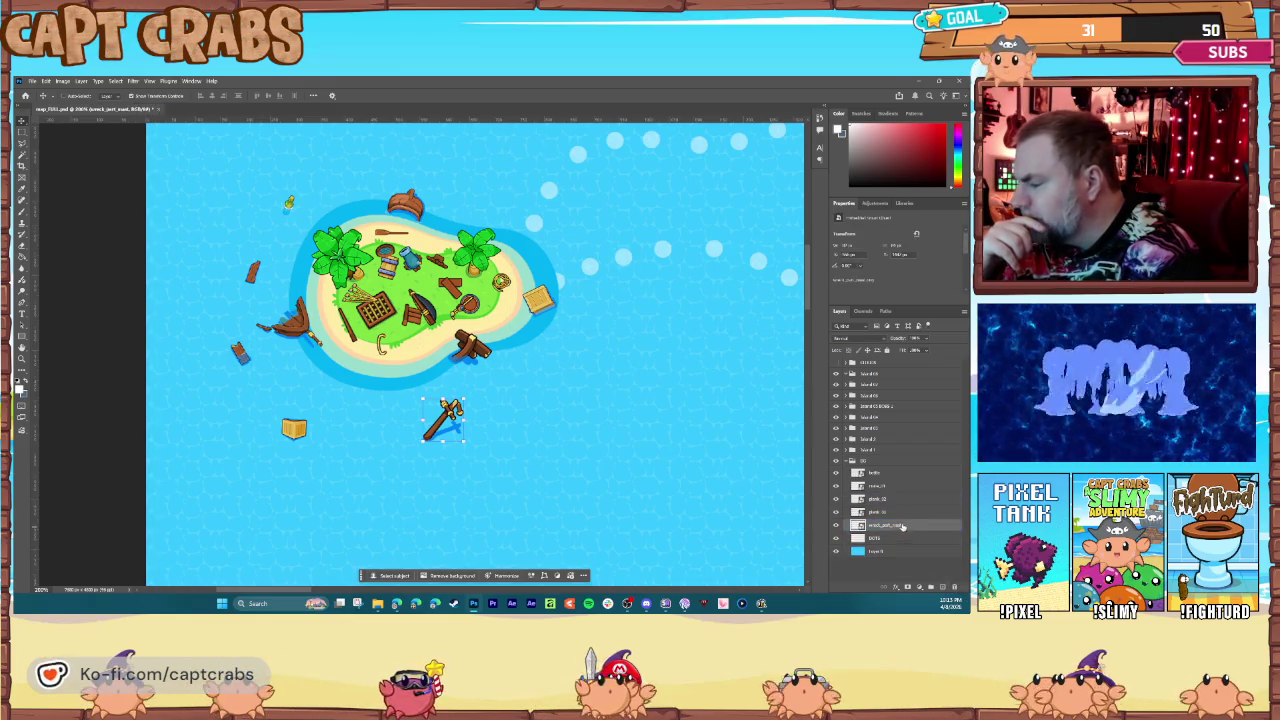
{"action": "left_click_drag", "start_coordinate": [890, 517], "coordinate": [859, 486]}
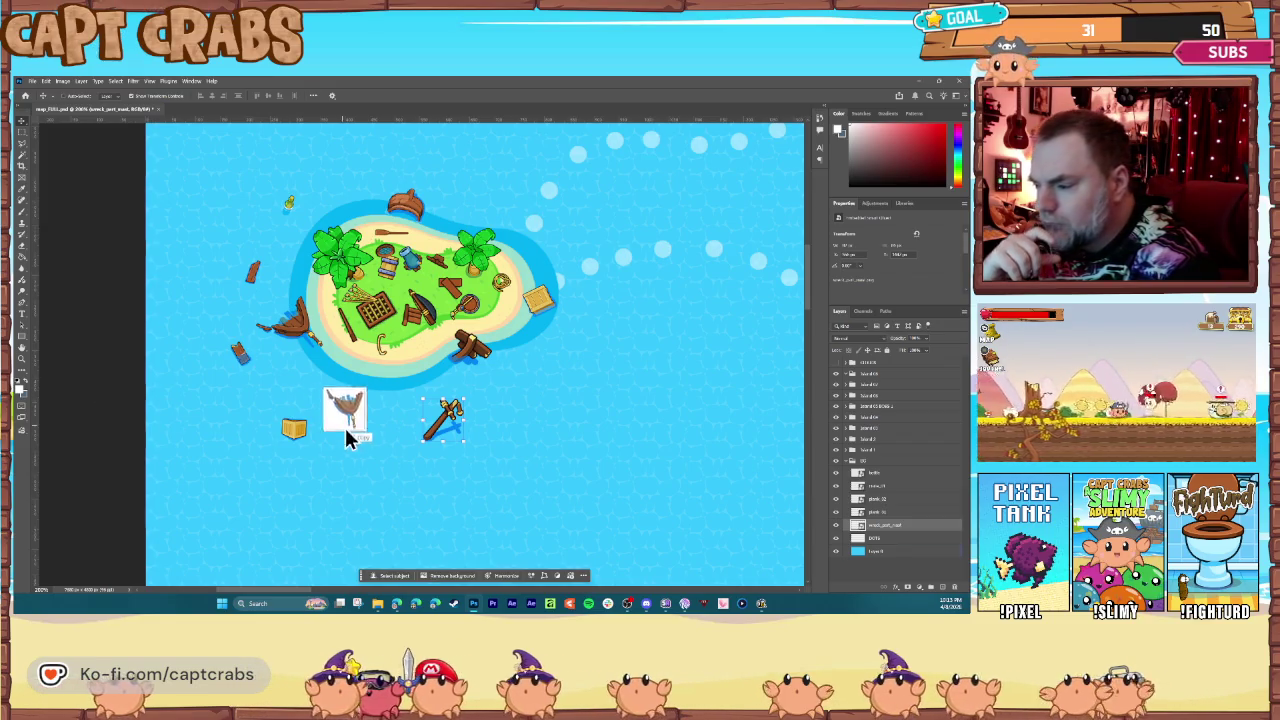
Step: Scale the shipwreck hull, tilt it clockwise beside the mast, and move its layer into the debris group
{"action": "key", "text": "ctrl+t"}
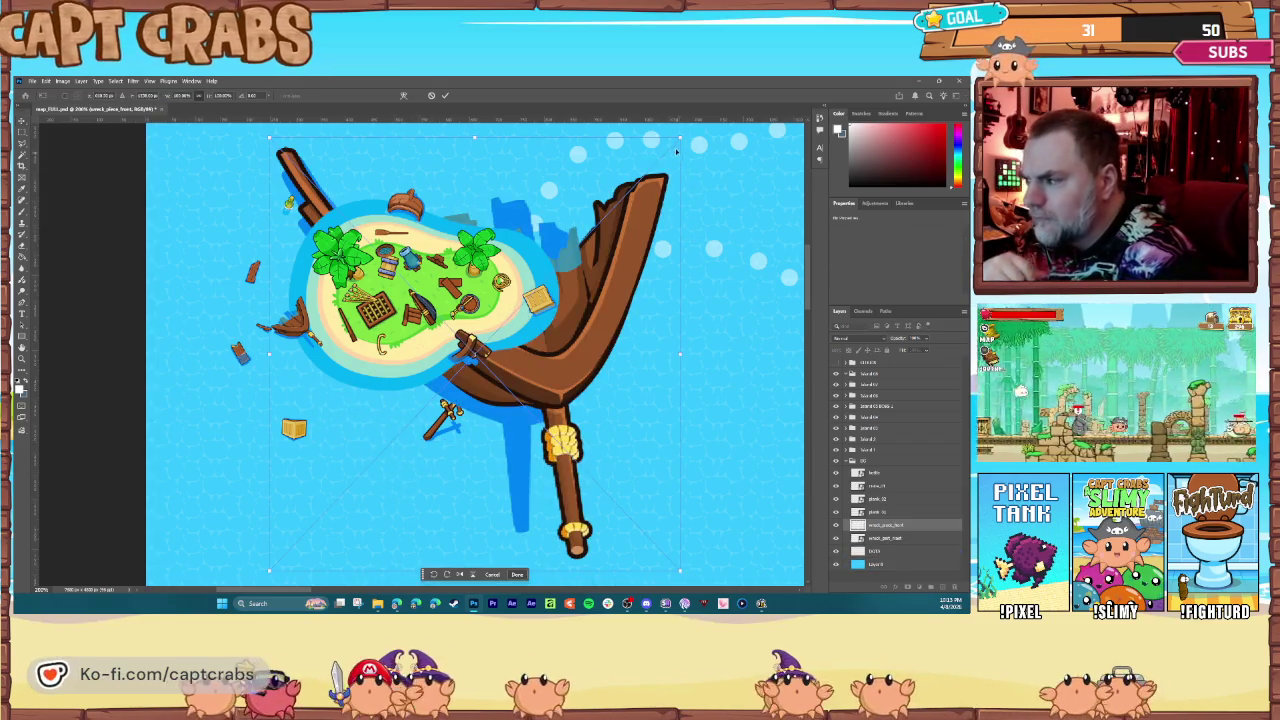
{"action": "left_click_drag", "start_coordinate": [680, 138], "coordinate": [345, 490]}
{"action": "left_click_drag", "start_coordinate": [256, 481], "coordinate": [335, 452]}
{"action": "mouse_move", "coordinate": [337, 514]}
{"action": "left_mouse_down"}
{"action": "mouse_move", "coordinate": [391, 474]}
{"action": "mouse_move", "coordinate": [397, 440]}
{"action": "left_mouse_up"}
{"action": "key", "text": "Return"}
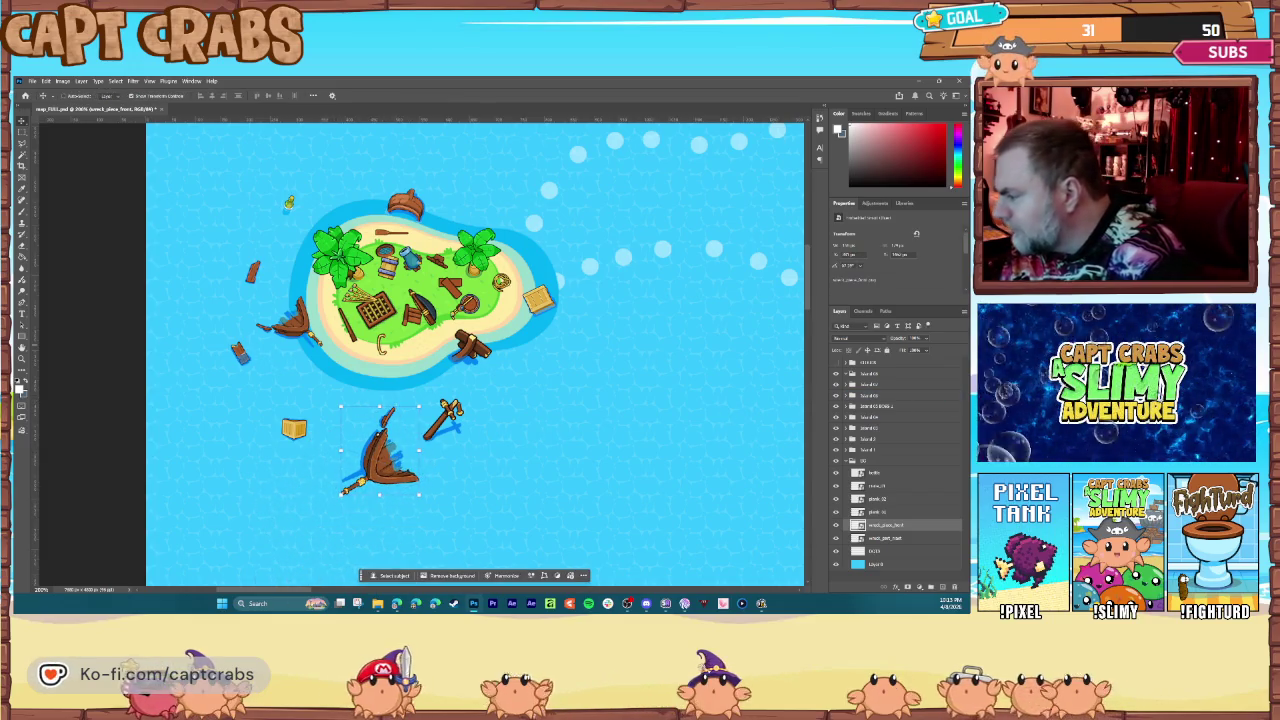
{"action": "mouse_move", "coordinate": [885, 524]}
{"action": "left_mouse_down"}
{"action": "mouse_move", "coordinate": [922, 362]}
{"action": "mouse_move", "coordinate": [965, 355]}
{"action": "left_mouse_up"}
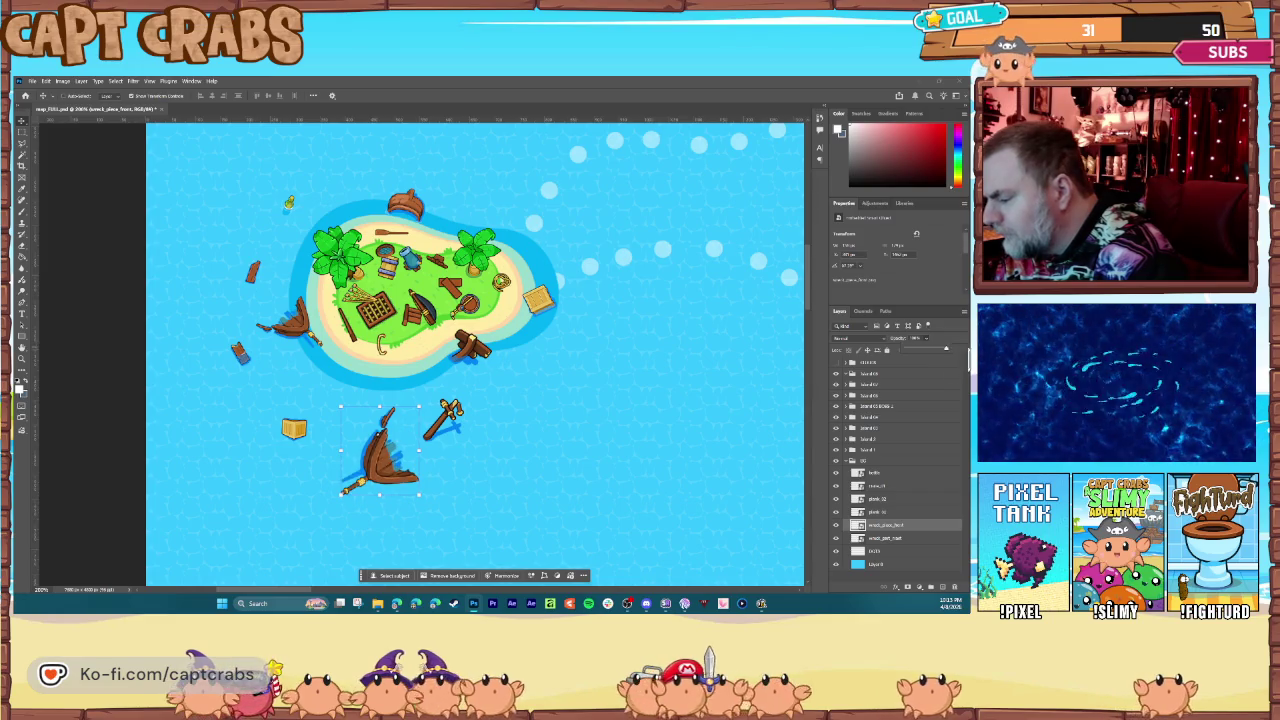
Step: Rasterize the shipwreck layer and select the area around the lower wreck
{"action": "left_click", "coordinate": [22, 153]}
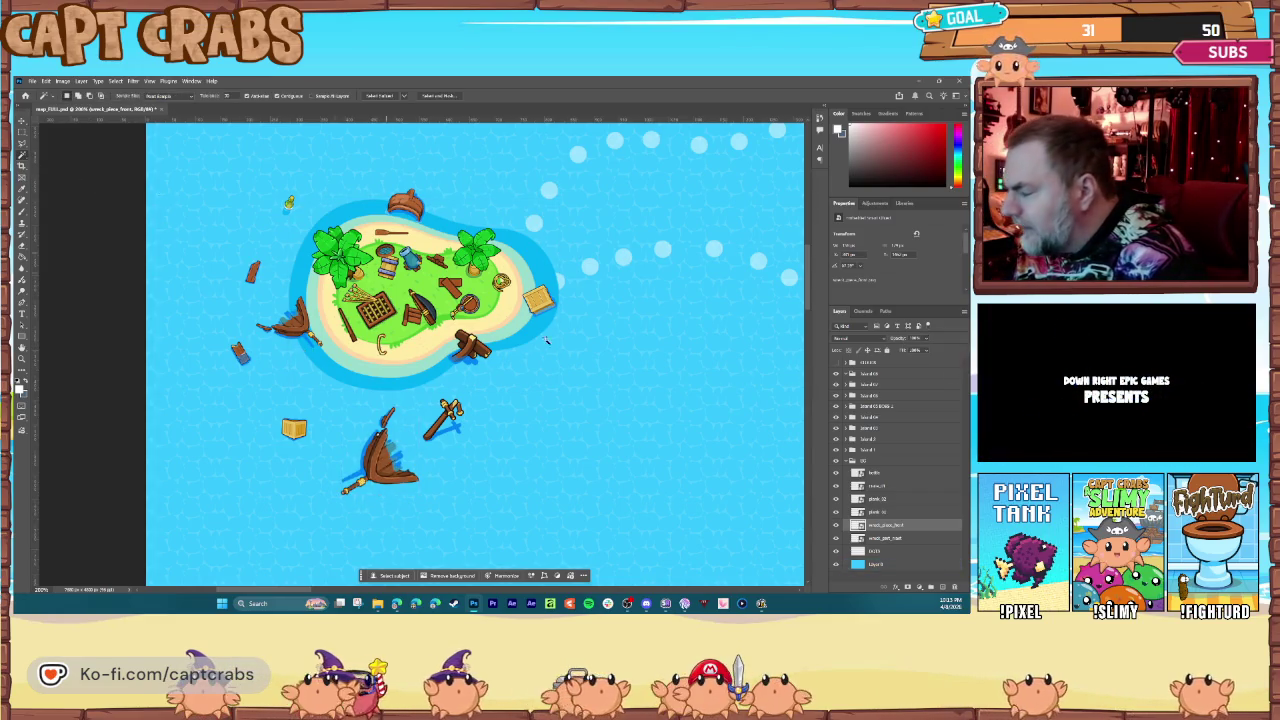
{"action": "right_click", "coordinate": [894, 527]}
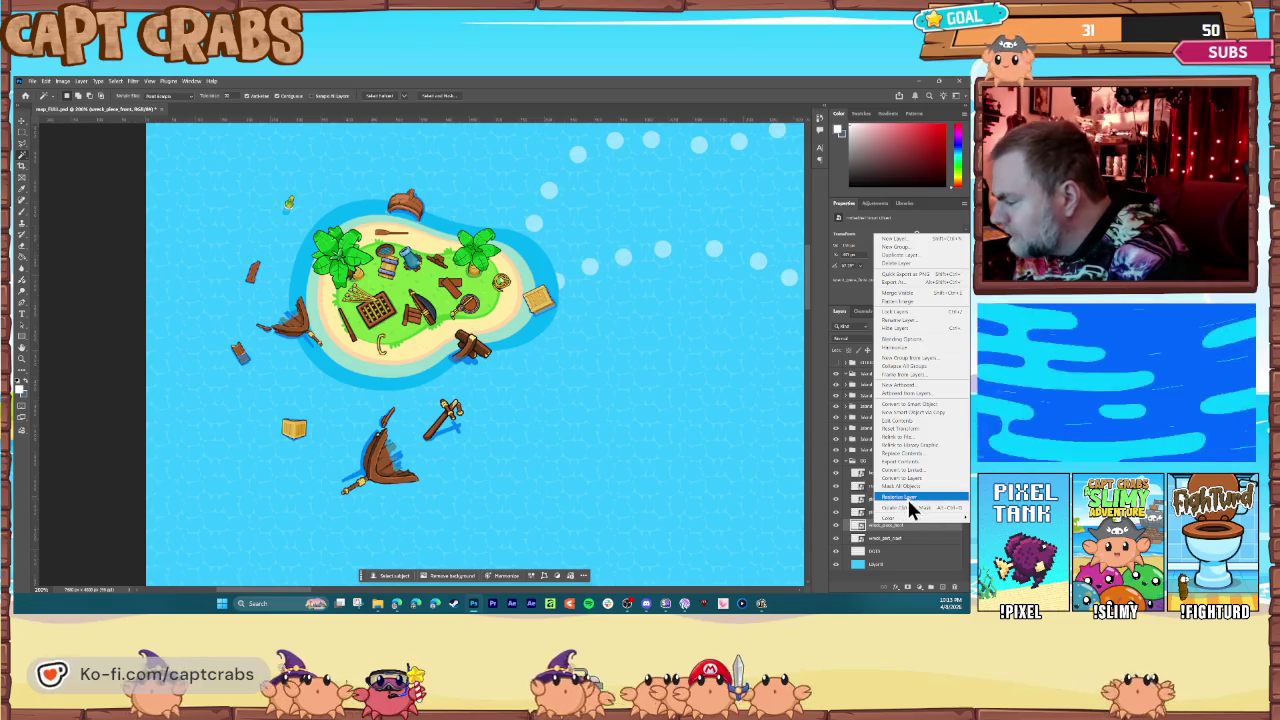
{"action": "left_click", "coordinate": [907, 497]}
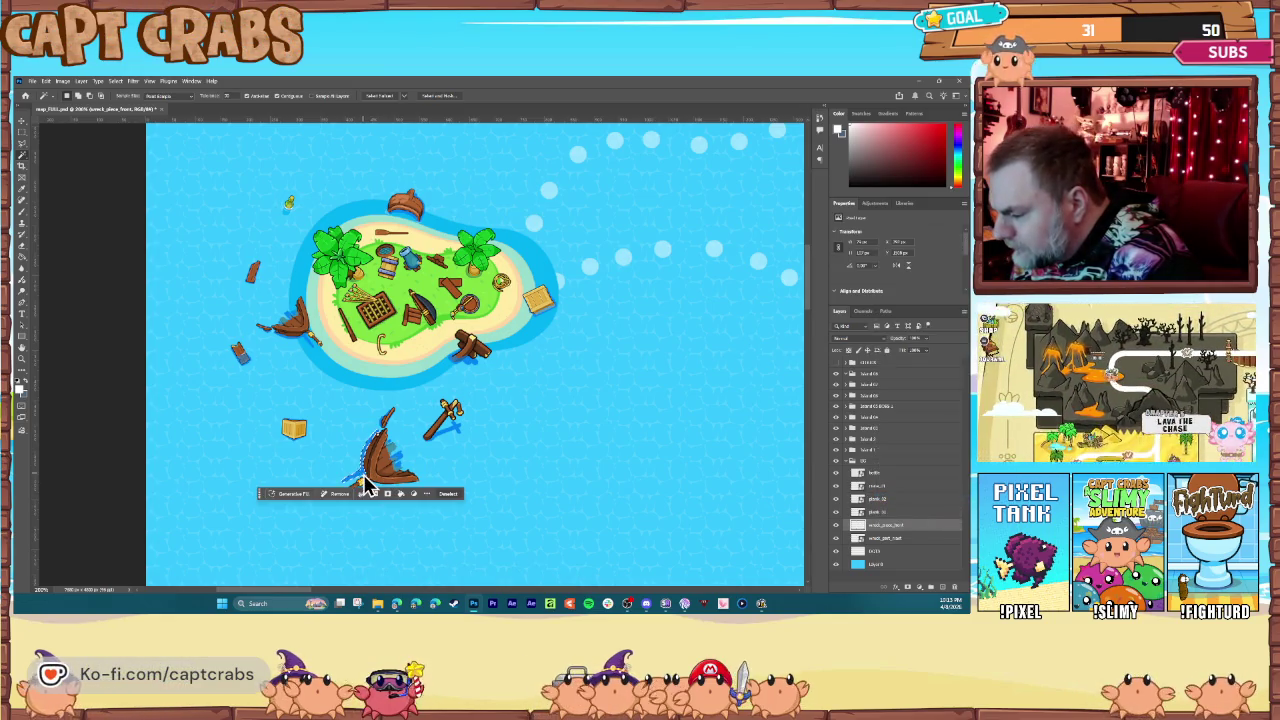
{"action": "left_click", "coordinate": [395, 458]}
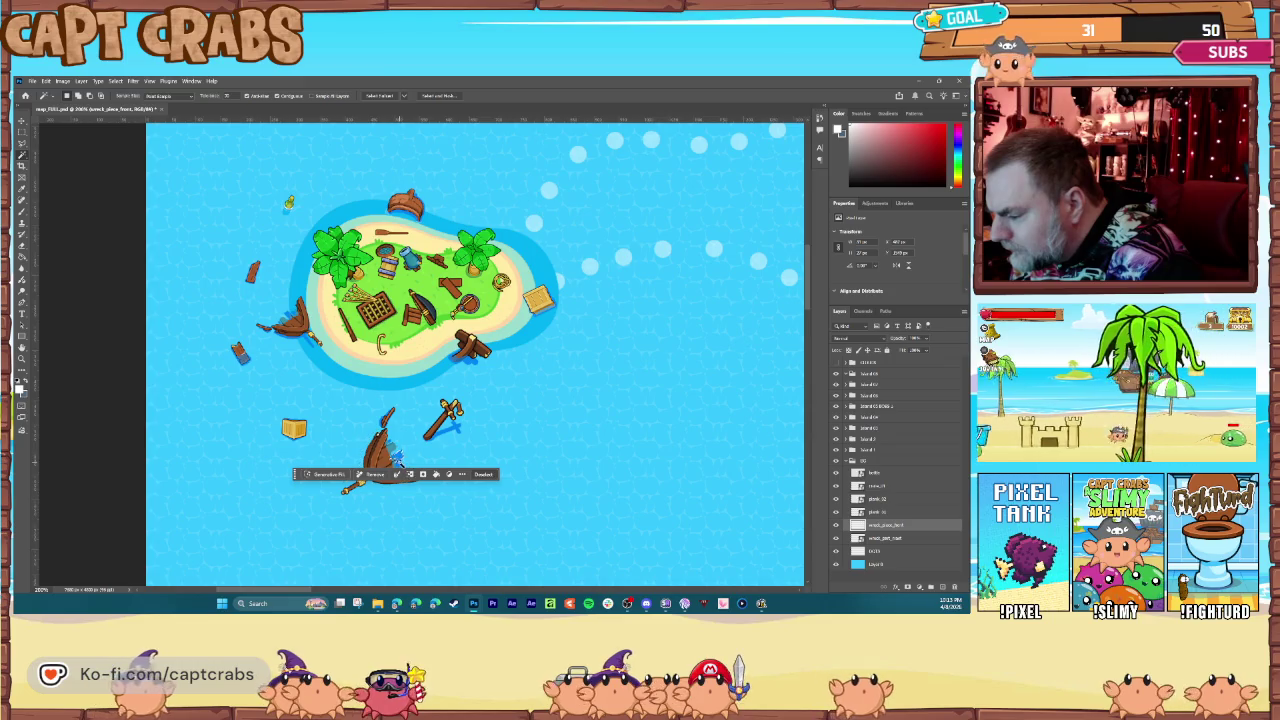
{"action": "left_click_drag", "start_coordinate": [395, 456], "coordinate": [402, 468]}
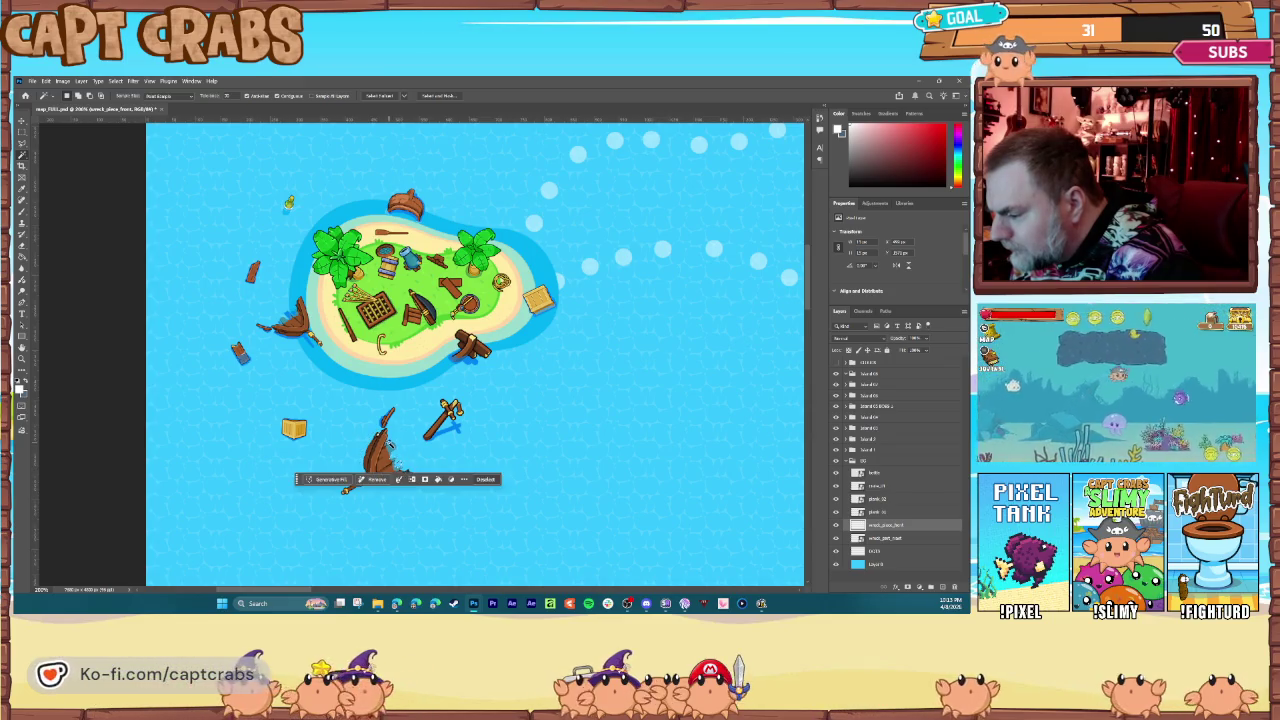
{"action": "key", "text": "ctrl+d"}
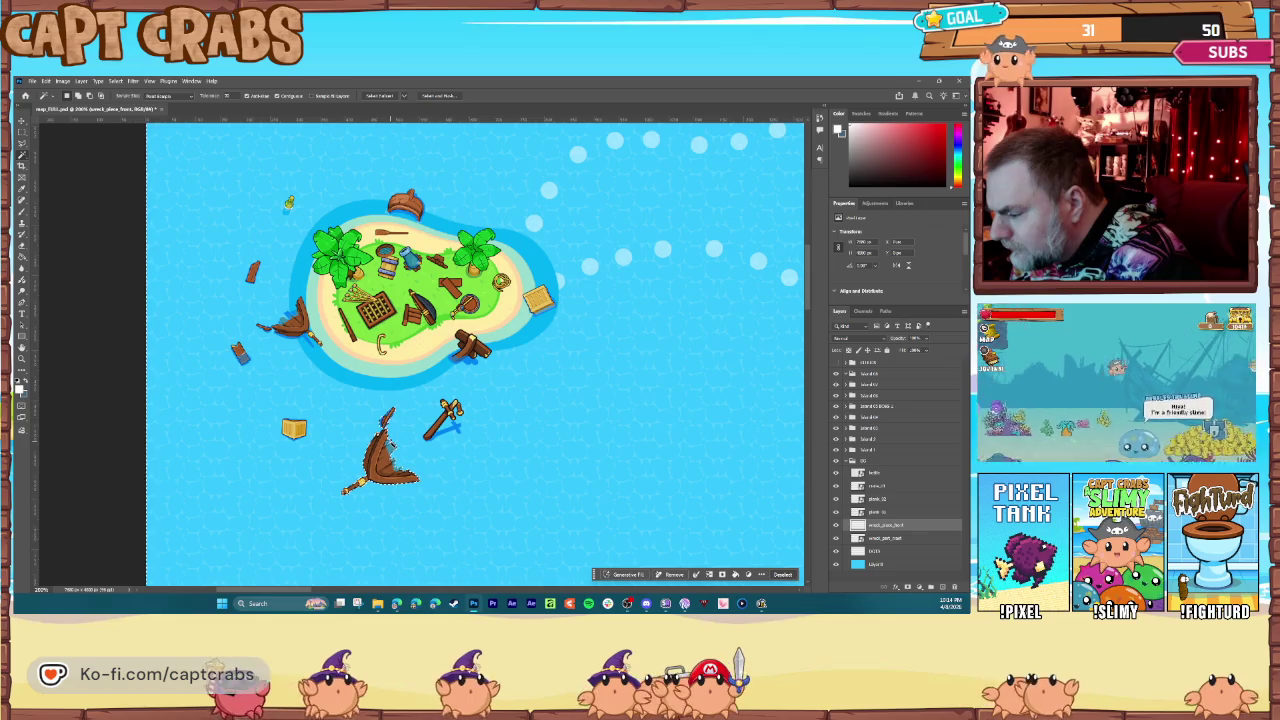
{"action": "left_click", "coordinate": [390, 447]}
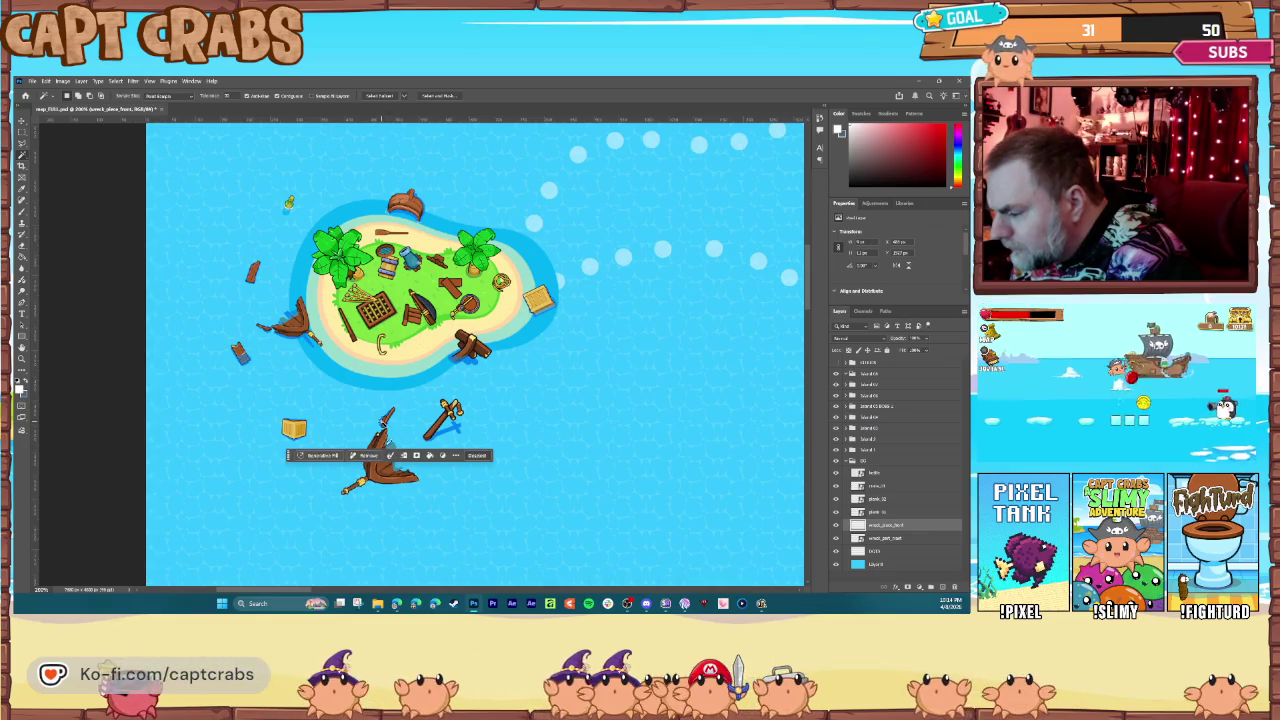
{"action": "mouse_move", "coordinate": [390, 447]}
{"action": "left_mouse_down"}
{"action": "mouse_move", "coordinate": [400, 425]}
{"action": "mouse_move", "coordinate": [380, 426]}
{"action": "left_mouse_up"}
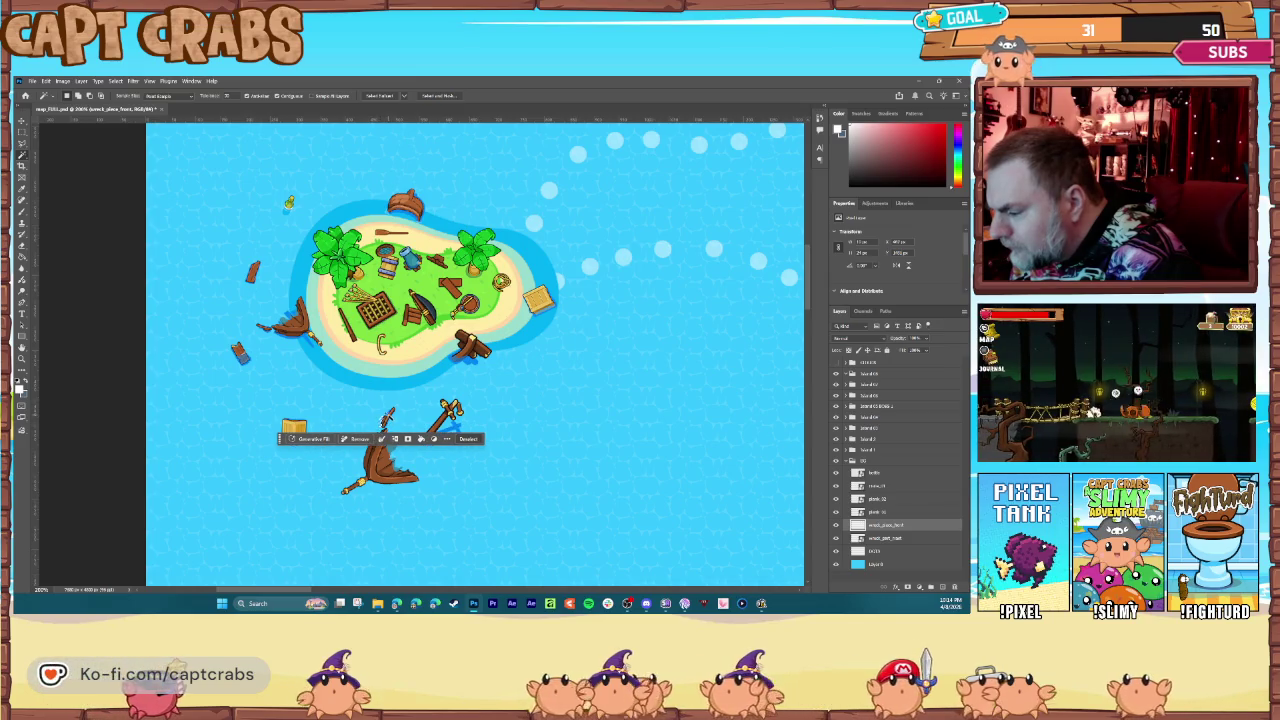
{"action": "left_click", "coordinate": [389, 414]}
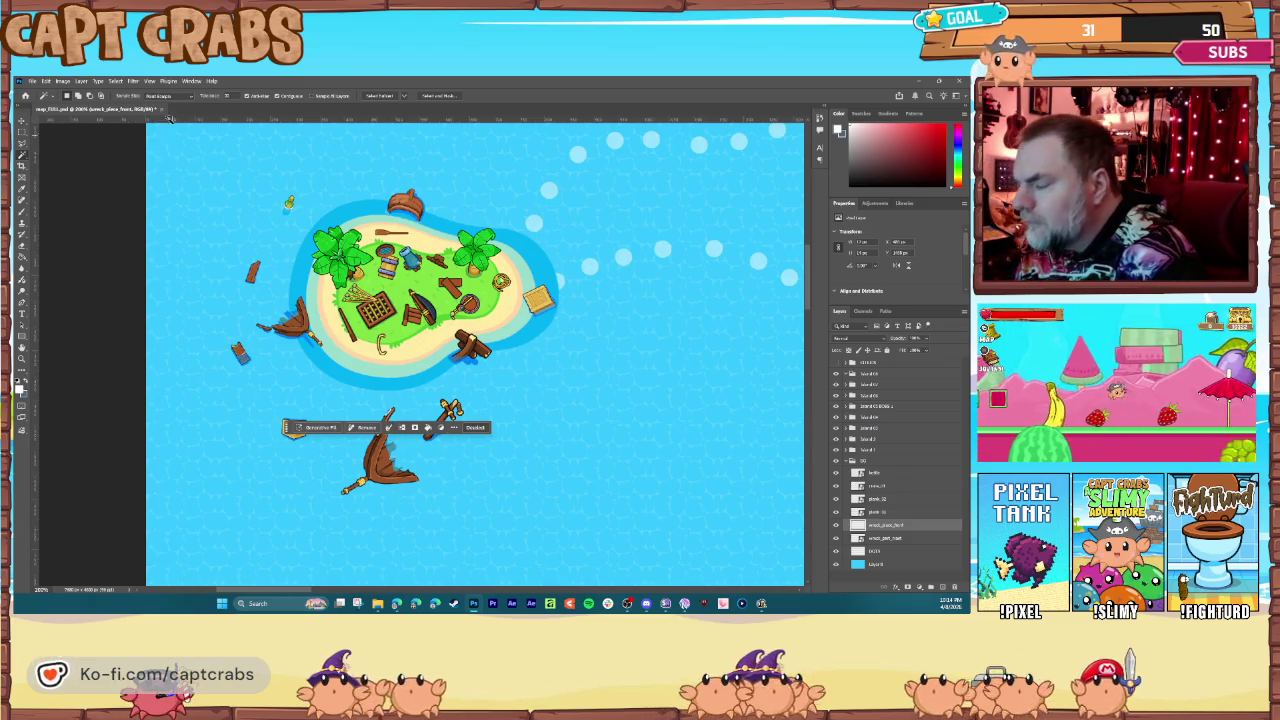
Step: Deselect, lower the shipwreck layer's opacity so it looks submerged, and save
{"action": "left_click", "coordinate": [116, 80]}
{"action": "left_click", "coordinate": [128, 107]}
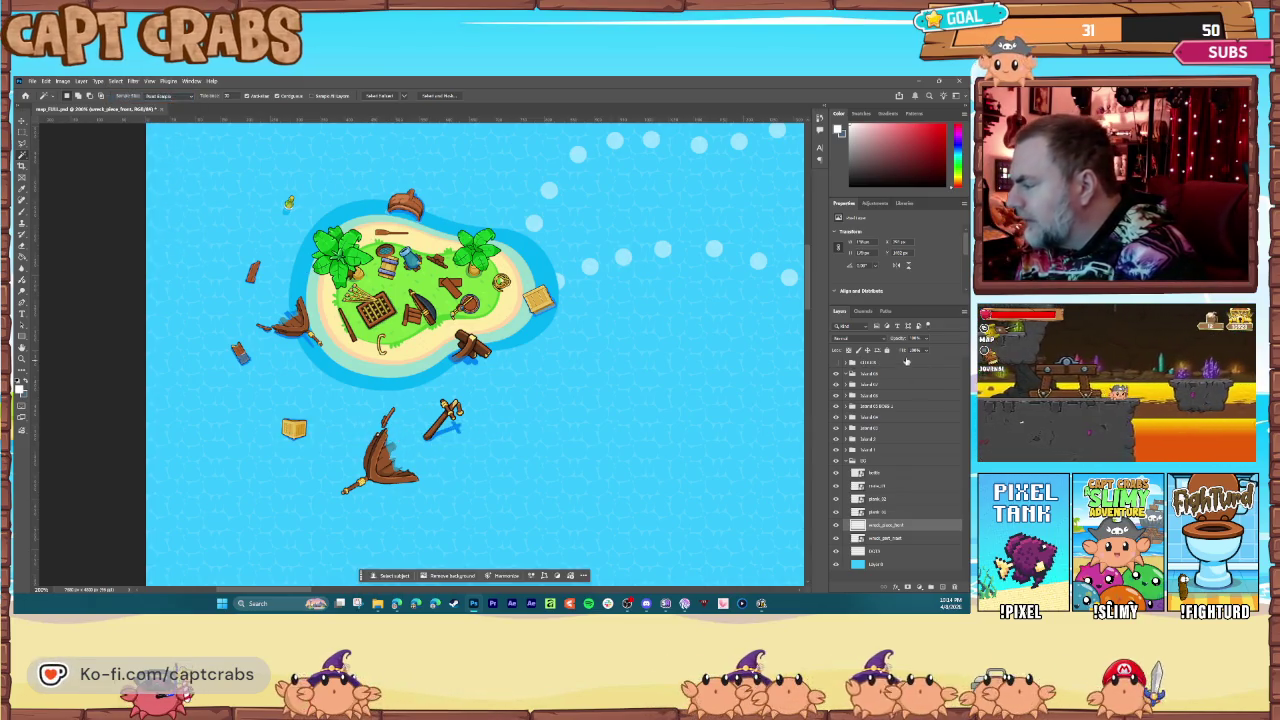
{"action": "left_click_drag", "start_coordinate": [917, 354], "coordinate": [920, 360]}
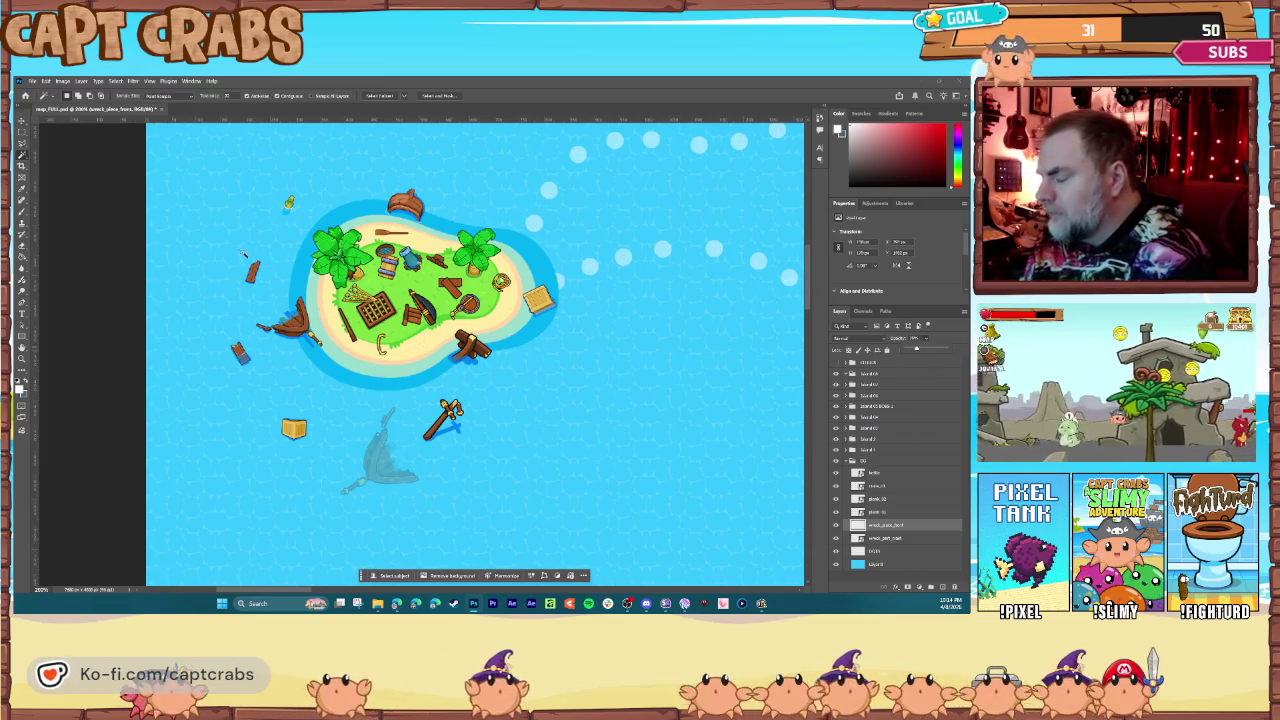
{"action": "key", "text": "ctrl+s"}
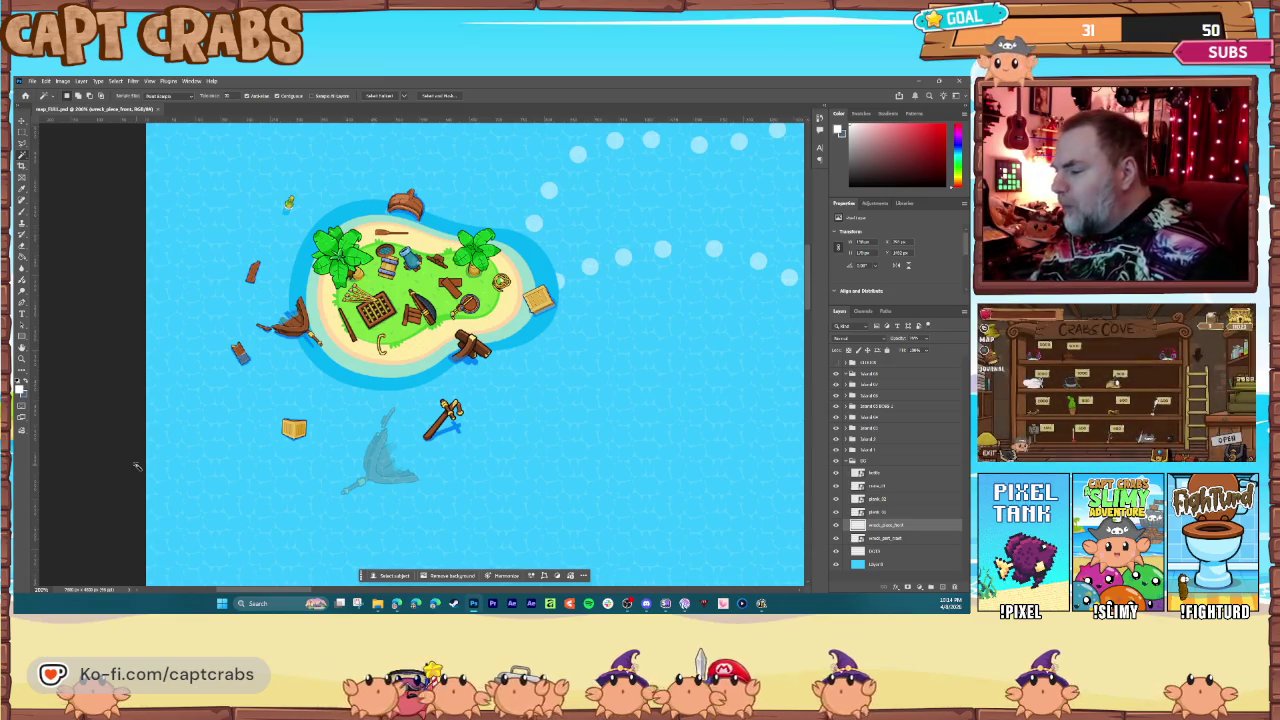
Step: Pan to the upper island and place a small life ring in open water
{"action": "left_click_drag", "start_coordinate": [296, 596], "coordinate": [334, 594]}
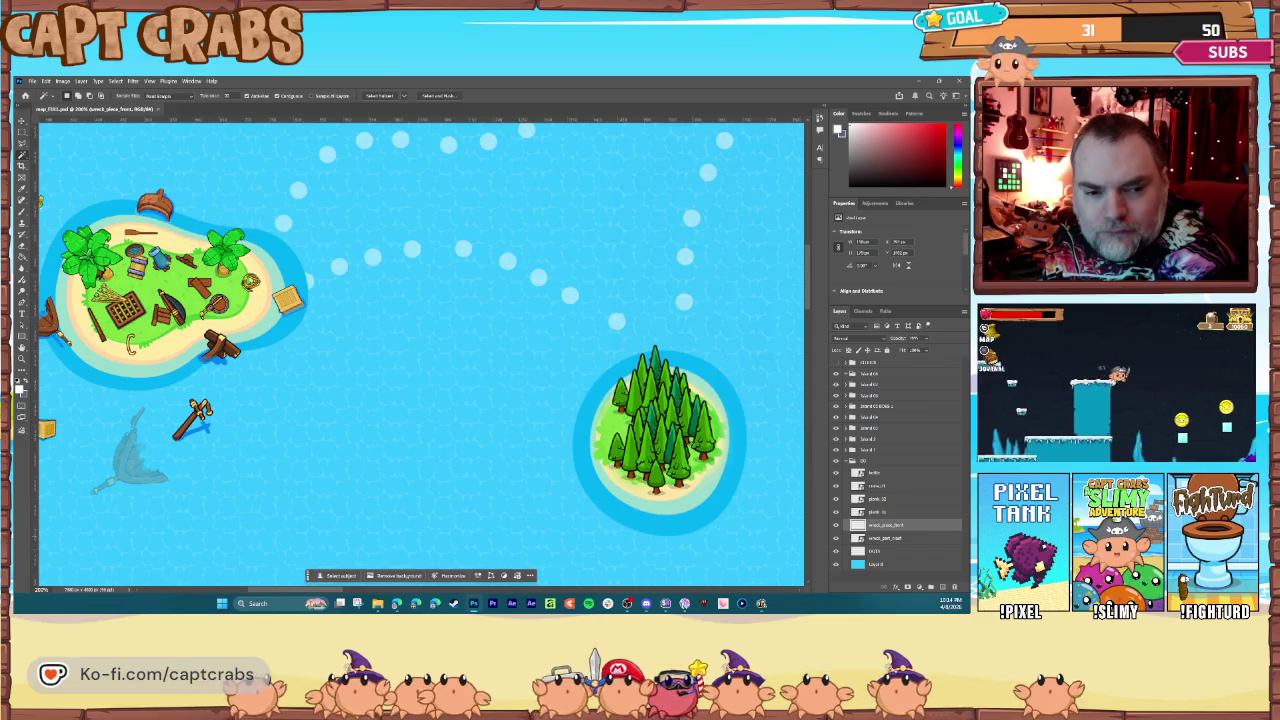
{"action": "scroll", "coordinate": [295, 447], "scroll_direction": "up", "scroll_amount": 5}
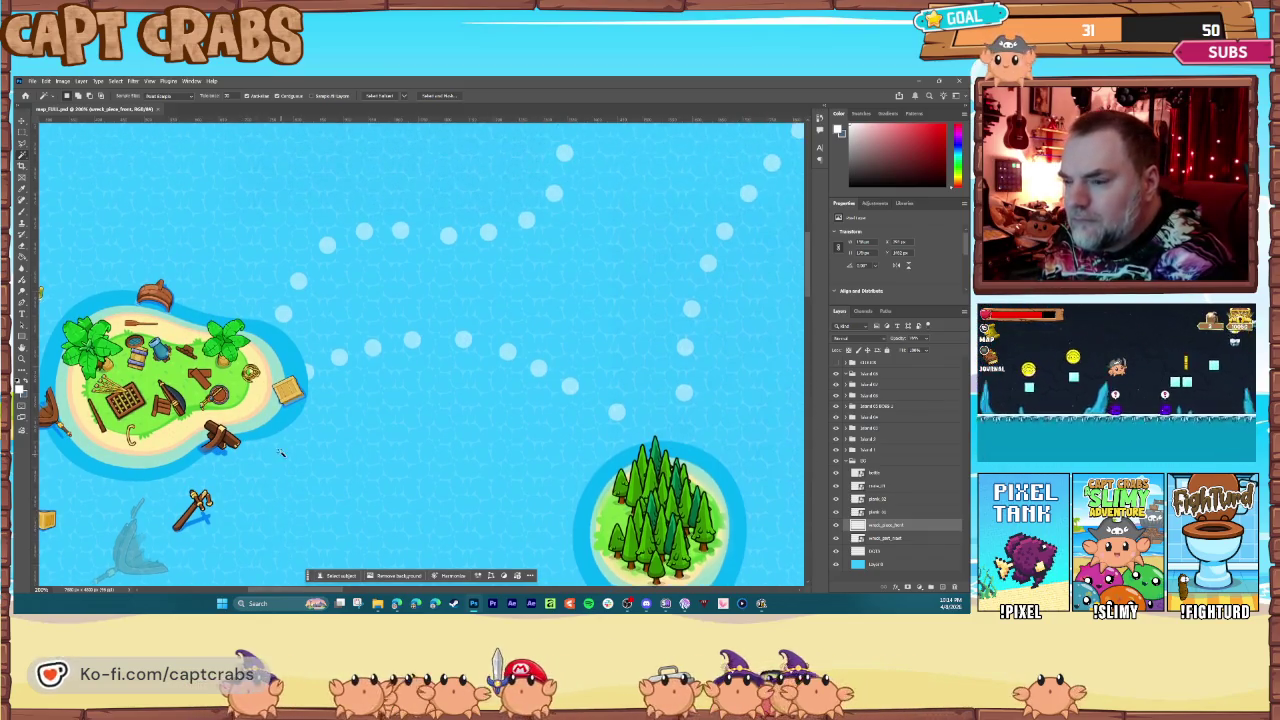
{"action": "scroll", "coordinate": [278, 435], "scroll_direction": "up", "scroll_amount": 3}
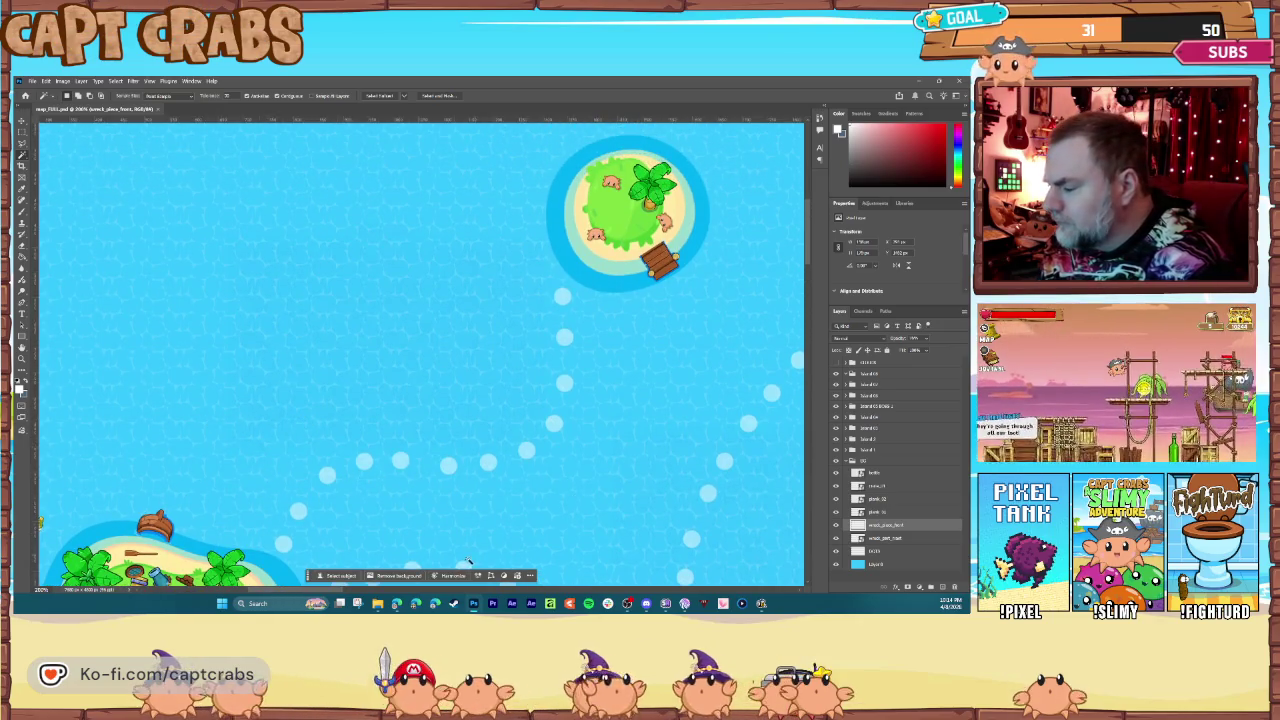
{"action": "scroll", "coordinate": [340, 600], "scroll_direction": "left", "scroll_amount": 5}
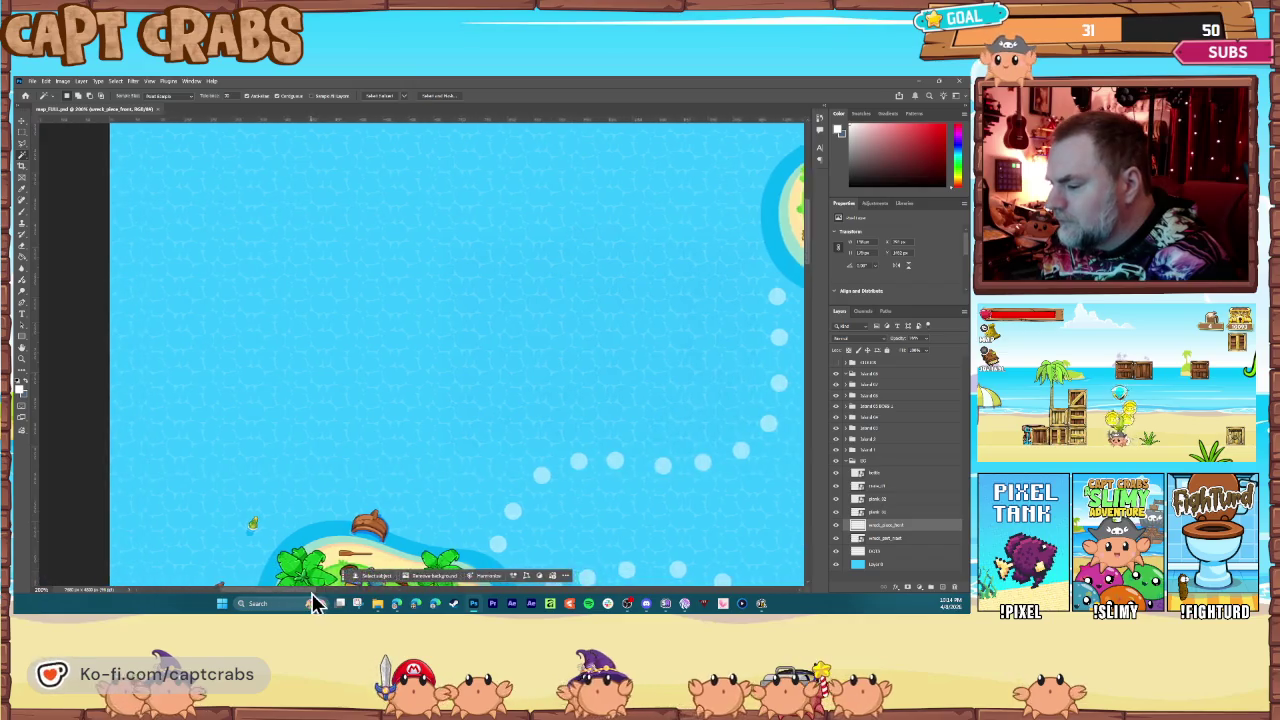
{"action": "left_click", "coordinate": [116, 81]}
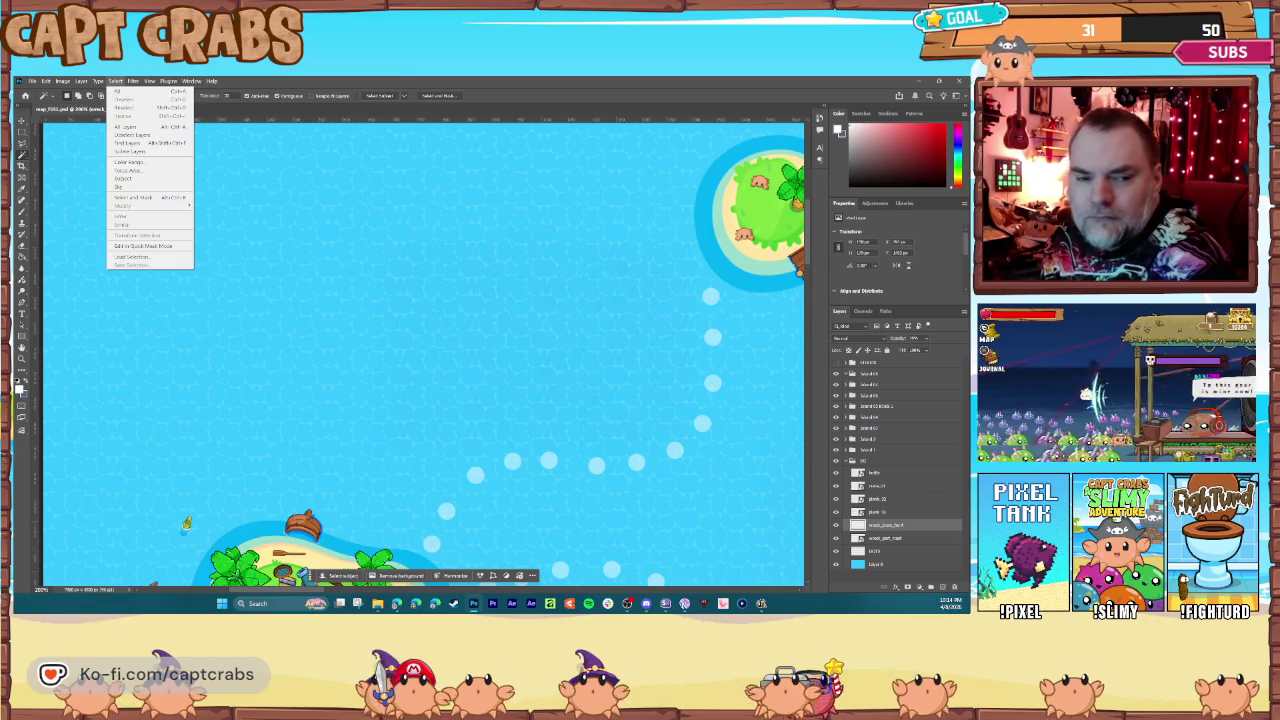
{"action": "left_click", "coordinate": [130, 235]}
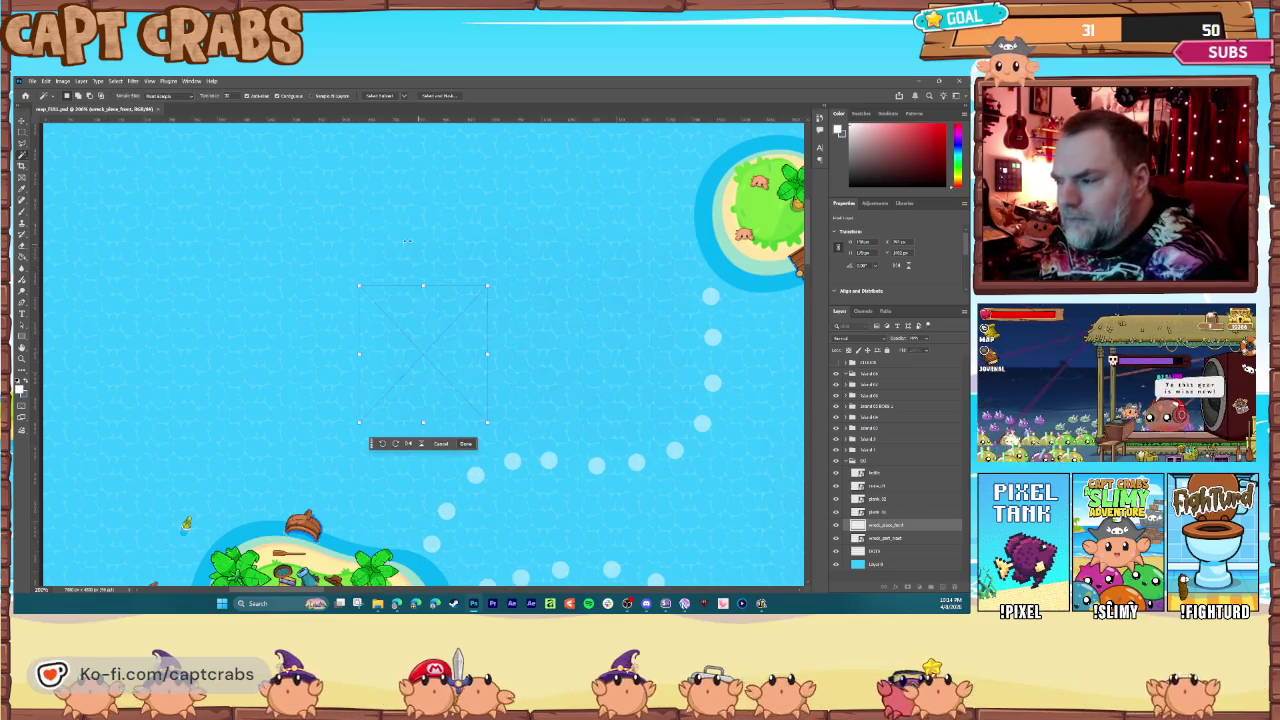
{"action": "left_click_drag", "start_coordinate": [362, 419], "coordinate": [447, 293]}
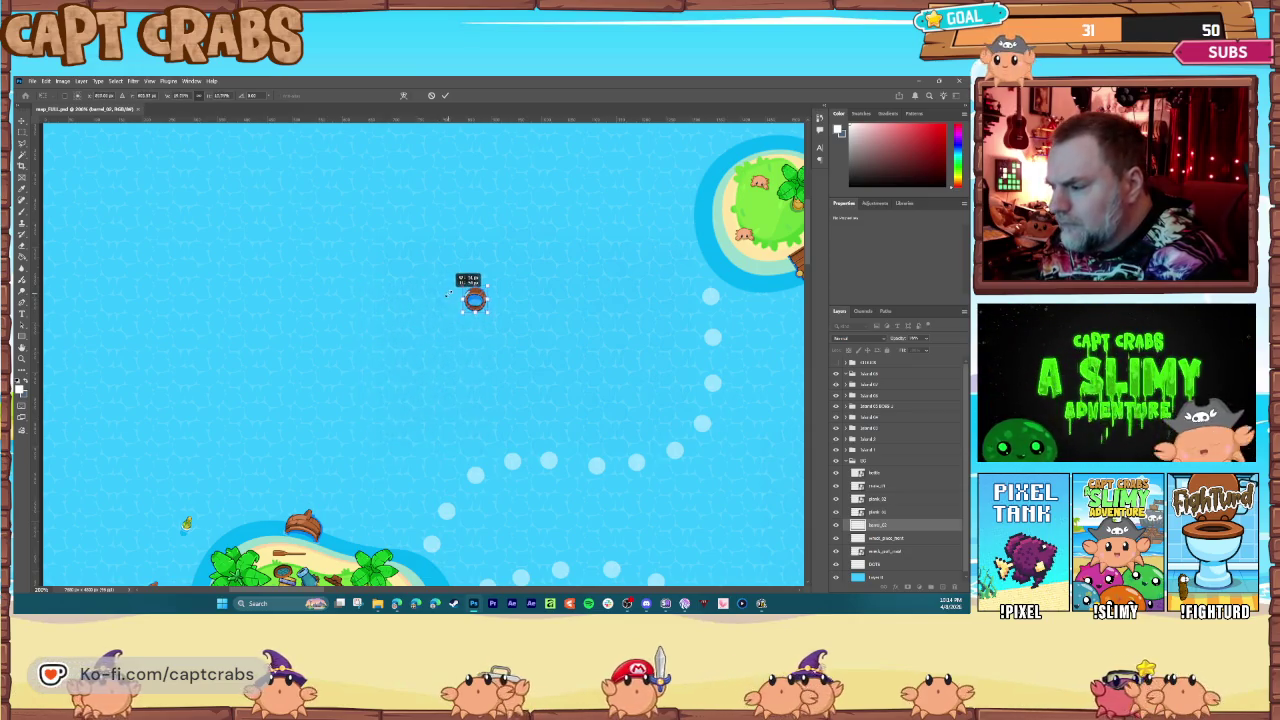
{"action": "mouse_move", "coordinate": [360, 252]}
{"action": "left_mouse_down"}
{"action": "mouse_move", "coordinate": [349, 240]}
{"action": "mouse_move", "coordinate": [391, 229]}
{"action": "left_mouse_up"}
{"action": "key", "text": "Return"}
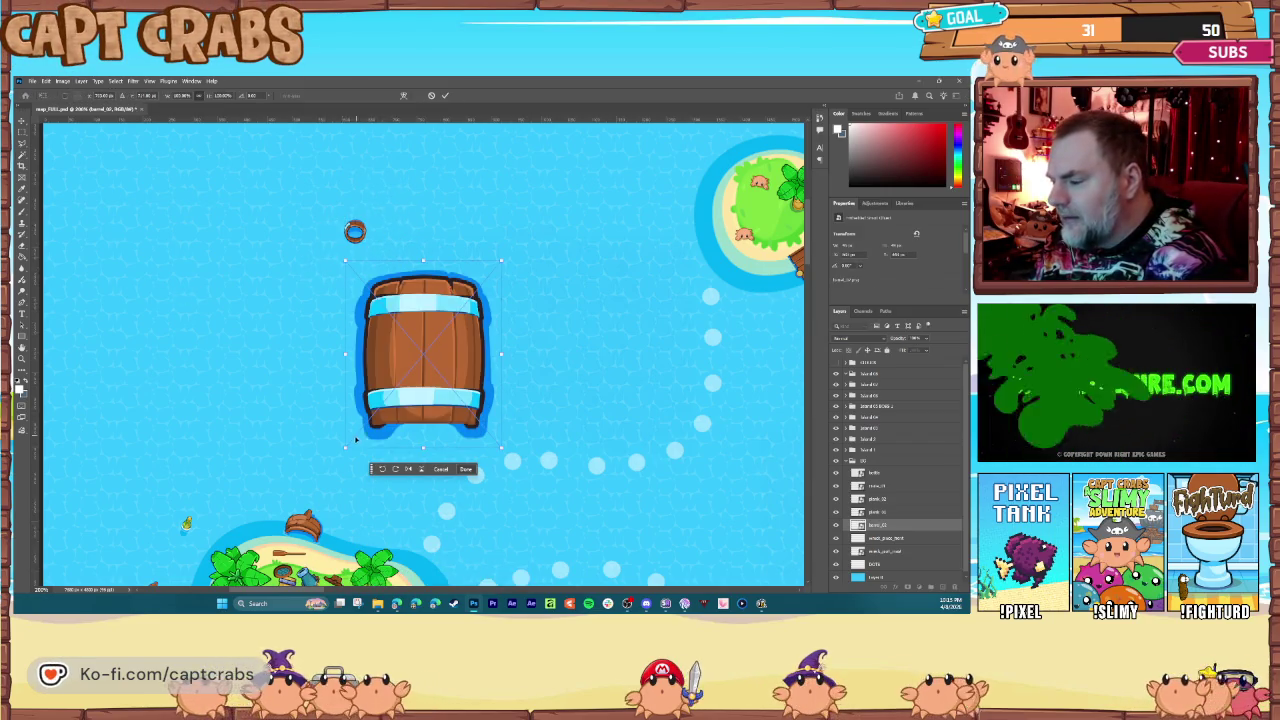
Step: Shrink a barrel to debris size, rotate it about 30 degrees, and select the bottle layer
{"action": "mouse_move", "coordinate": [346, 447]}
{"action": "left_mouse_down"}
{"action": "mouse_move", "coordinate": [410, 340]}
{"action": "mouse_move", "coordinate": [484, 284]}
{"action": "mouse_move", "coordinate": [389, 214]}
{"action": "mouse_move", "coordinate": [368, 225]}
{"action": "mouse_move", "coordinate": [405, 241]}
{"action": "left_mouse_up"}
{"action": "key", "text": "Return"}
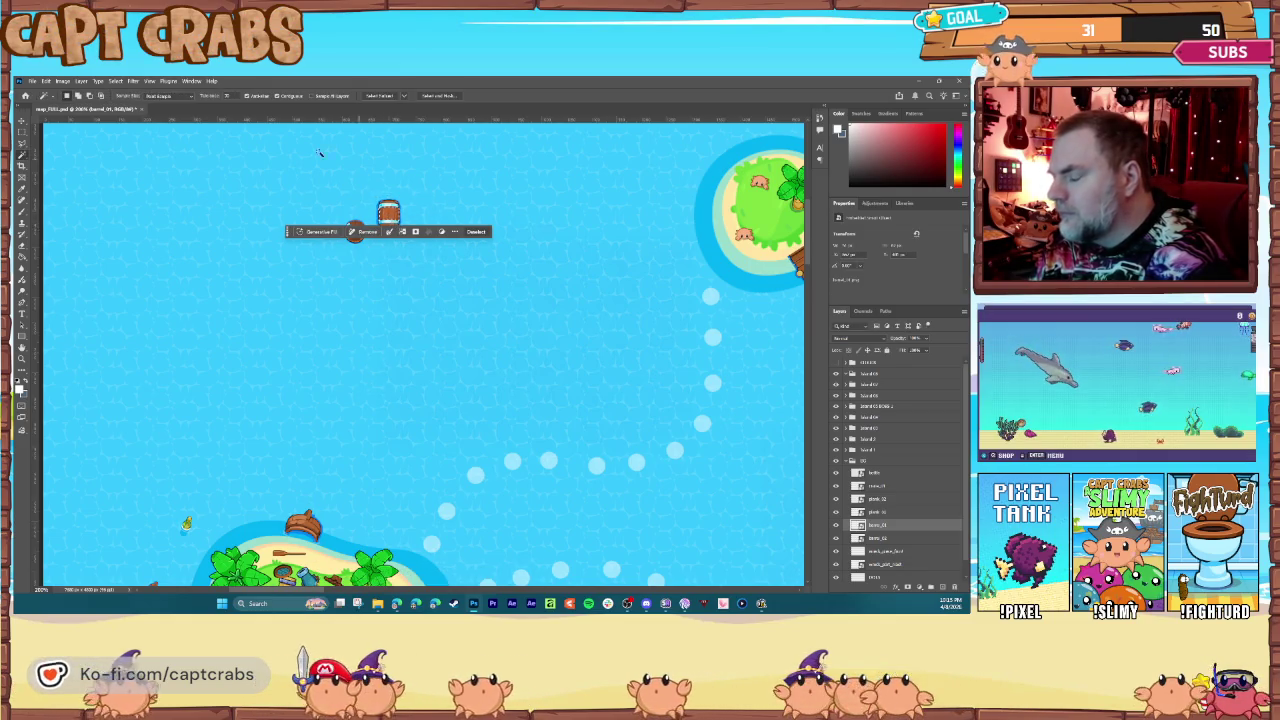
{"action": "left_click", "coordinate": [118, 81]}
{"action": "left_click", "coordinate": [126, 100]}
{"action": "left_click", "coordinate": [46, 82]}
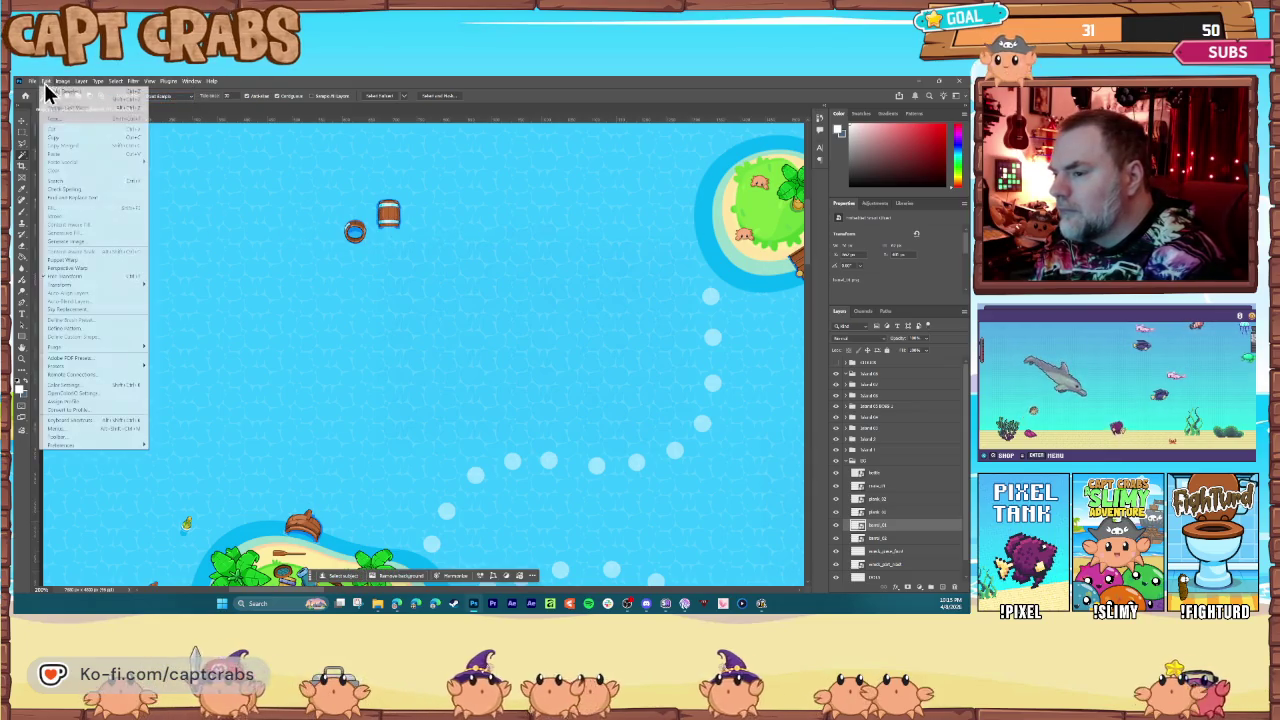
{"action": "left_click", "coordinate": [103, 276]}
{"action": "left_click_drag", "start_coordinate": [365, 186], "coordinate": [354, 211]}
{"action": "key", "text": "Return"}
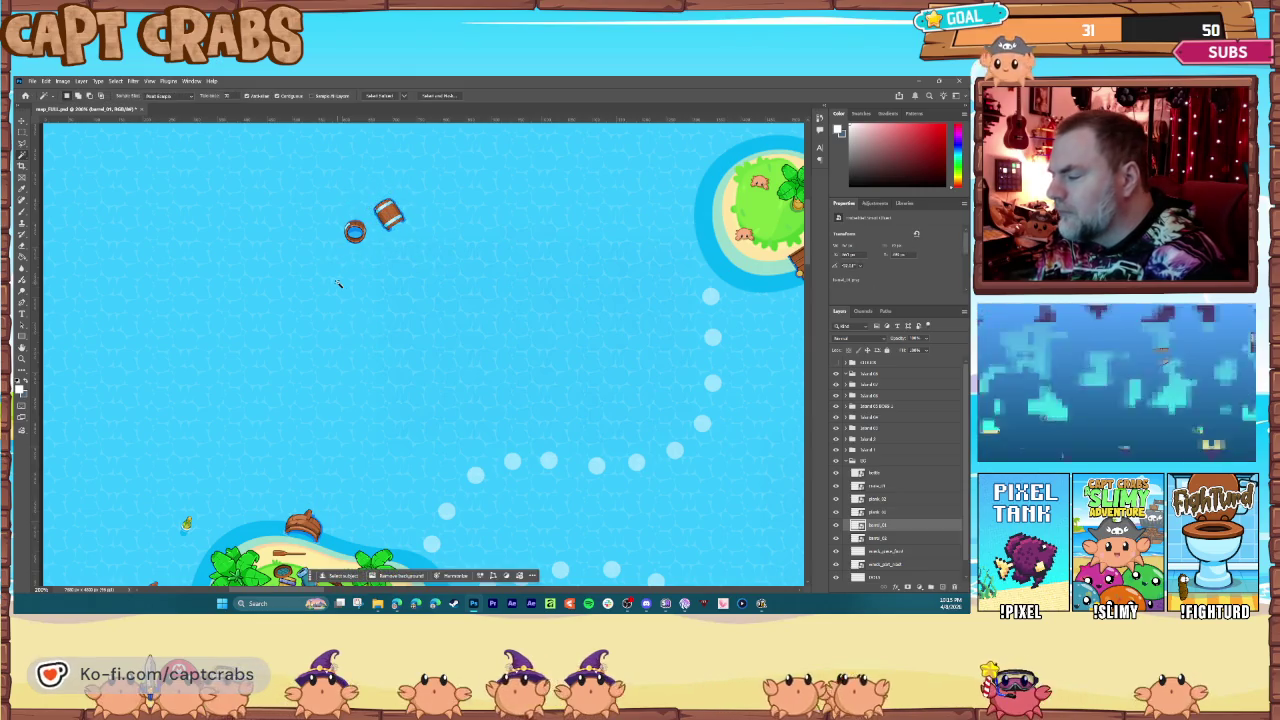
{"action": "left_click", "coordinate": [892, 475]}
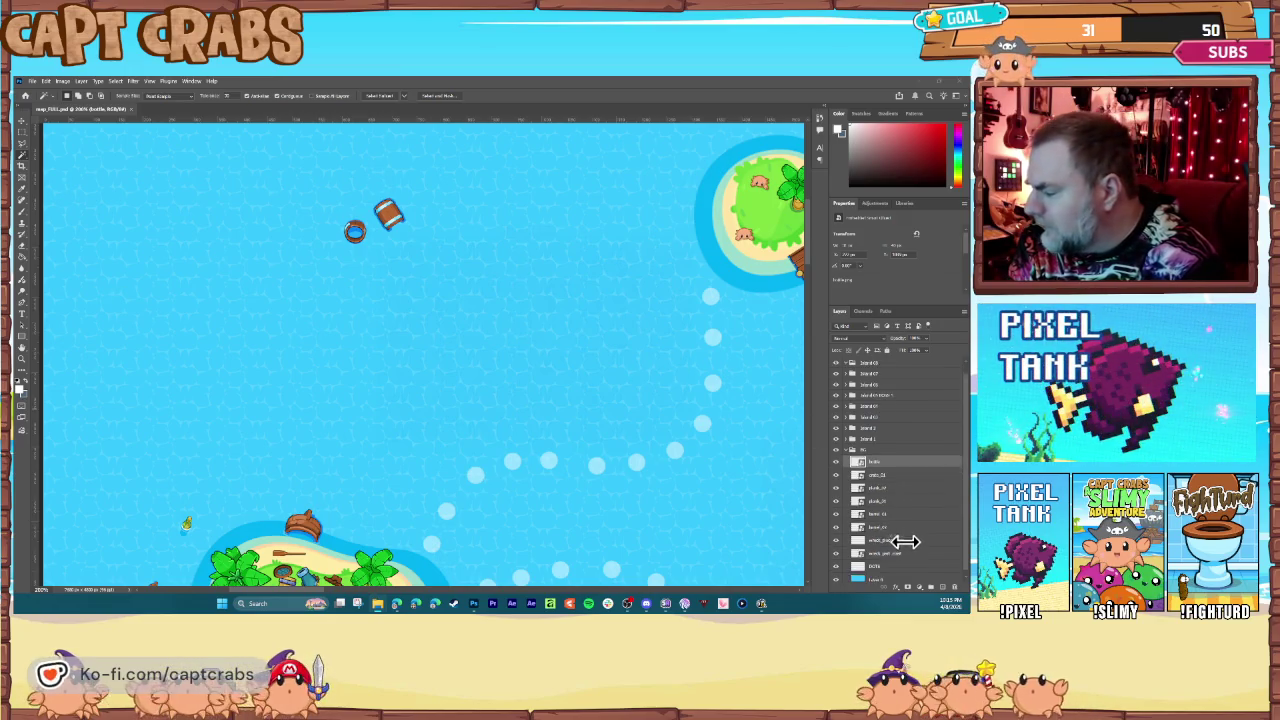
Step: Add a new layer above the background water named DEEP WATER
{"action": "scroll", "coordinate": [891, 540], "scroll_direction": "down", "scroll_amount": 1}
{"action": "left_click", "coordinate": [884, 575]}
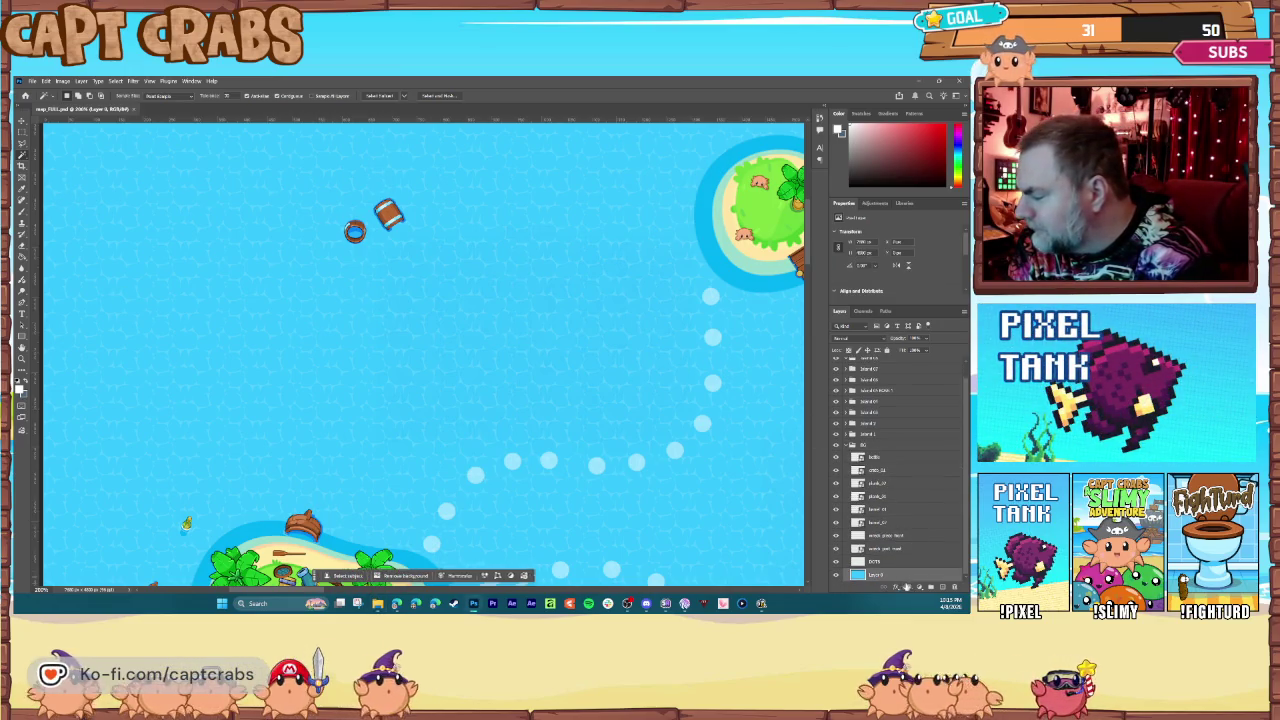
{"action": "left_click", "coordinate": [943, 589]}
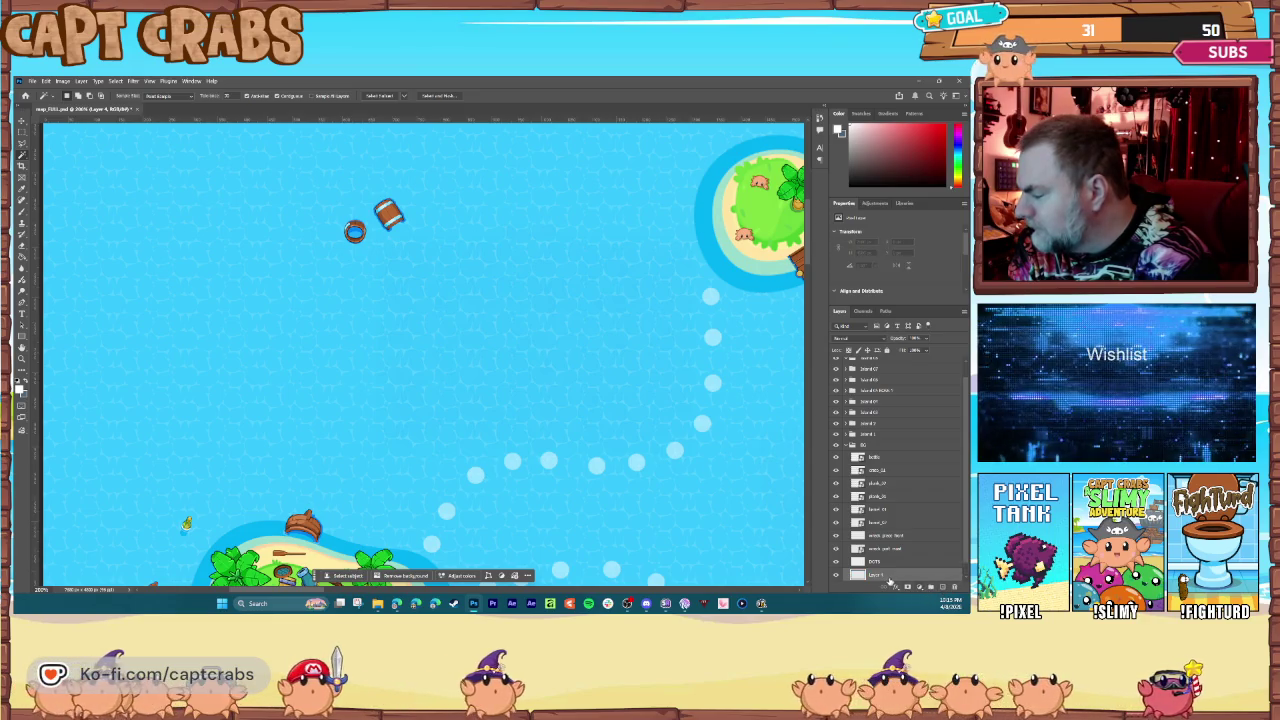
{"action": "double_click", "coordinate": [886, 578]}
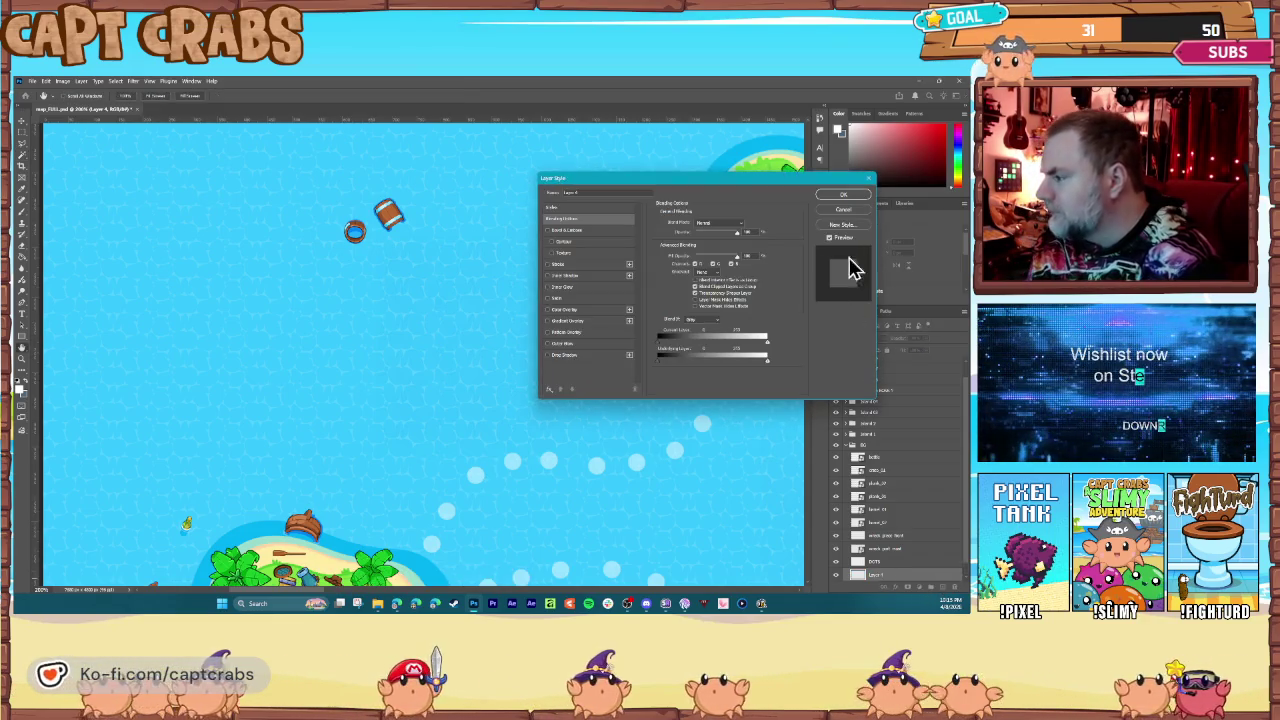
{"action": "left_click", "coordinate": [846, 214]}
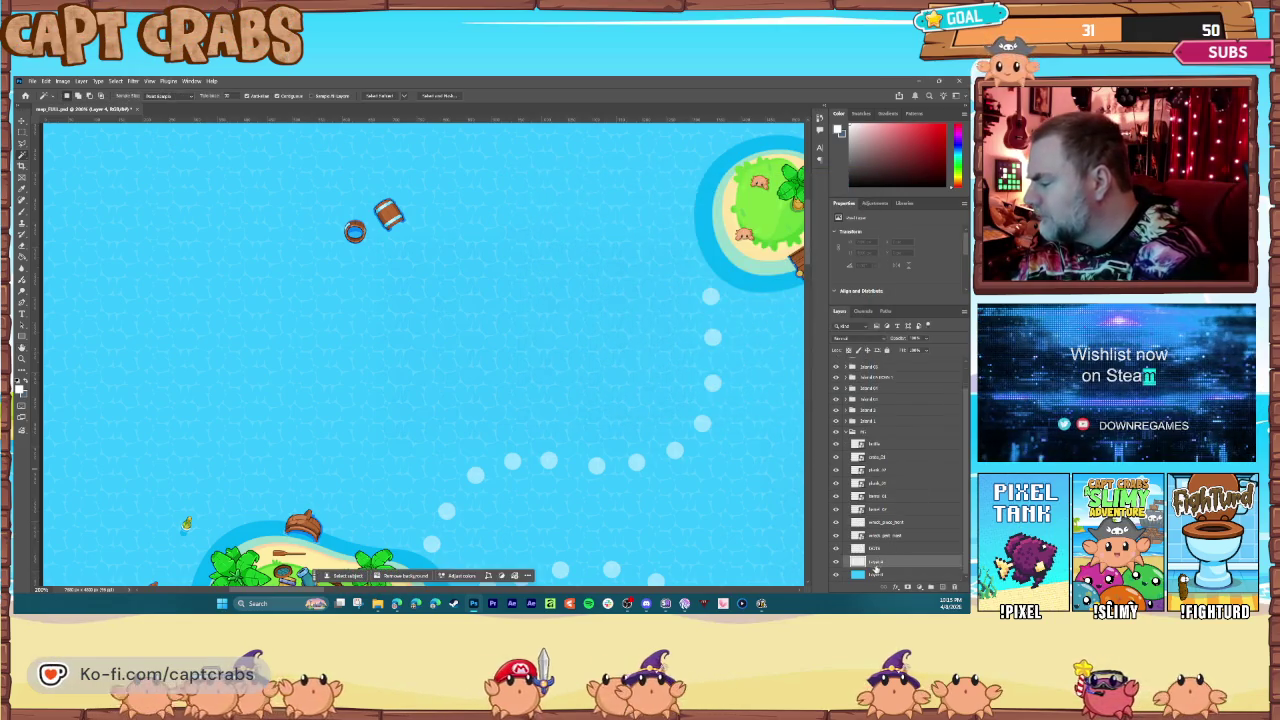
{"action": "double_click", "coordinate": [874, 561]}
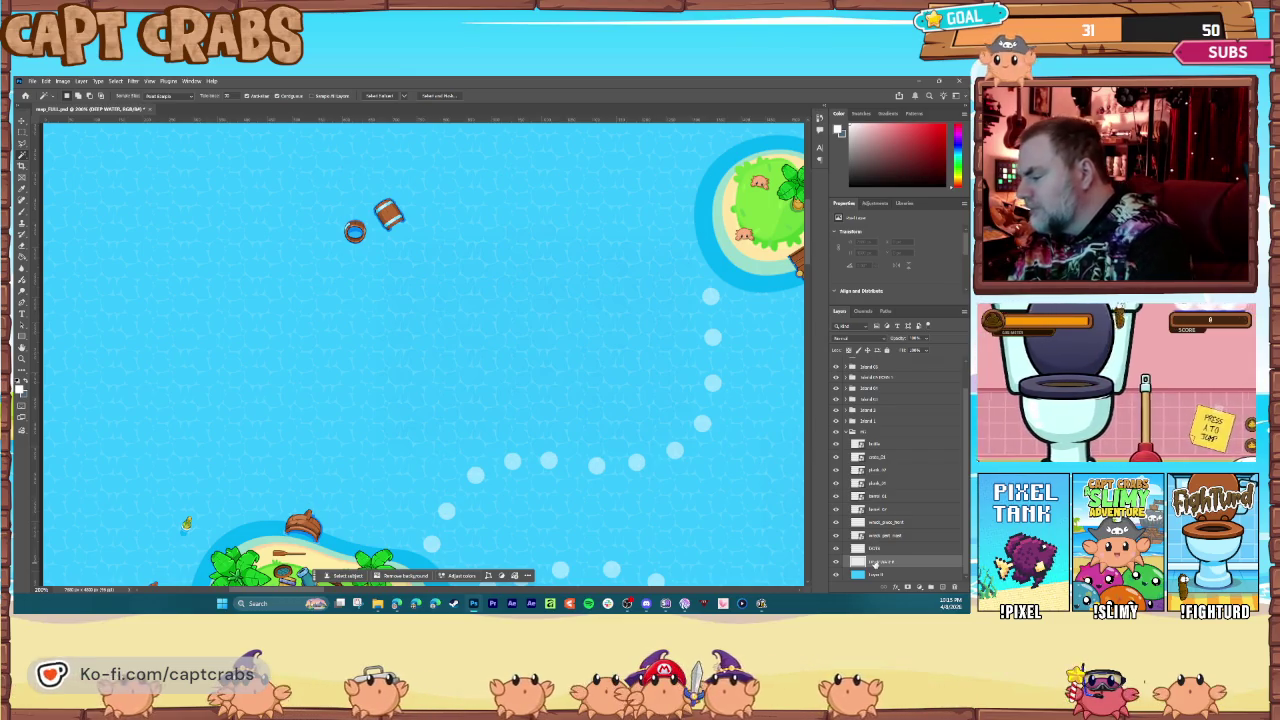
{"action": "key", "text": "Return"}
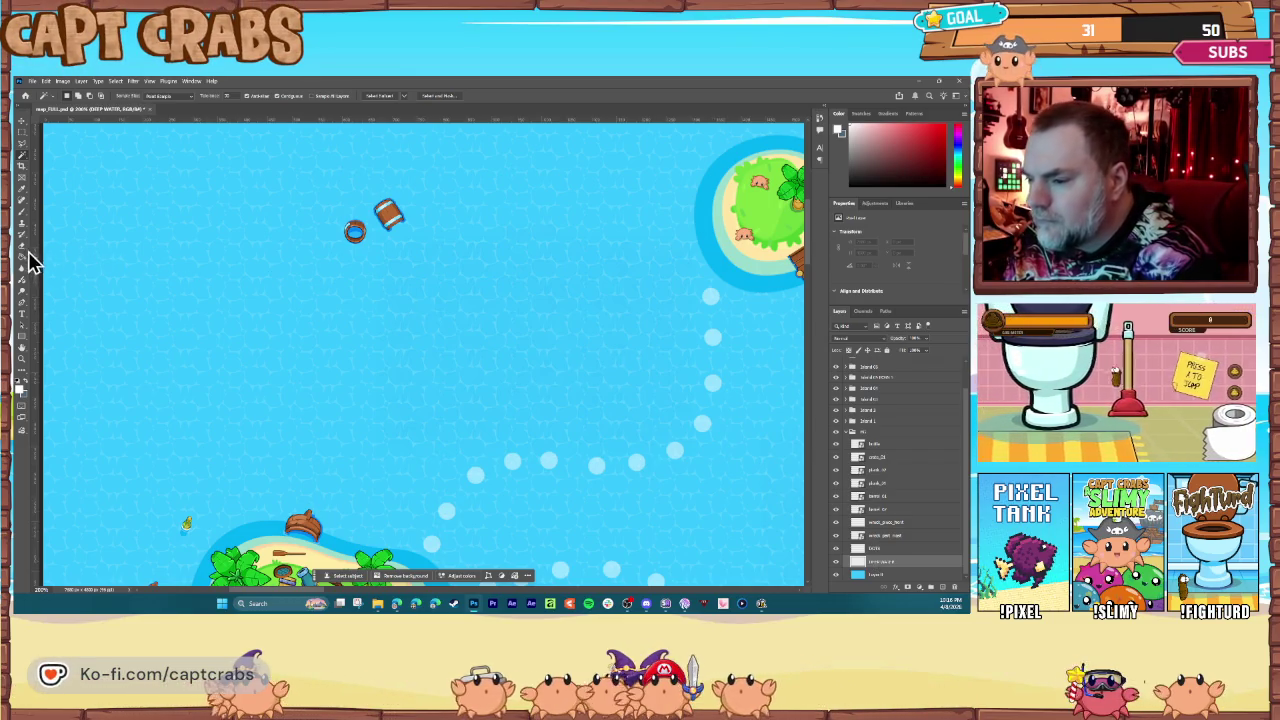
Step: Paint a large dark-blue deep-water blob in open water with an enlarged brush
{"action": "left_click", "coordinate": [22, 220]}
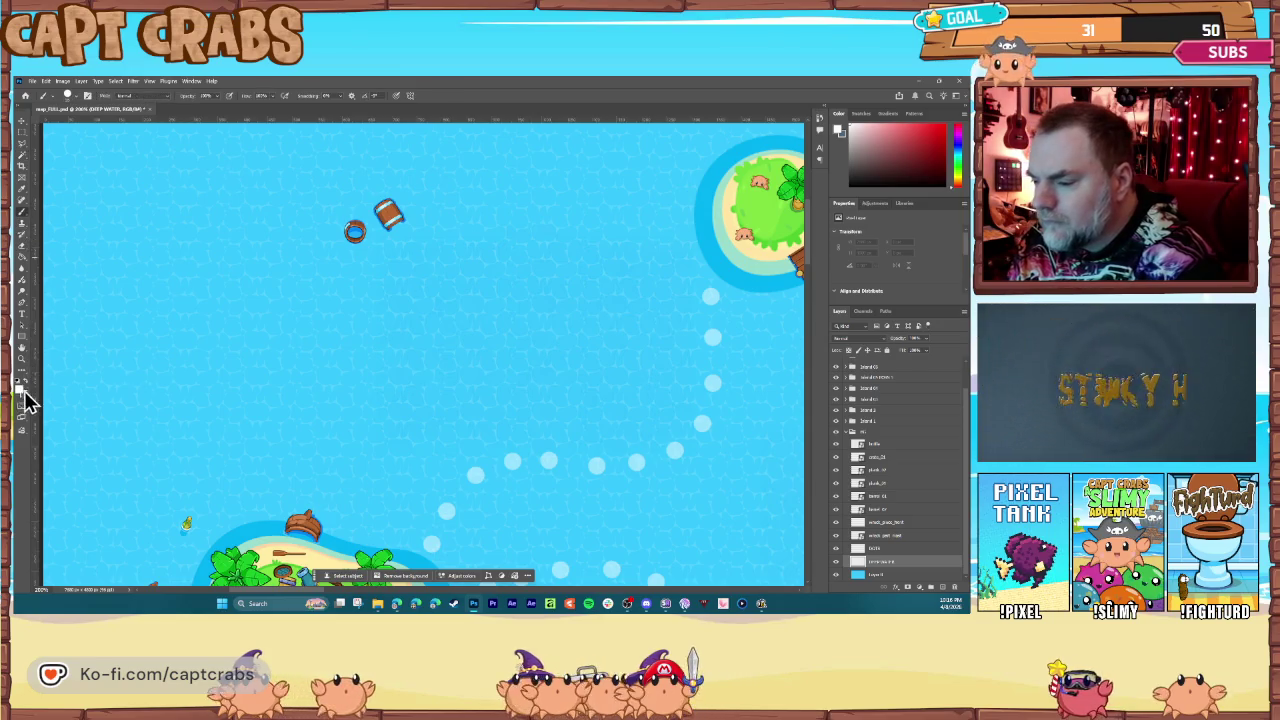
{"action": "key", "text": "x"}
{"action": "left_click", "coordinate": [20, 387]}
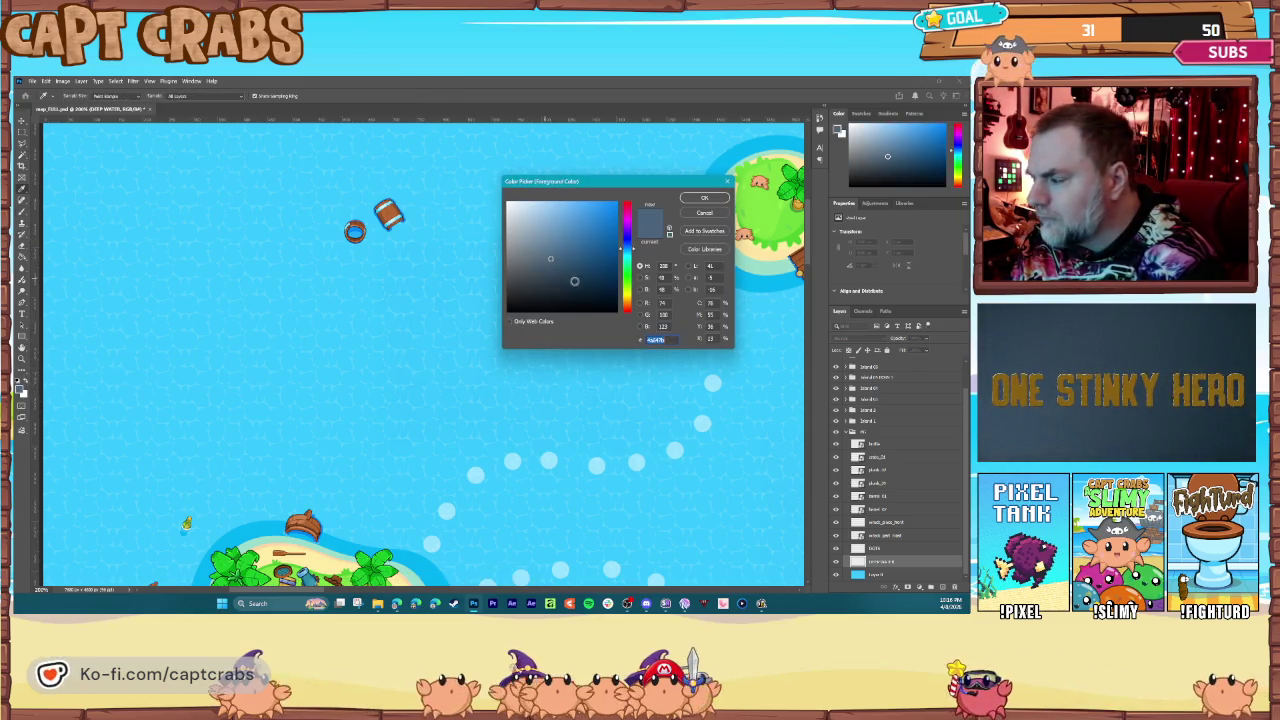
{"action": "left_click", "coordinate": [704, 198]}
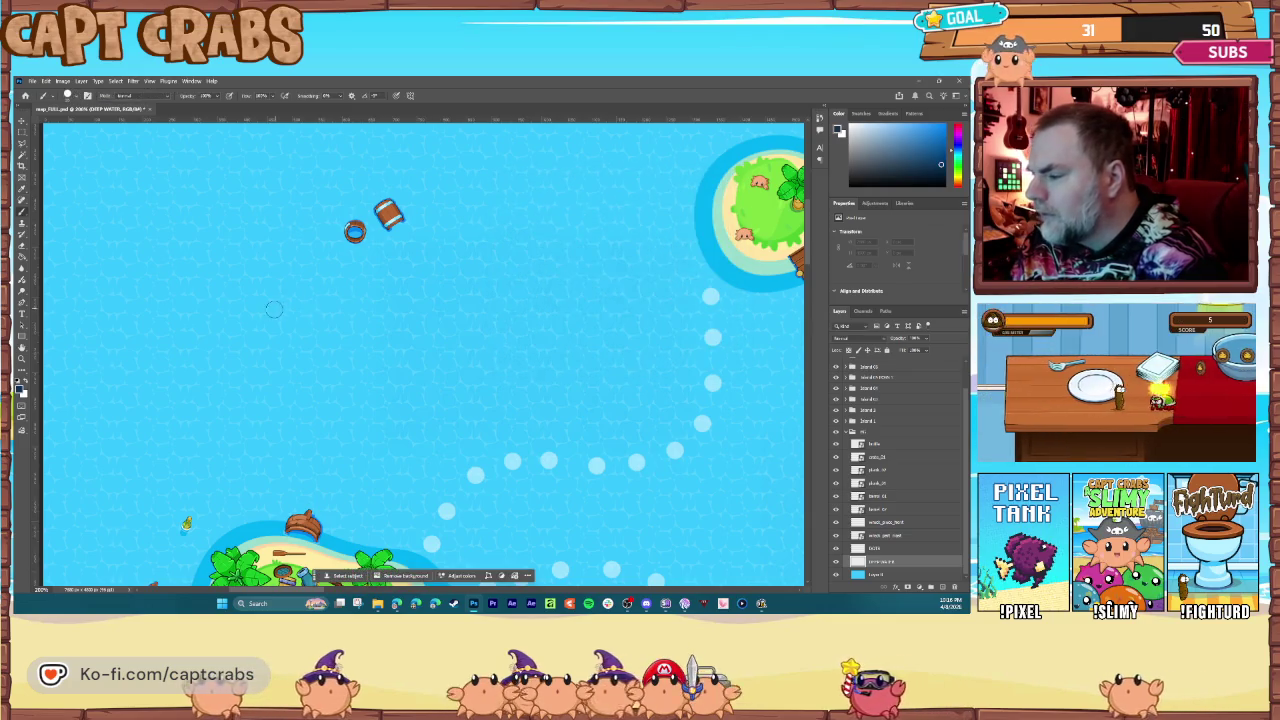
{"action": "left_click_drag", "start_coordinate": [305, 309], "coordinate": [319, 331]}
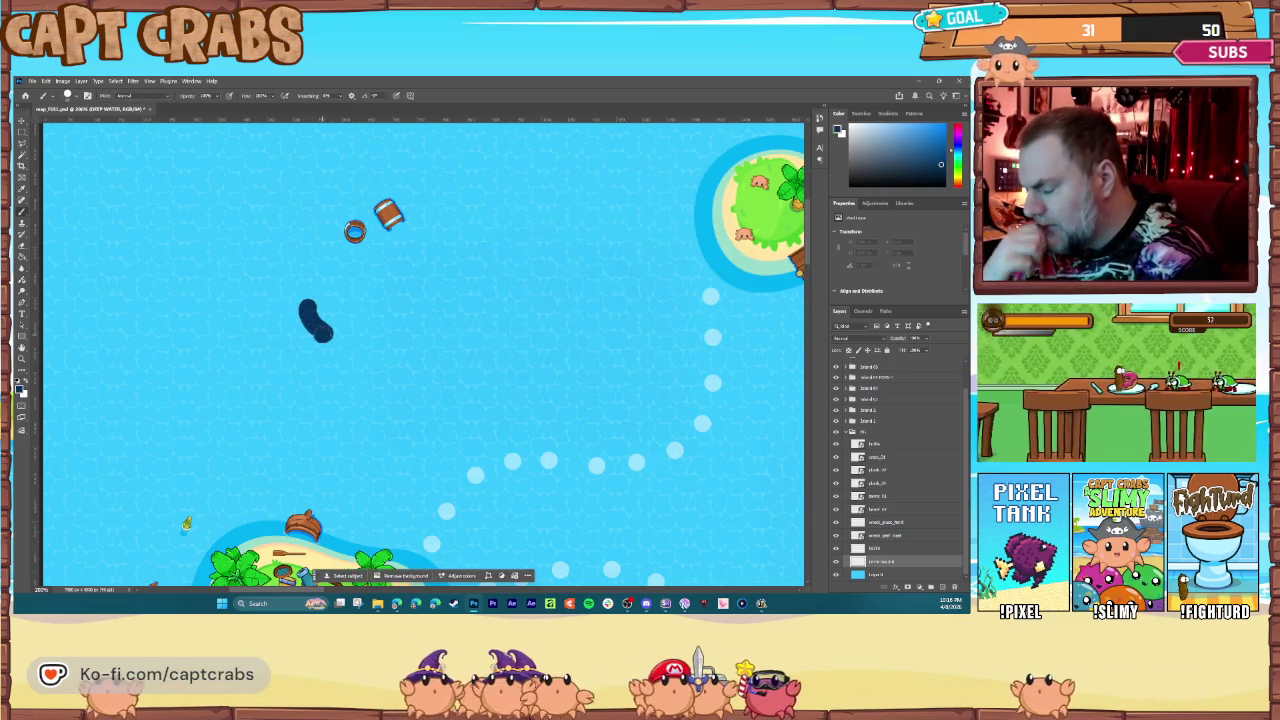
{"action": "key", "text": "bracketright"}
{"action": "key", "text": "bracketright"}
{"action": "mouse_move", "coordinate": [300, 310]}
{"action": "left_mouse_down"}
{"action": "mouse_move", "coordinate": [331, 346]}
{"action": "mouse_move", "coordinate": [288, 375]}
{"action": "mouse_move", "coordinate": [222, 390]}
{"action": "mouse_move", "coordinate": [275, 304]}
{"action": "mouse_move", "coordinate": [246, 311]}
{"action": "mouse_move", "coordinate": [243, 340]}
{"action": "mouse_move", "coordinate": [269, 354]}
{"action": "left_mouse_up"}
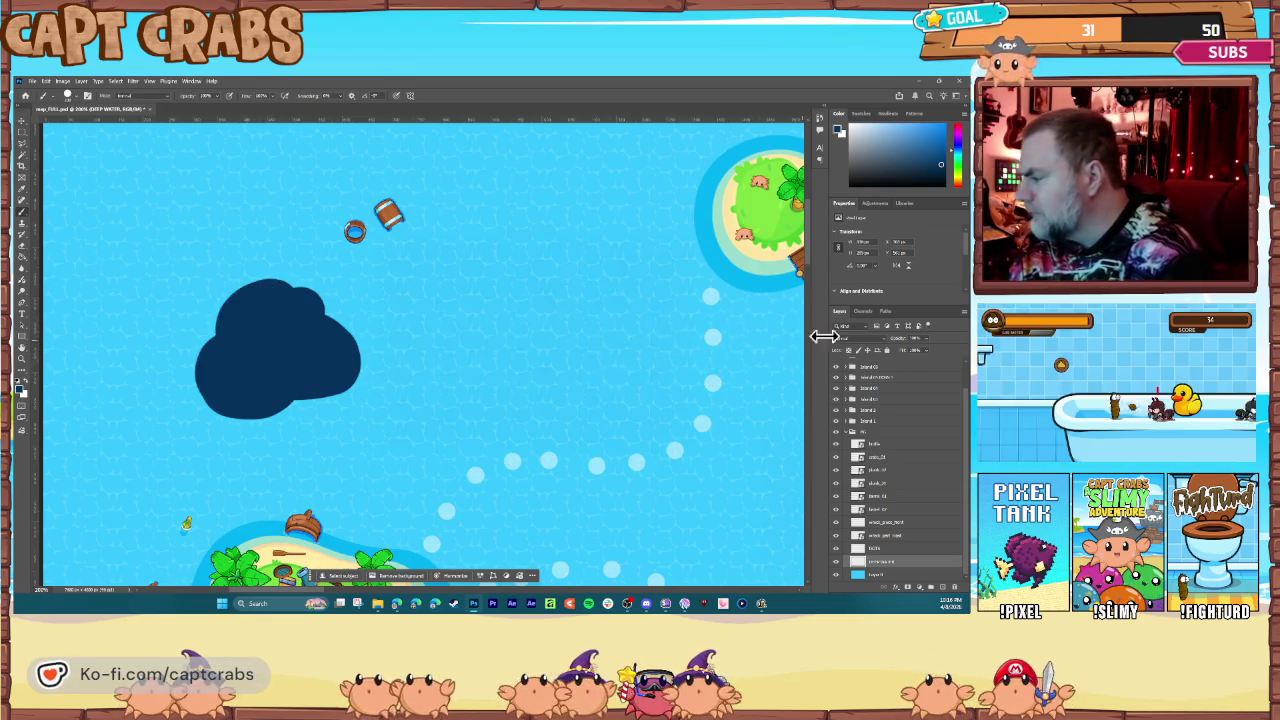
Step: Set the DEEP WATER layer to Overlay, paint a second patch to its left, and zoom out
{"action": "left_click", "coordinate": [851, 340]}
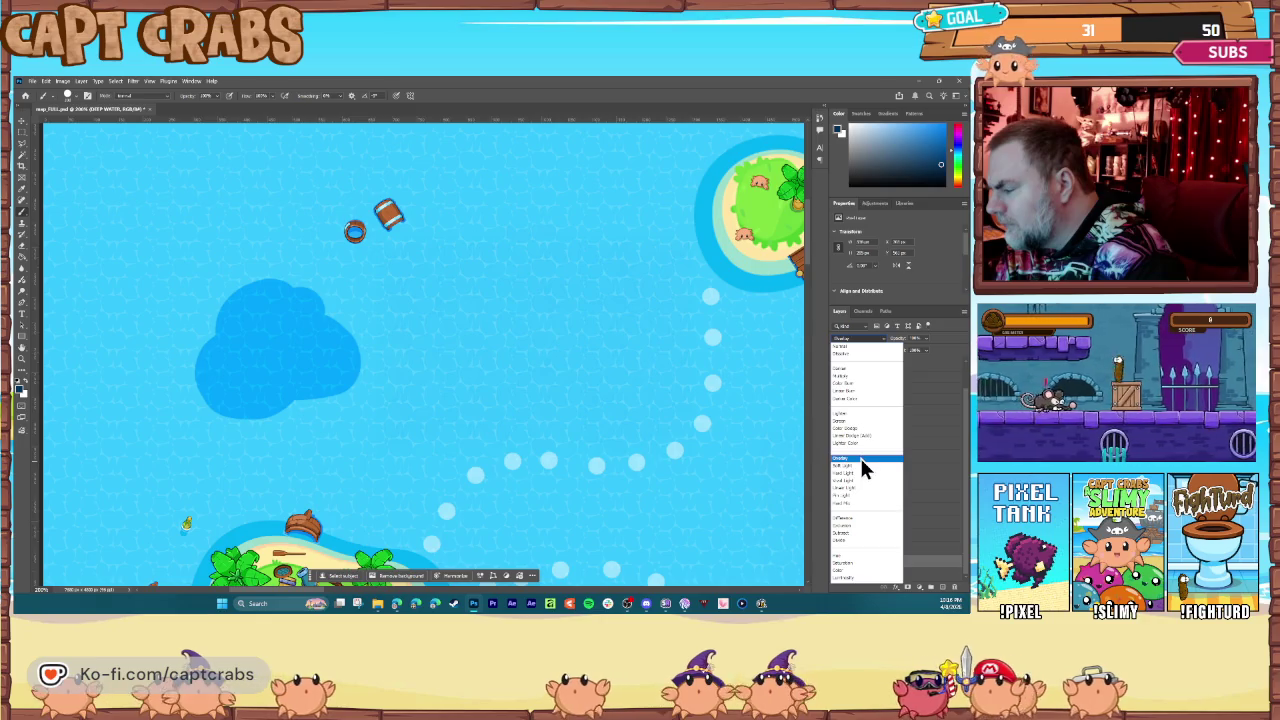
{"action": "left_click", "coordinate": [860, 458]}
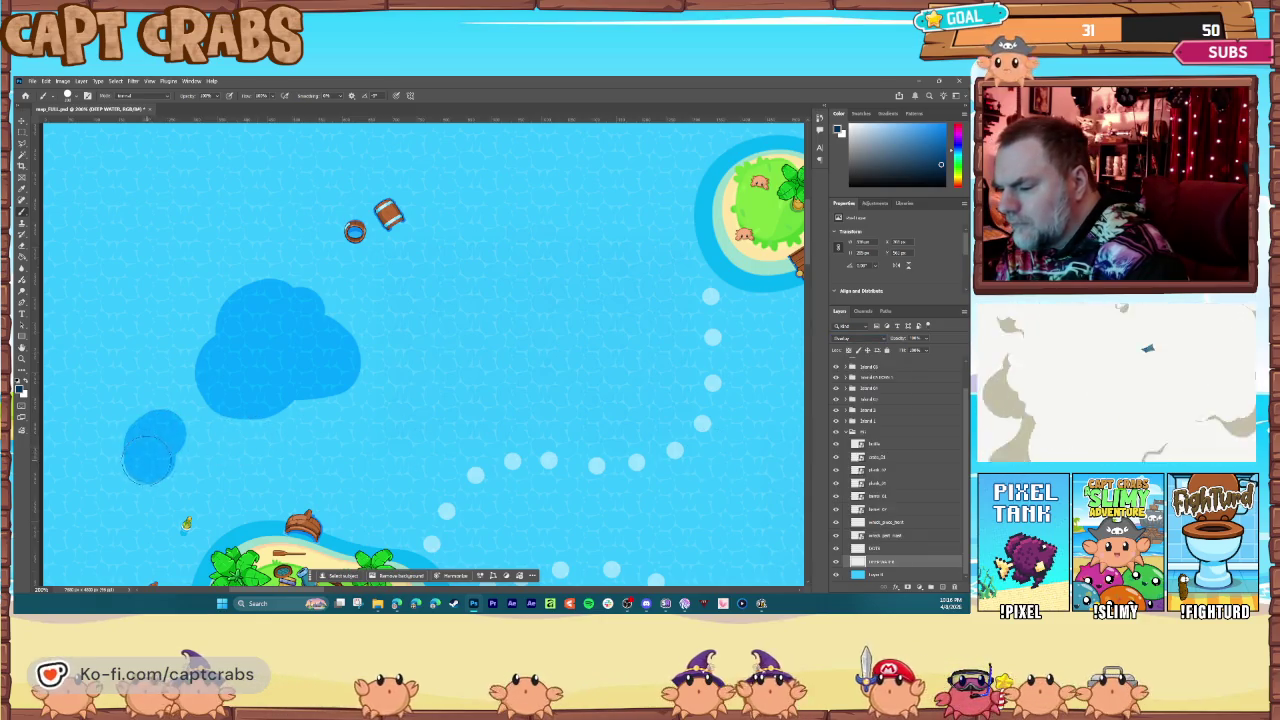
{"action": "left_click_drag", "start_coordinate": [140, 452], "coordinate": [117, 447]}
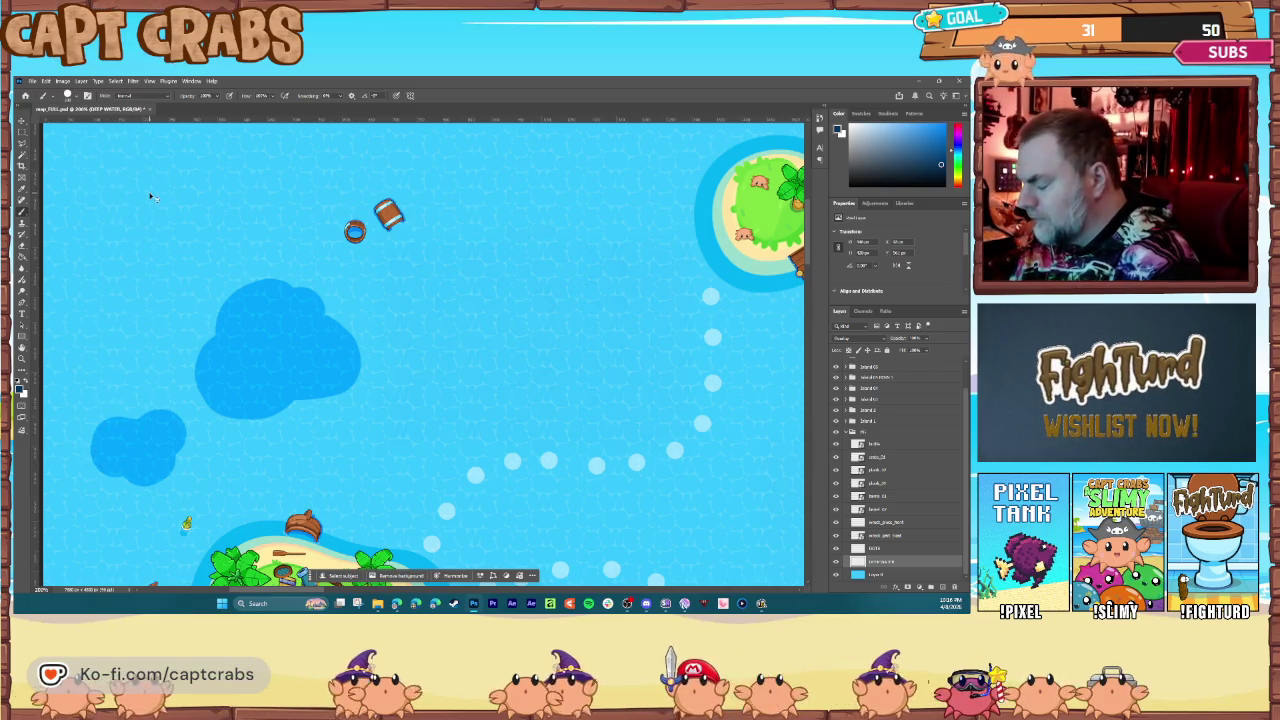
{"action": "key", "text": "ctrl+minus"}
{"action": "key", "text": "ctrl+minus"}
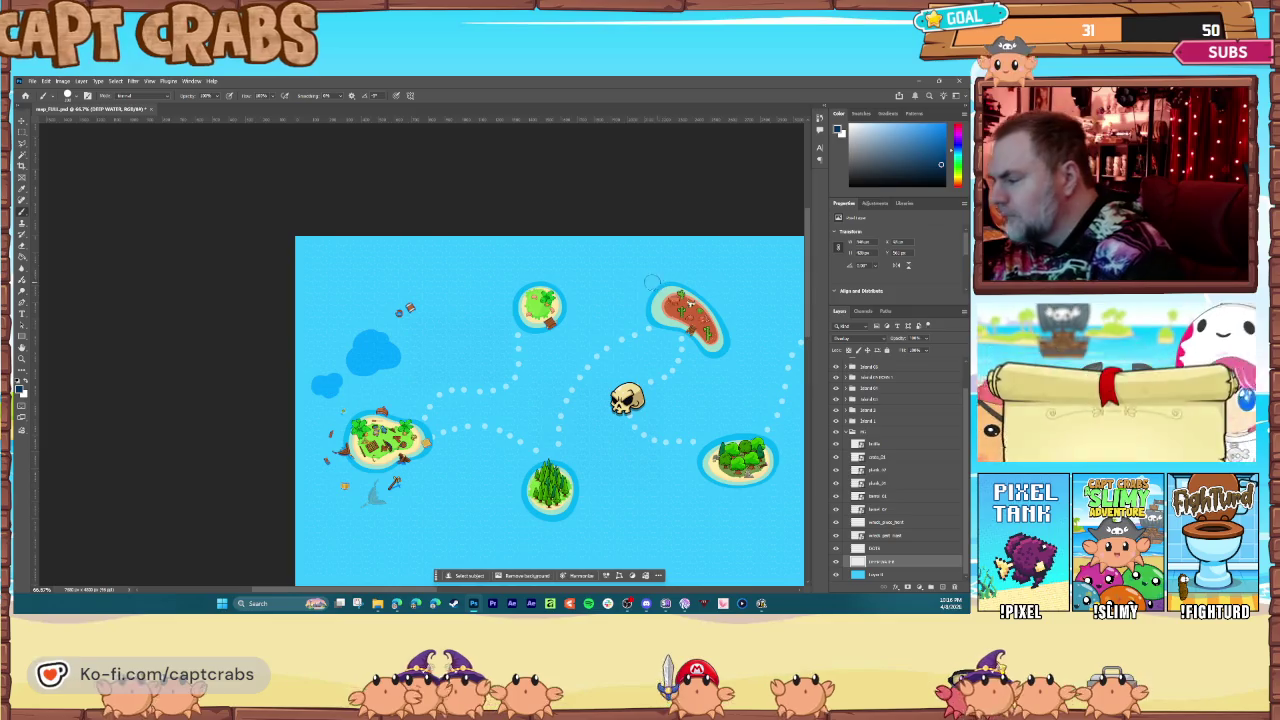
Step: Brush deep-water patches above the islands and beside the lower island
{"action": "left_click", "coordinate": [605, 279]}
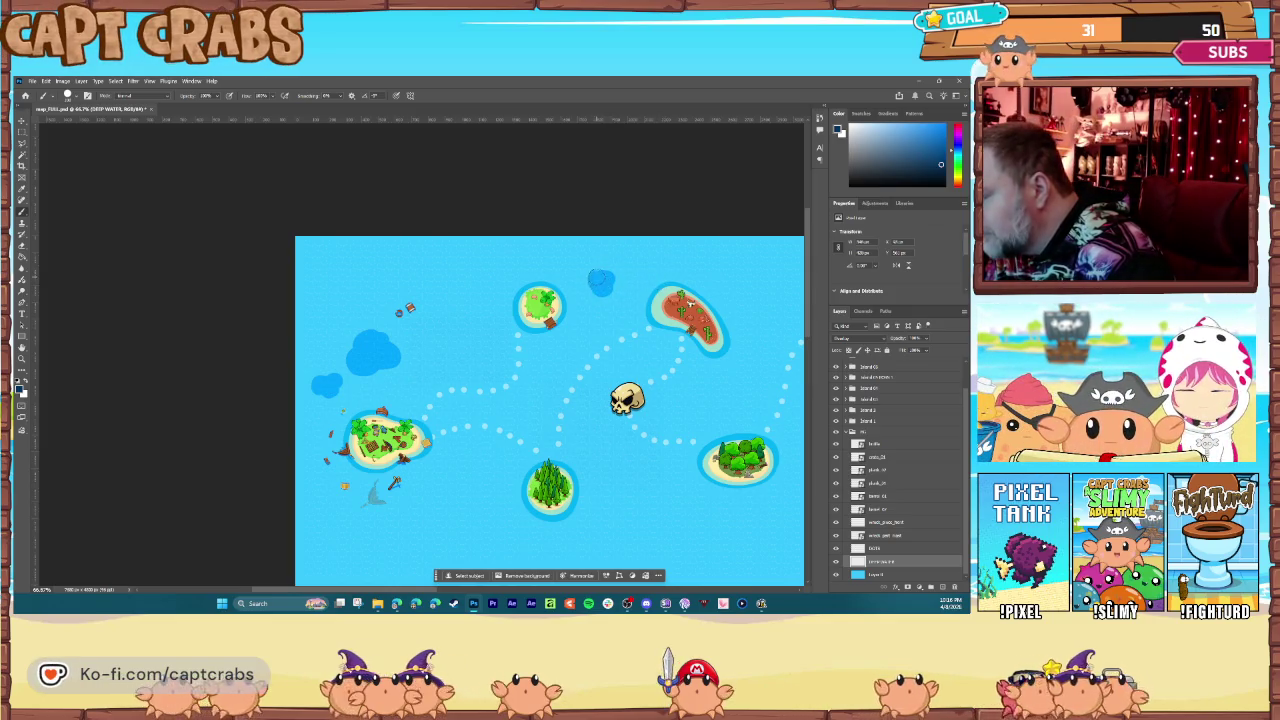
{"action": "left_click", "coordinate": [597, 266]}
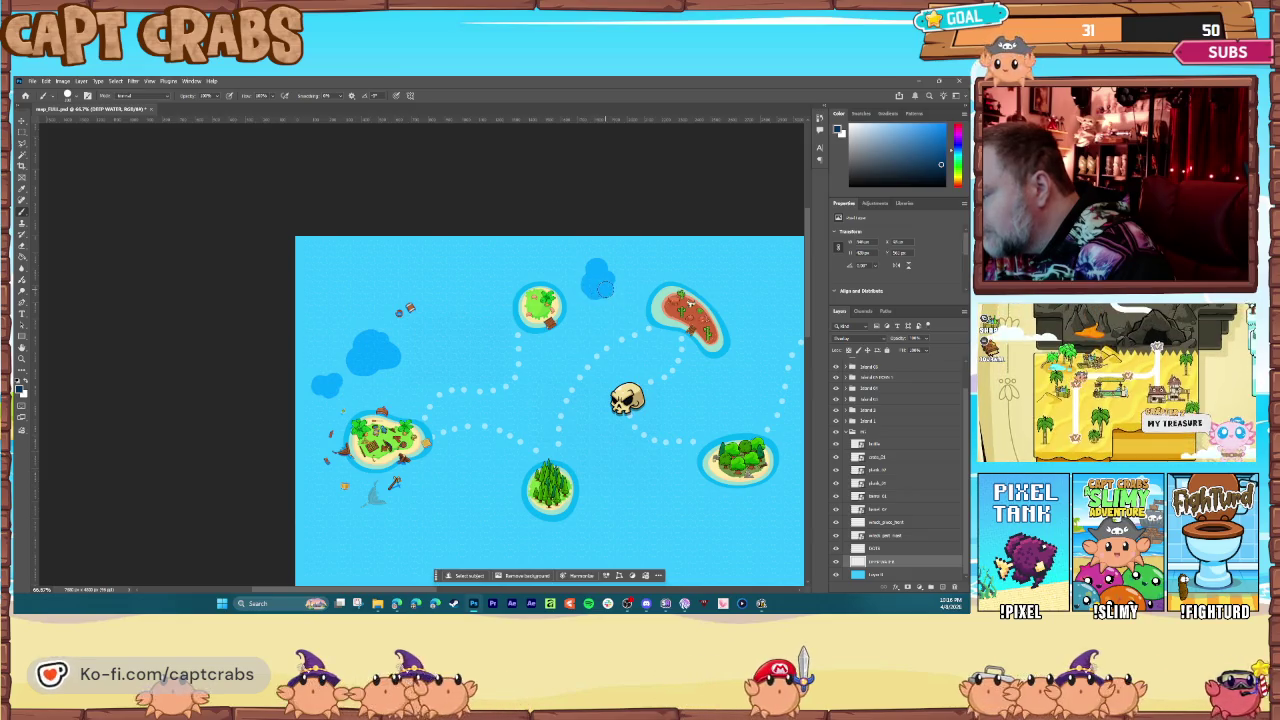
{"action": "left_click", "coordinate": [652, 496]}
{"action": "left_click_drag", "start_coordinate": [652, 496], "coordinate": [632, 514]}
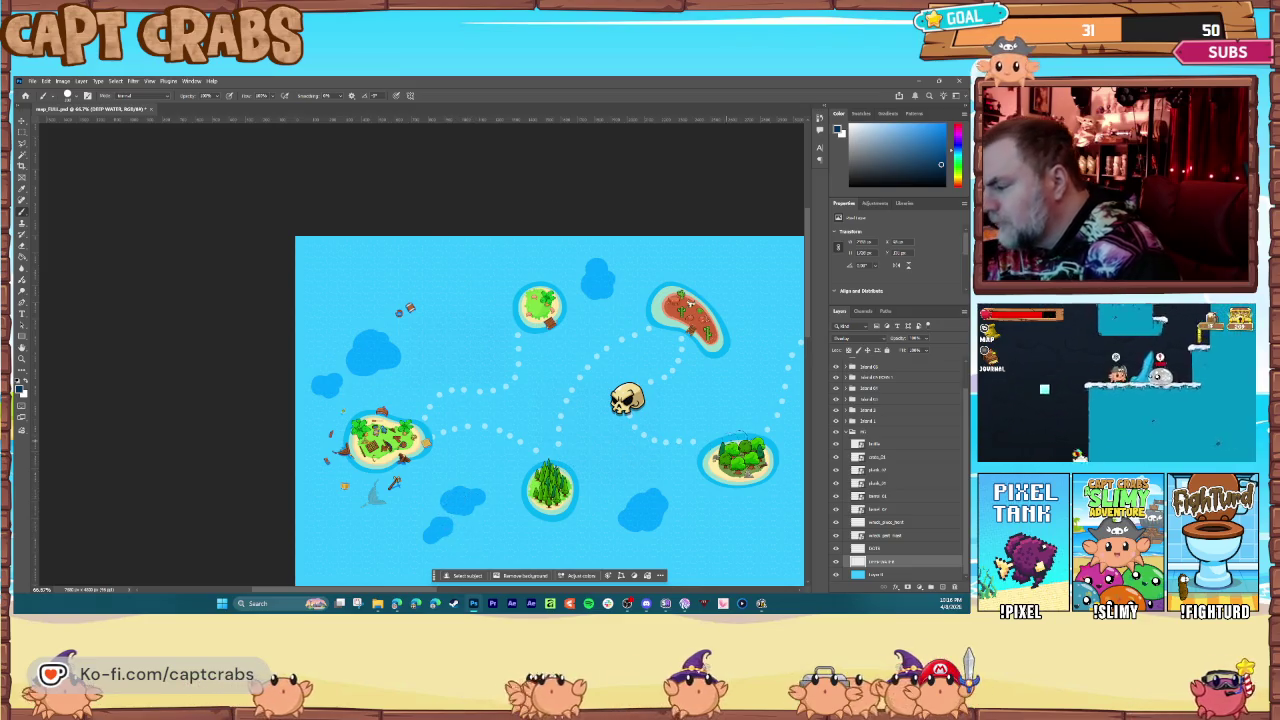
Step: Zoom out to the full map and hide the island and skull artwork
{"action": "key", "text": "ctrl+minus"}
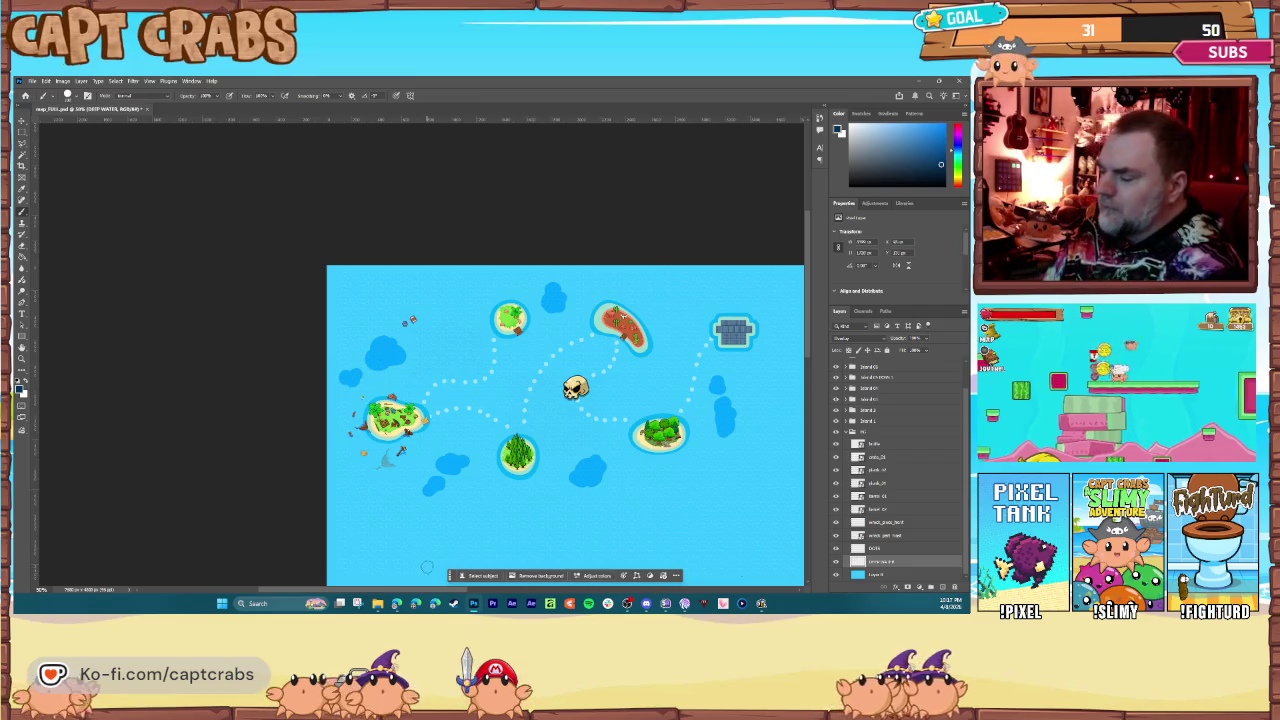
{"action": "left_click_drag", "start_coordinate": [445, 589], "coordinate": [486, 591]}
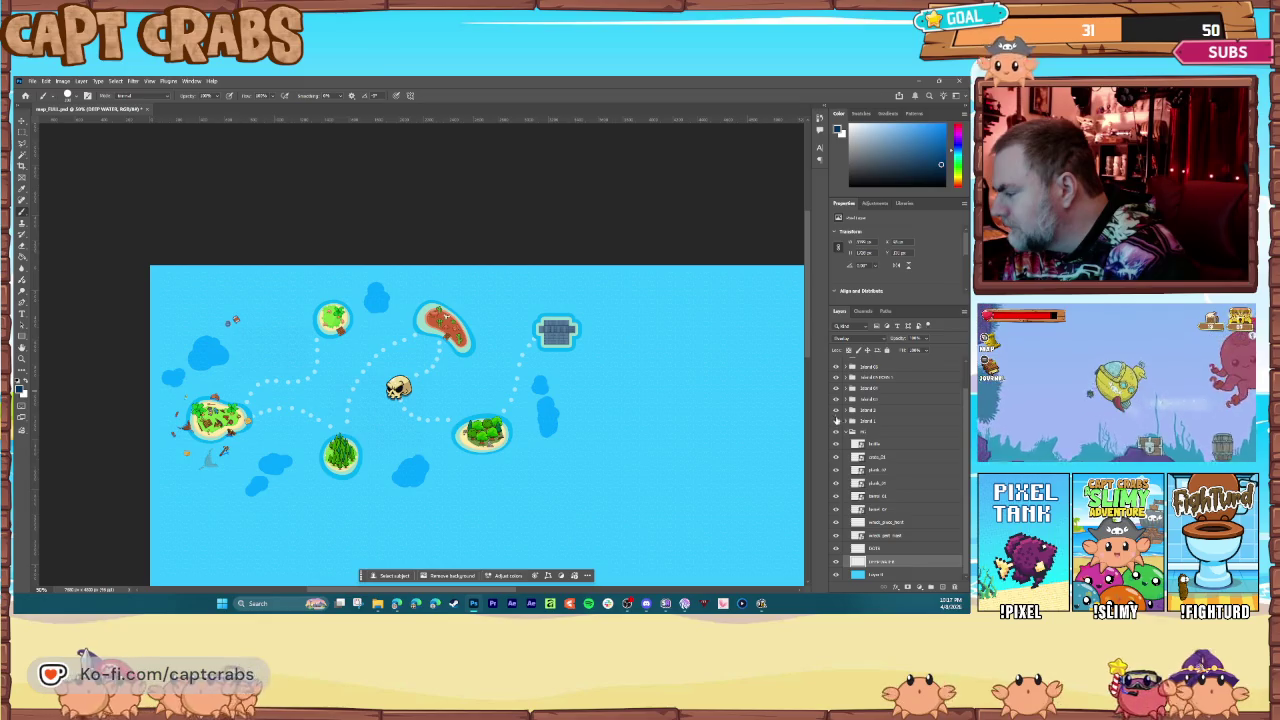
{"action": "left_click", "coordinate": [836, 371]}
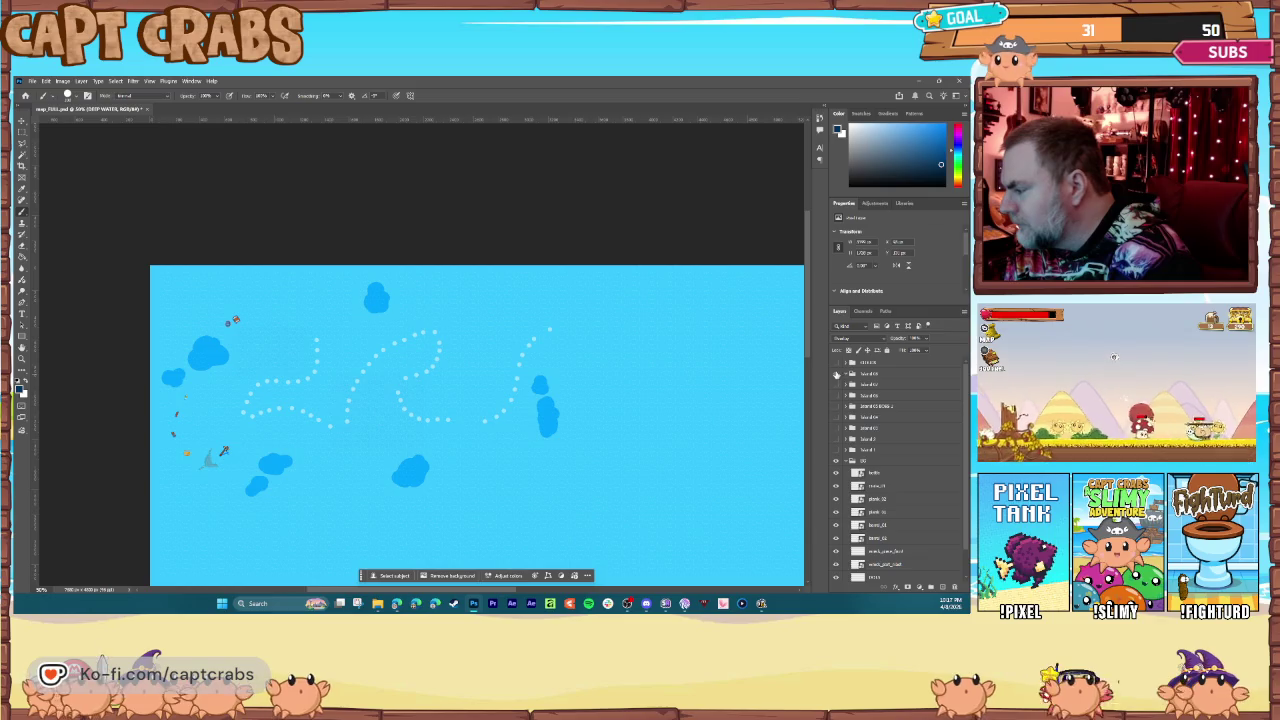
Step: Show the island artwork again and save the map document
{"action": "left_click", "coordinate": [838, 449]}
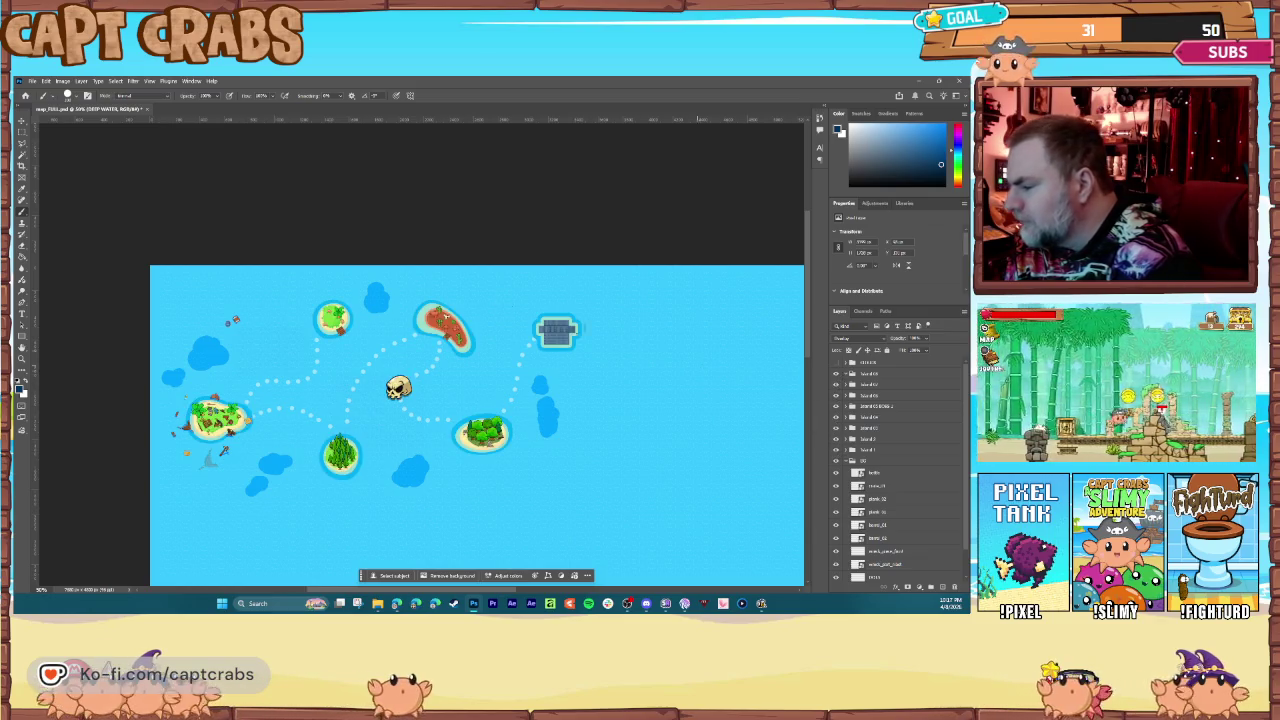
{"action": "left_click", "coordinate": [32, 81]}
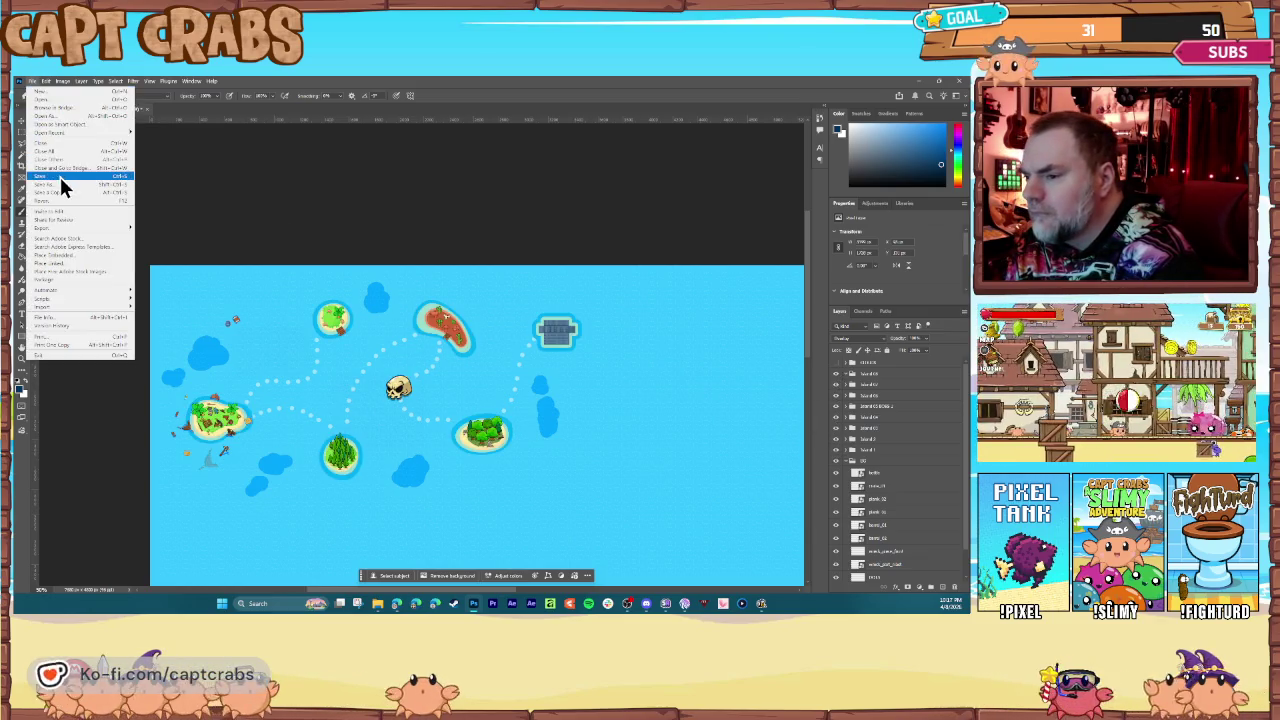
{"action": "left_click", "coordinate": [60, 177]}
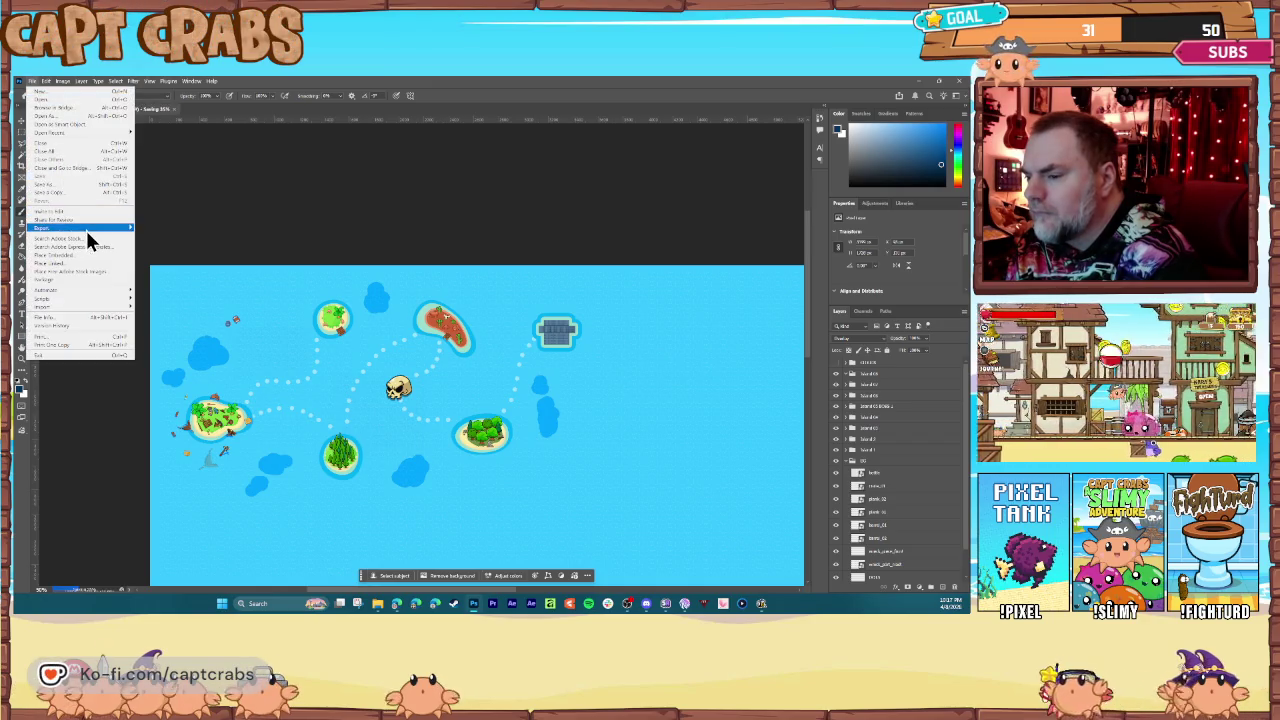
Step: Export the map as a PNG over the existing map_BG.png
{"action": "mouse_move", "coordinate": [87, 233]}
{"action": "left_click", "coordinate": [169, 229]}
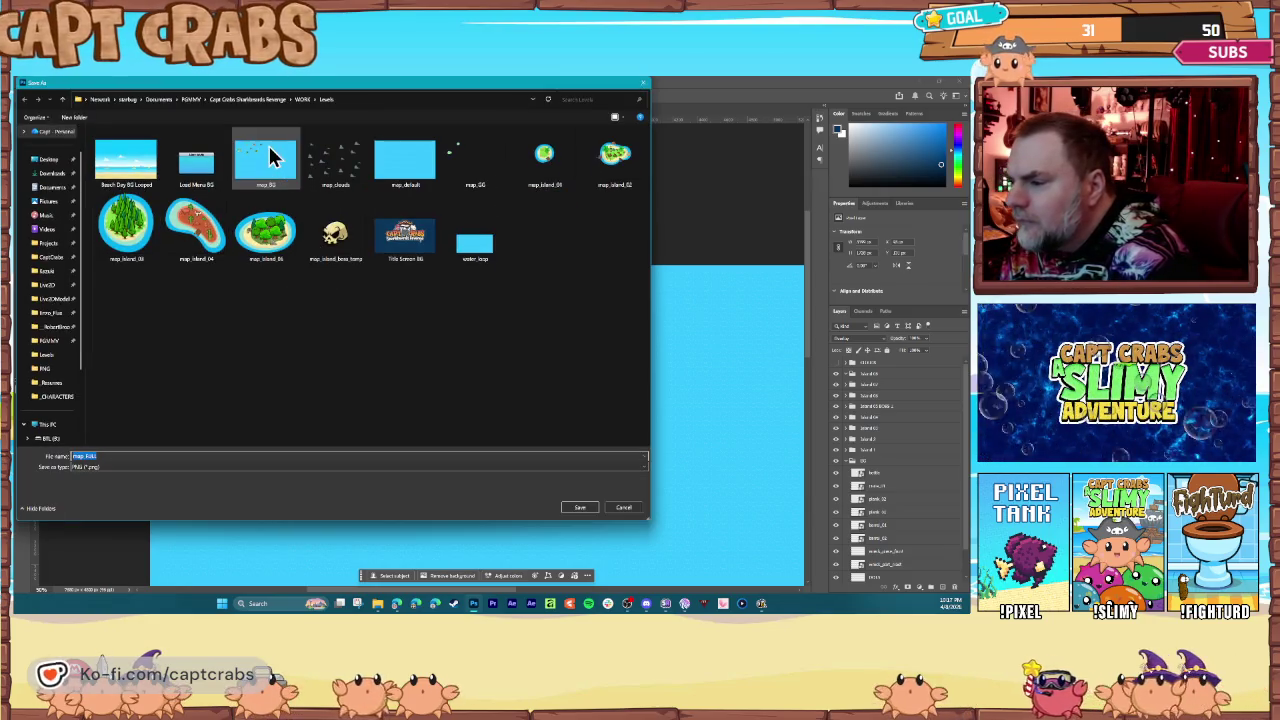
{"action": "double_click", "coordinate": [272, 157]}
{"action": "left_click", "coordinate": [513, 342]}
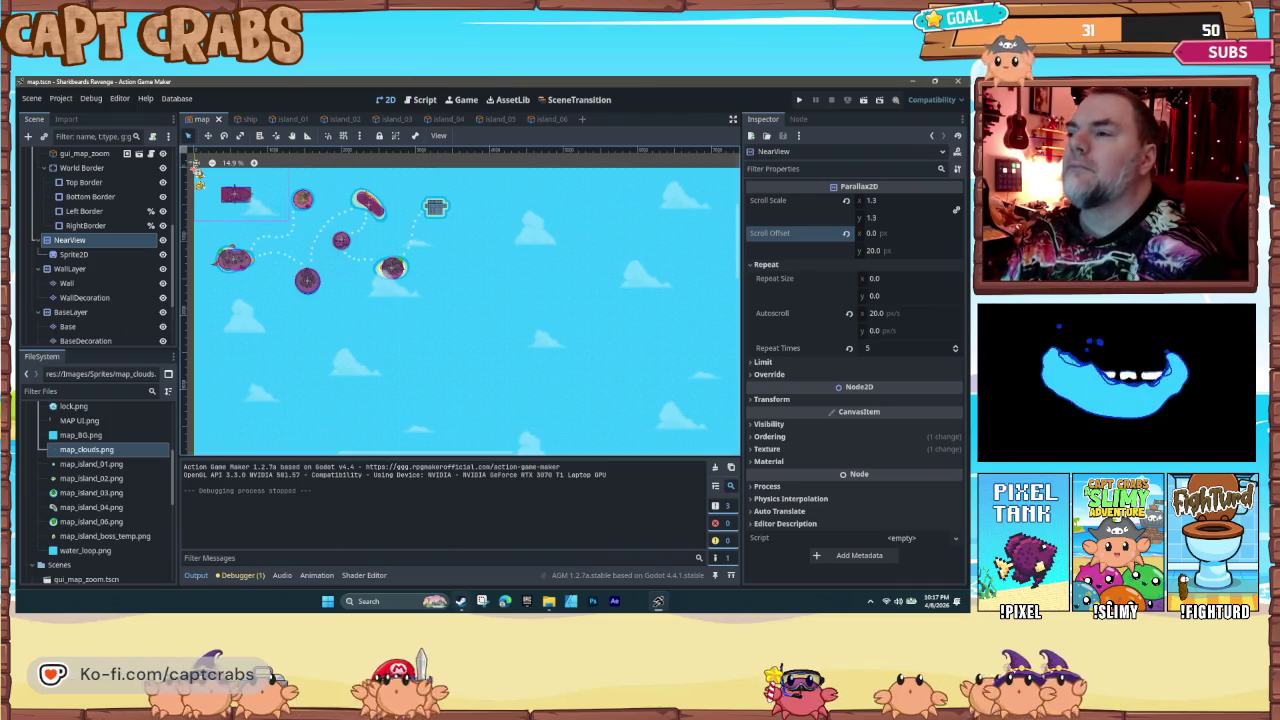
Step: Drag the new map_BG.png from the Levels window into Sprites, replacing the old file
{"action": "left_click", "coordinate": [560, 598]}
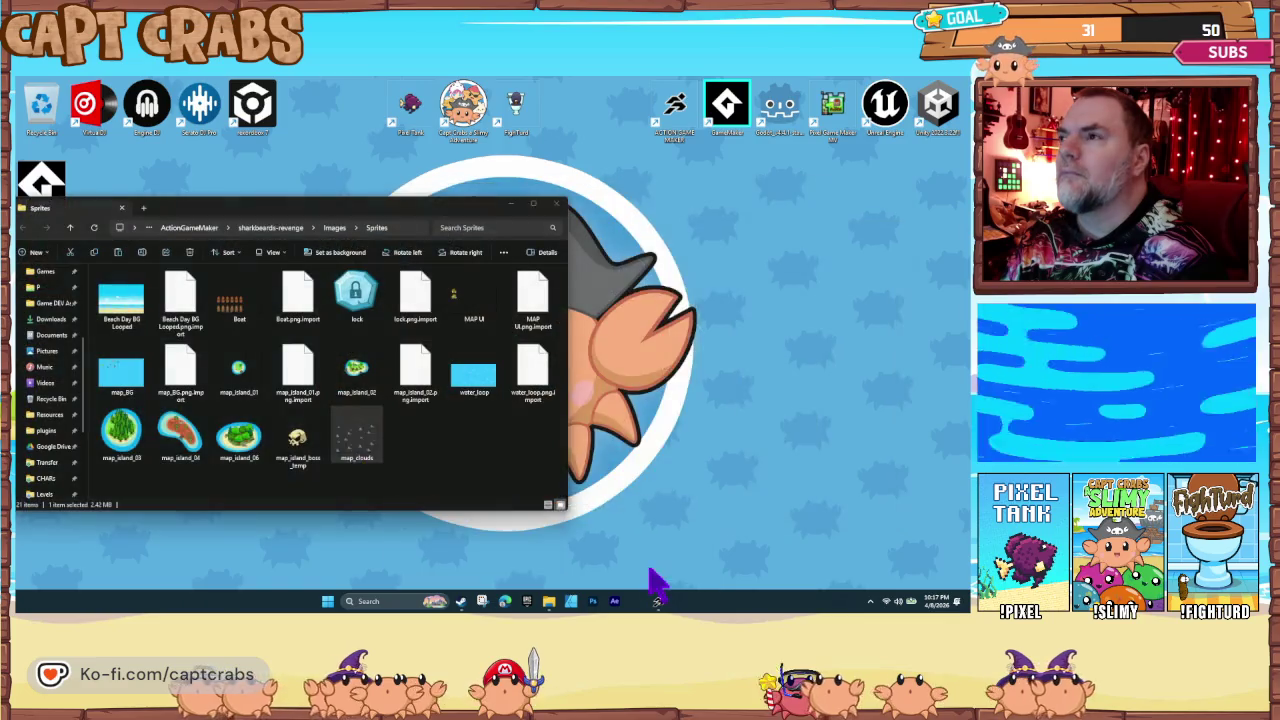
{"action": "left_click", "coordinate": [652, 580]}
{"action": "left_click", "coordinate": [695, 455]}
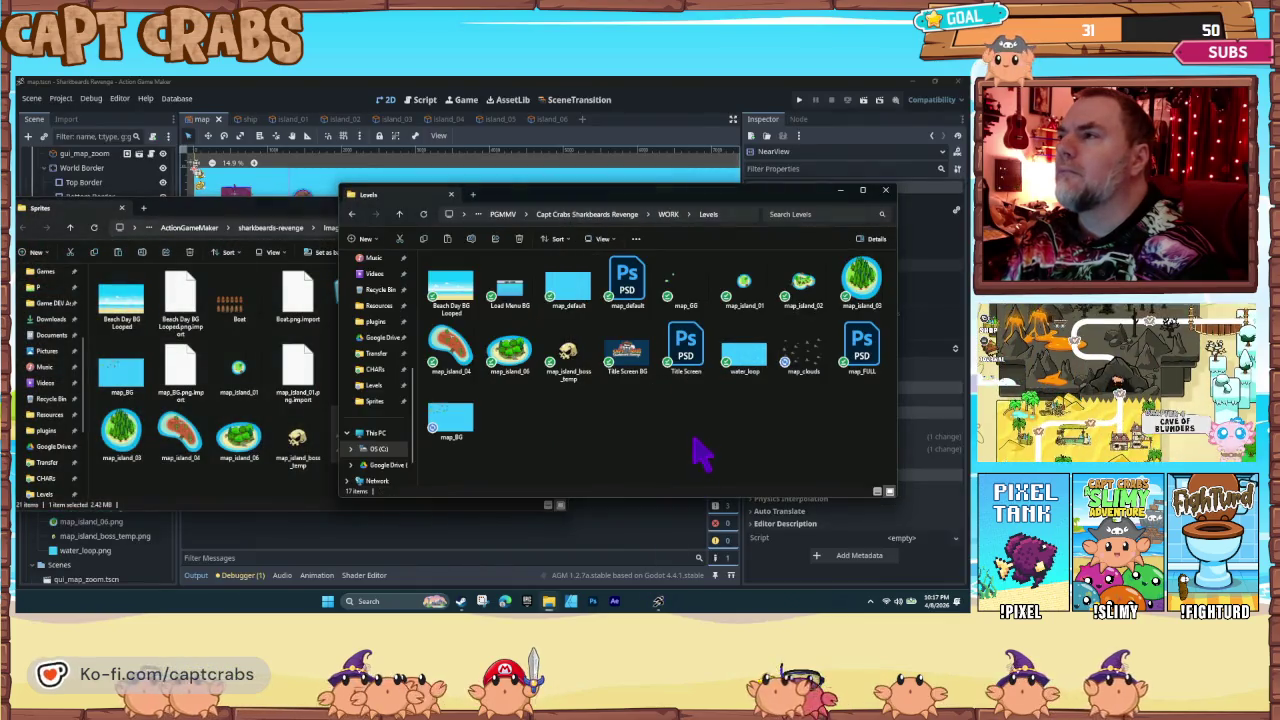
{"action": "left_click", "coordinate": [452, 422]}
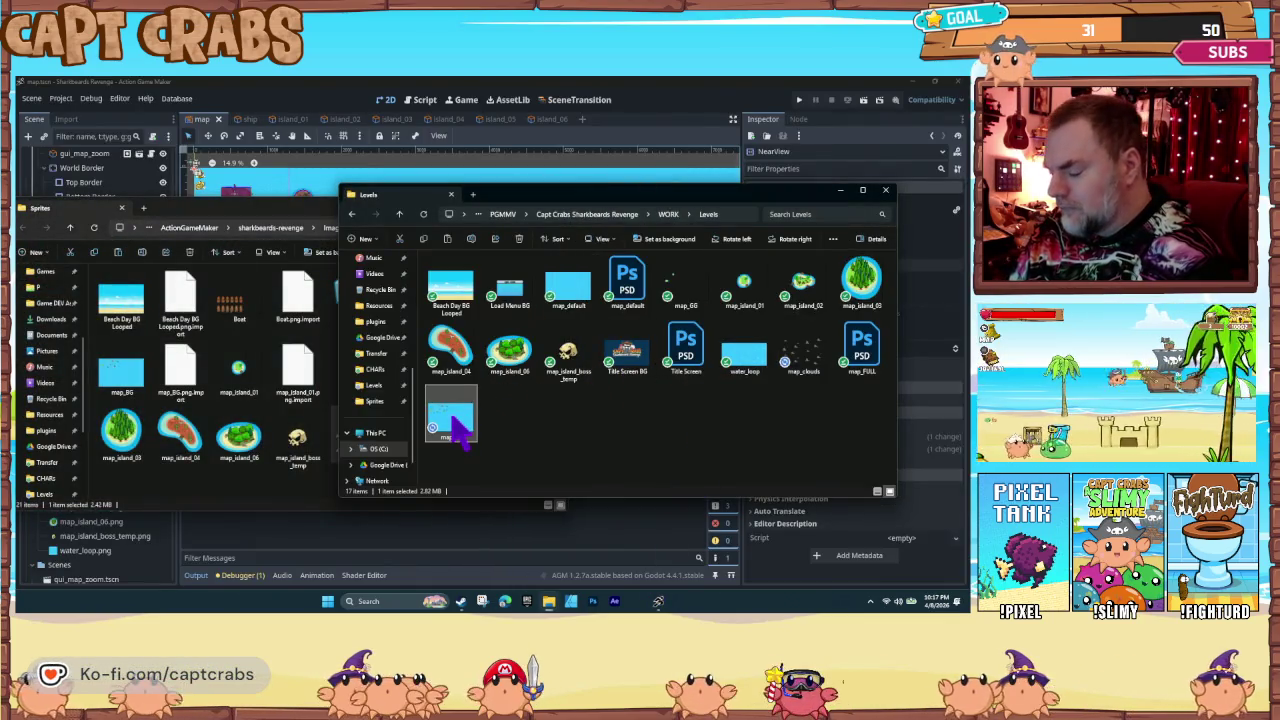
{"action": "mouse_move", "coordinate": [452, 425]}
{"action": "left_mouse_down"}
{"action": "mouse_move", "coordinate": [306, 457]}
{"action": "mouse_move", "coordinate": [272, 505]}
{"action": "left_mouse_up"}
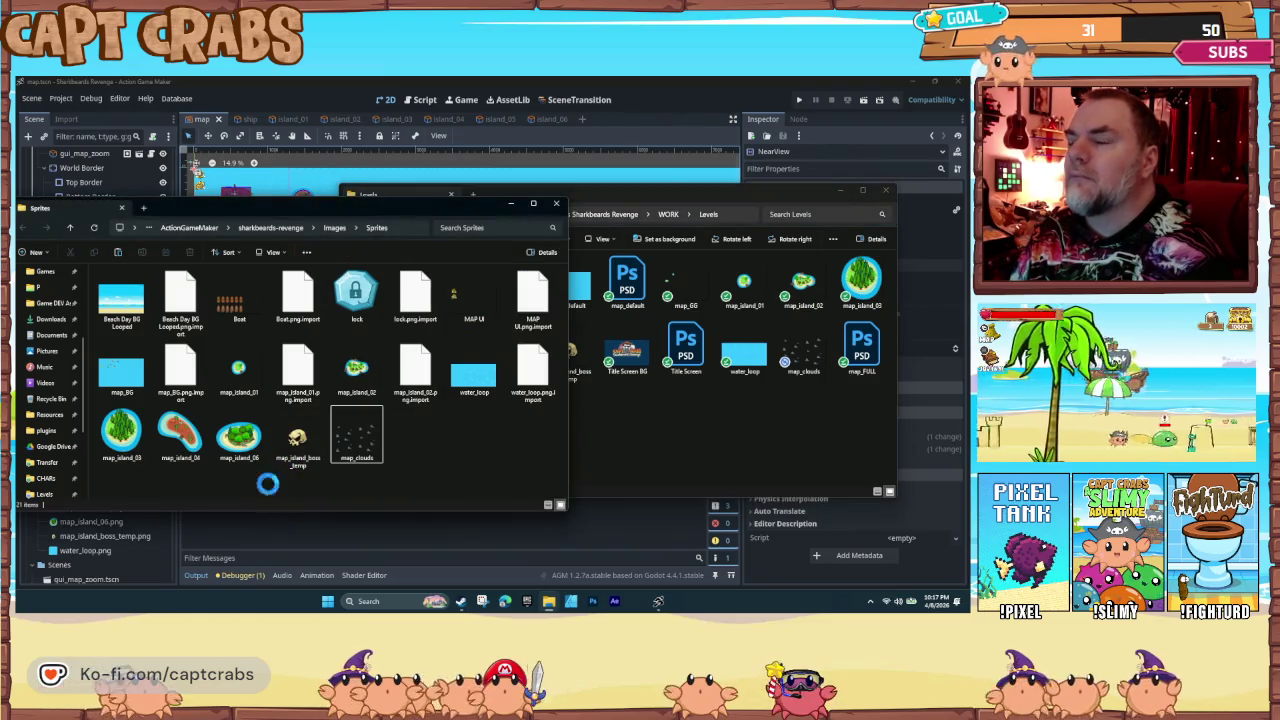
{"action": "left_click", "coordinate": [472, 258]}
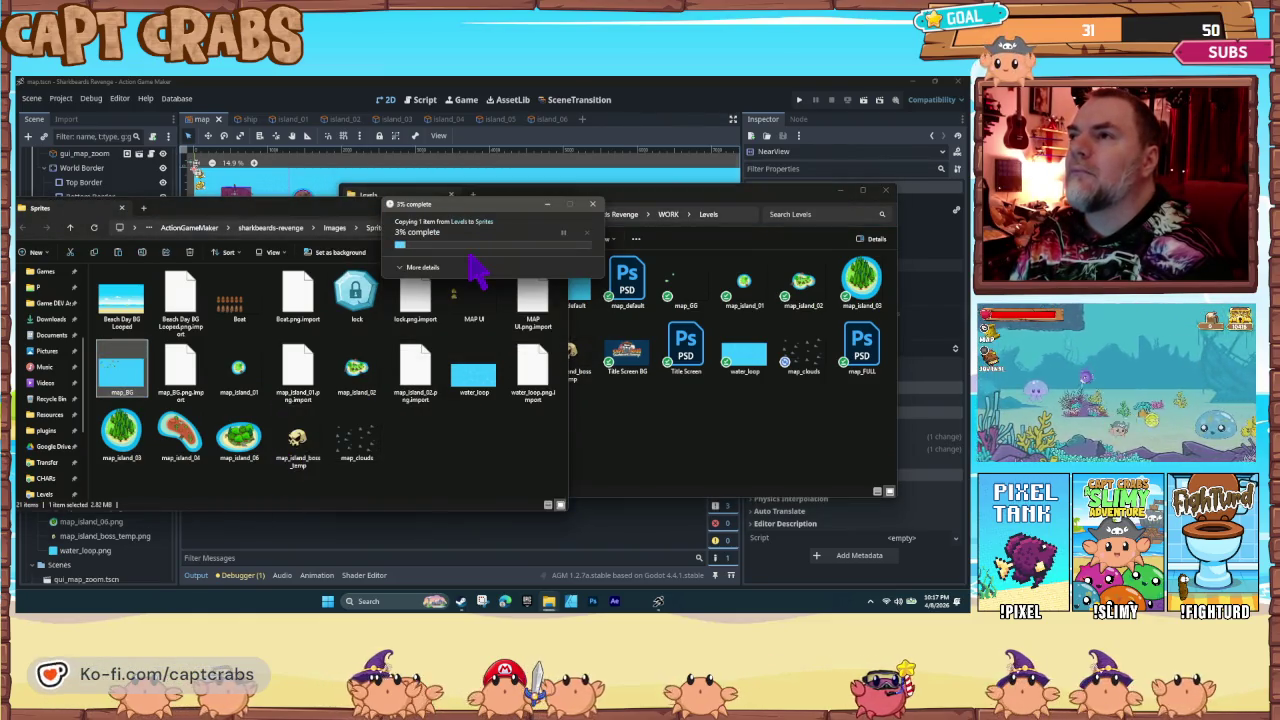
{"action": "left_click", "coordinate": [308, 100]}
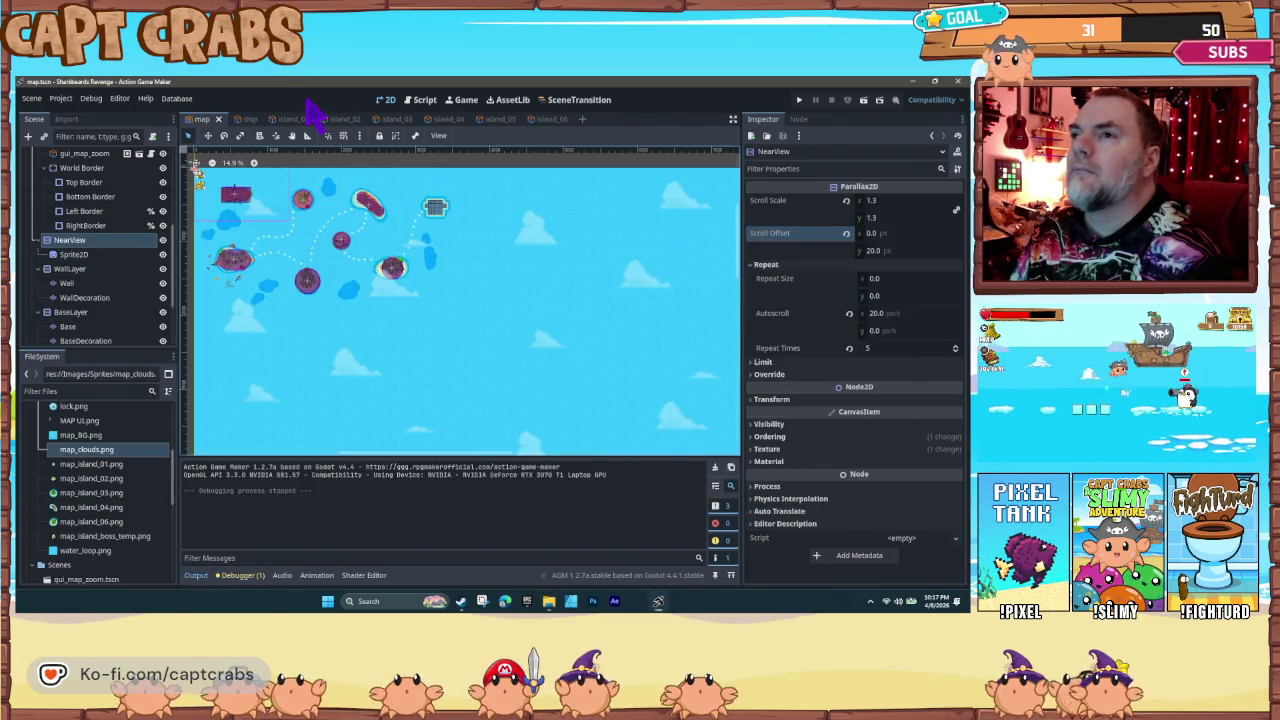
Step: Test-run Sharkbeards Revenge and sail past Crab Island and the locked island to view deep-water patches
{"action": "key", "text": "F5"}
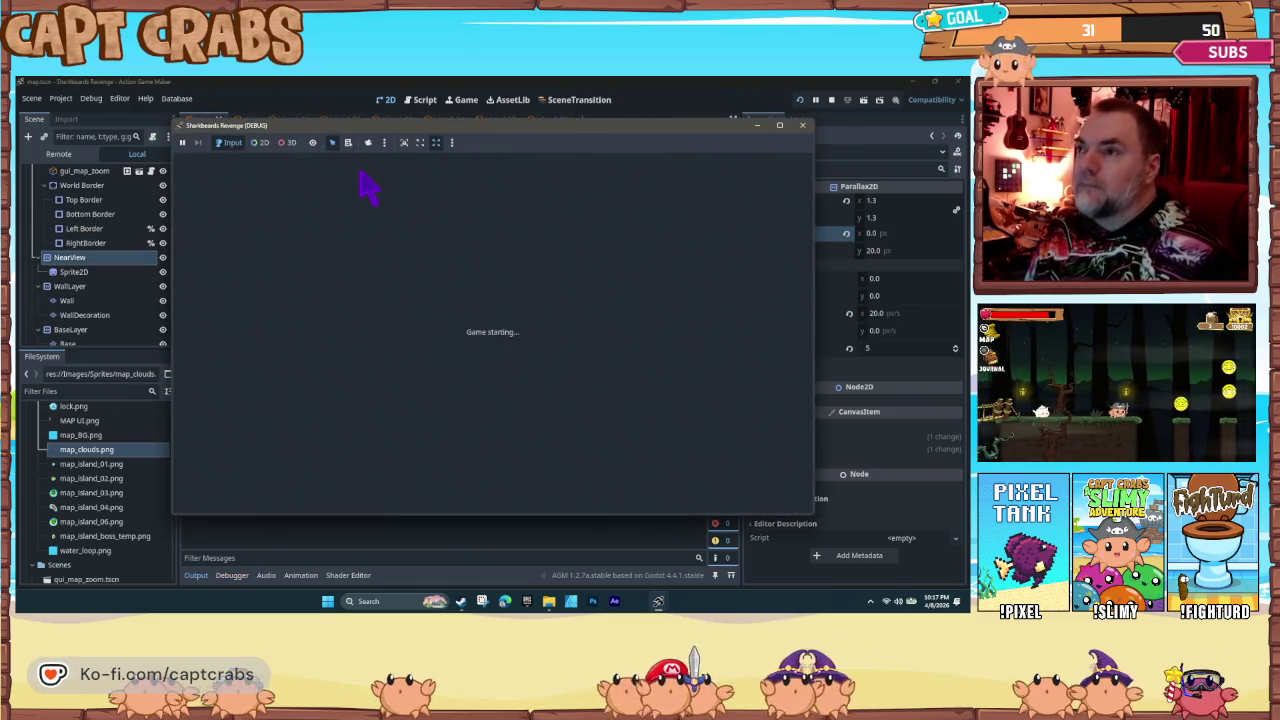
{"action": "key", "text": "Up"}
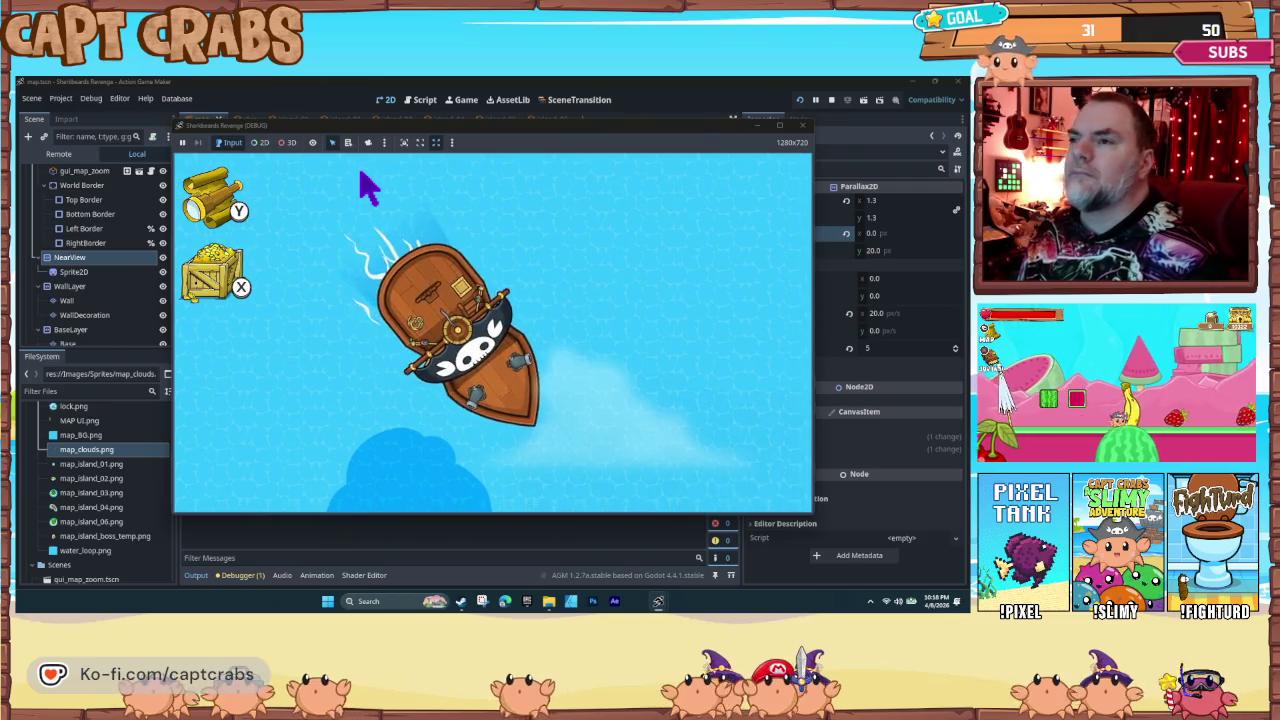
{"action": "key", "text": "Down"}
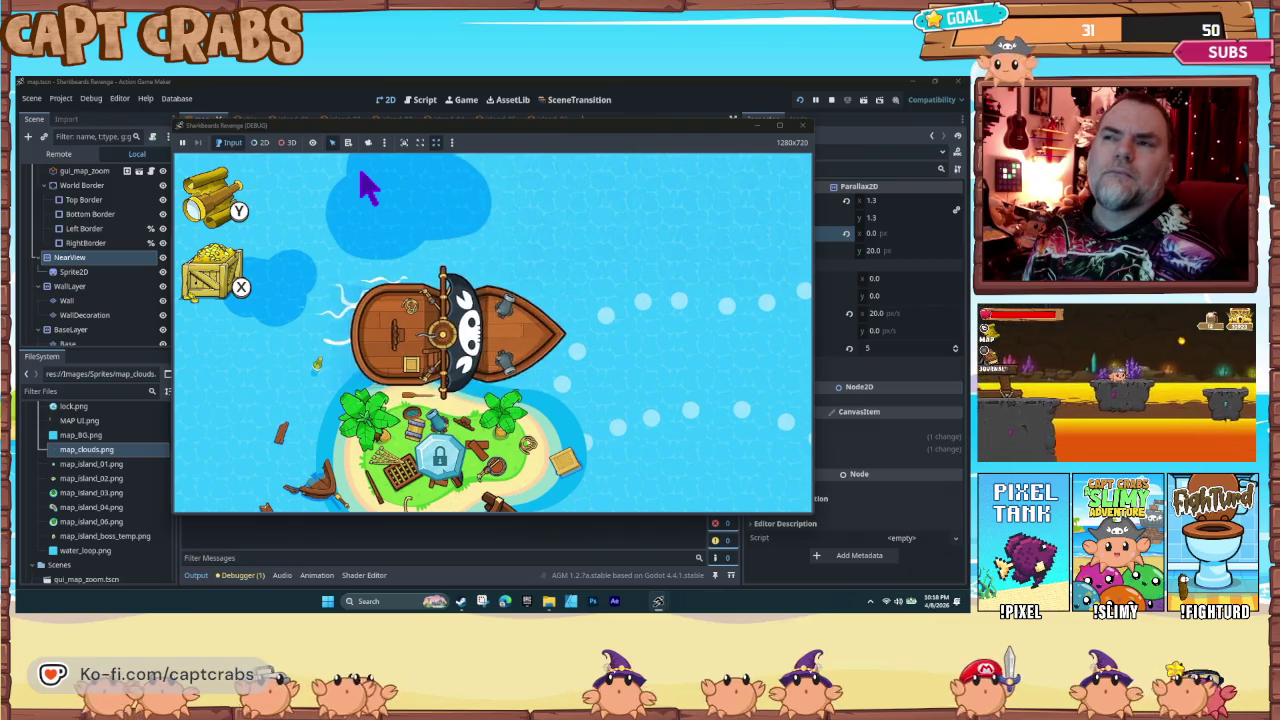
{"action": "key", "text": "Up"}
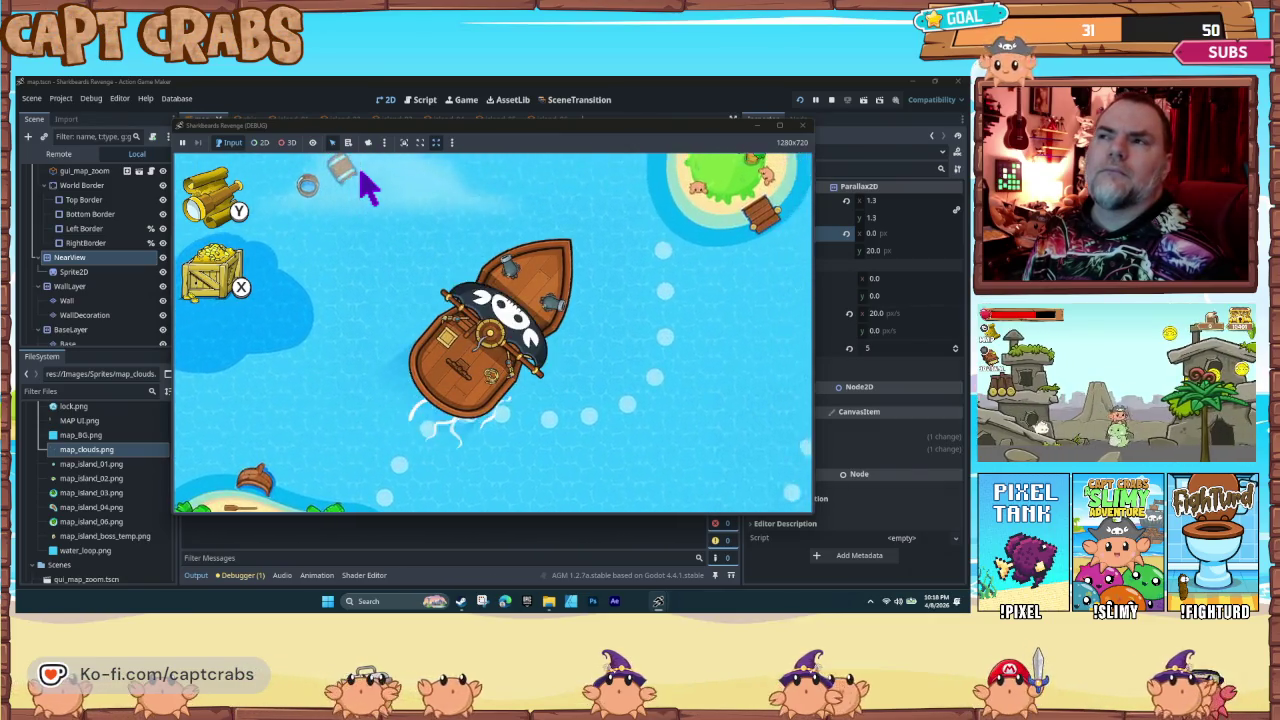
{"action": "scroll", "coordinate": [369, 188], "scroll_direction": "down", "scroll_amount": 3}
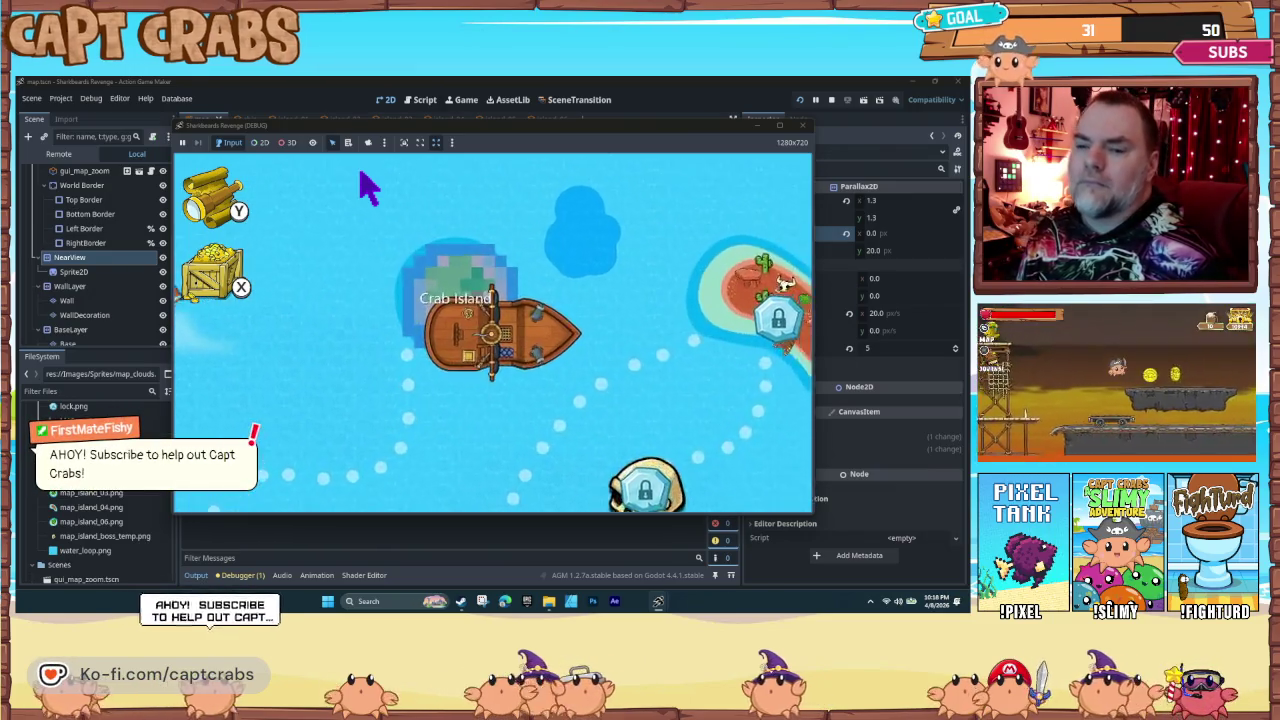
{"action": "key", "text": "Down"}
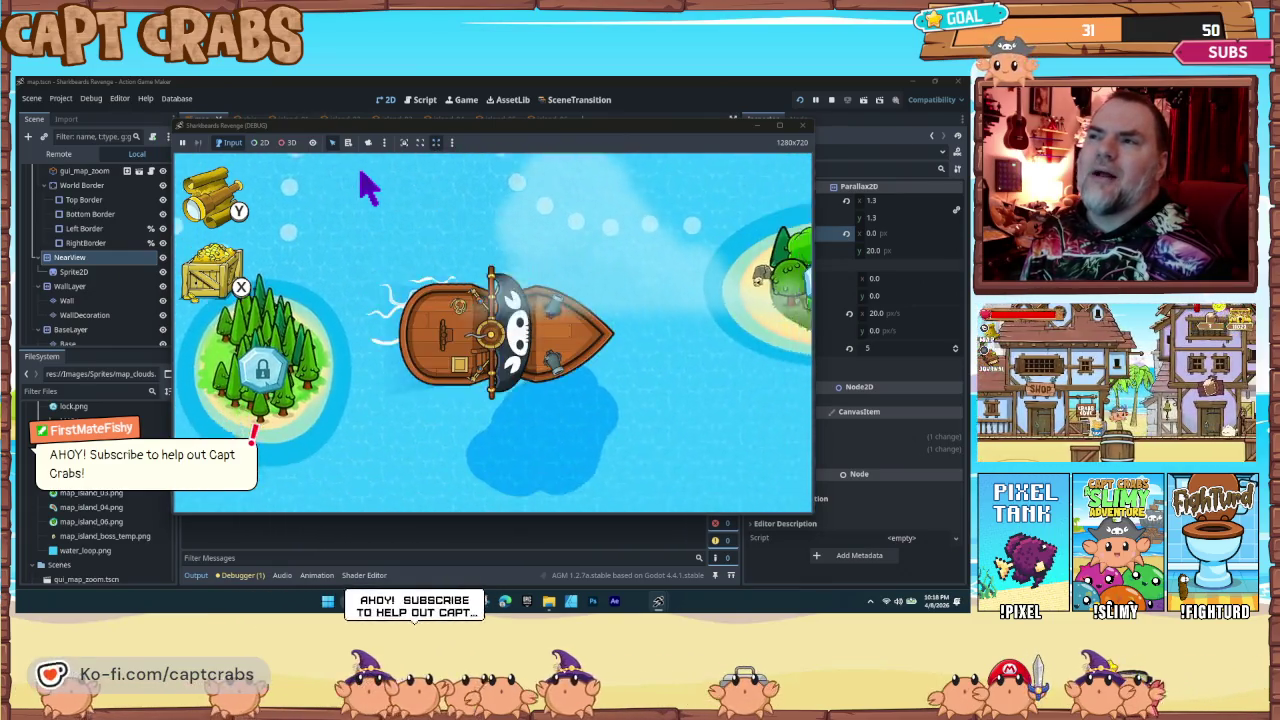
{"action": "key", "text": "Up"}
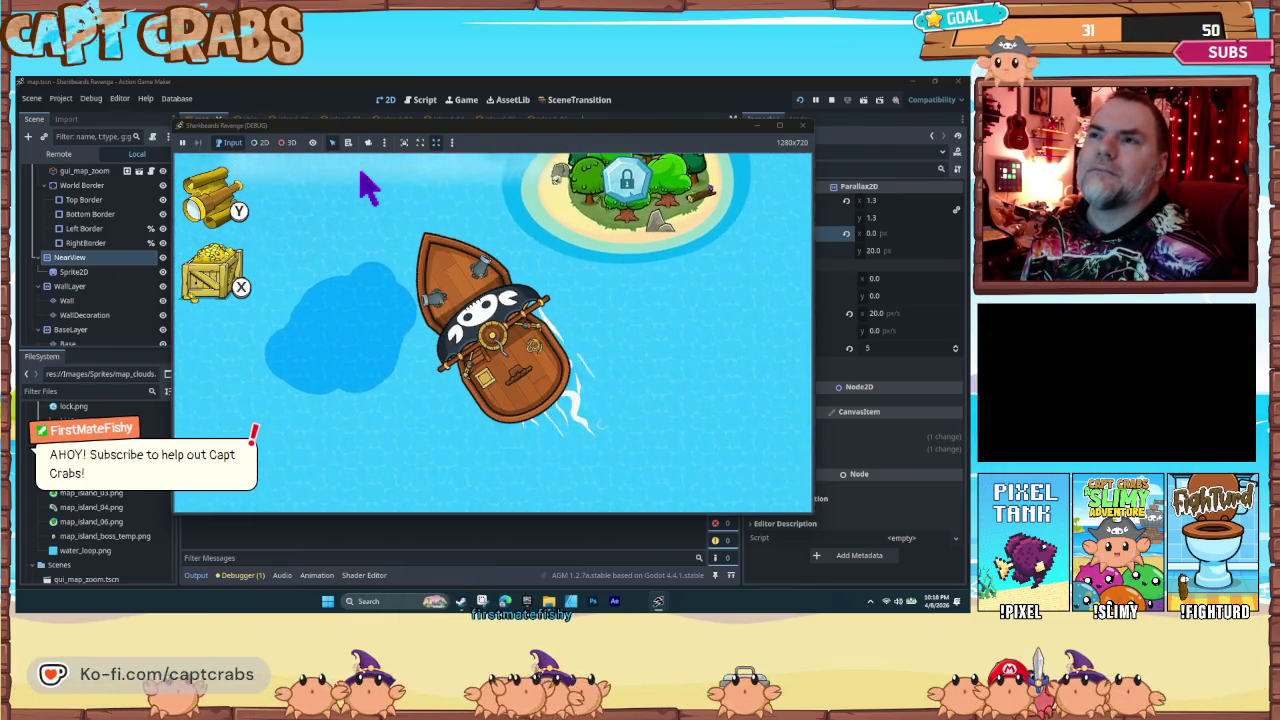